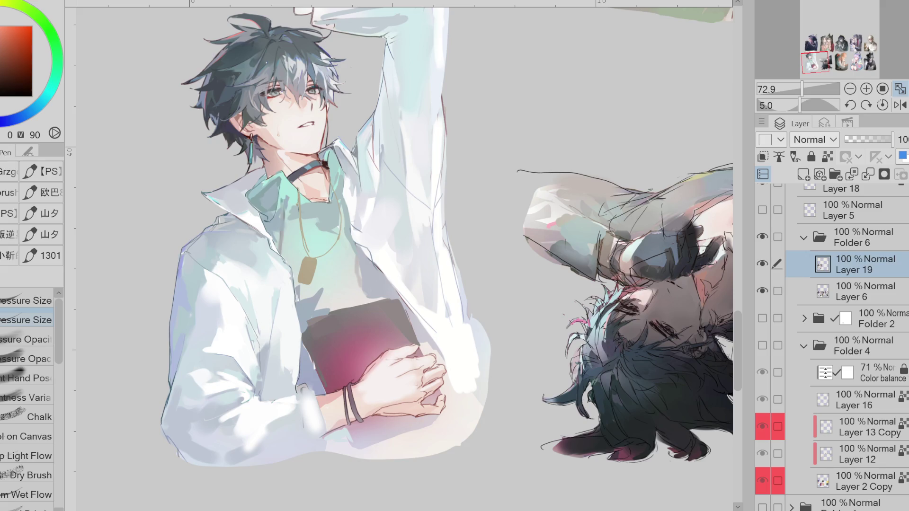
Step: Sample the shirt's white and blue fold shades, then mirror the canvas view
{"action": "left_click", "coordinate": [217, 428], "text": "alt"}
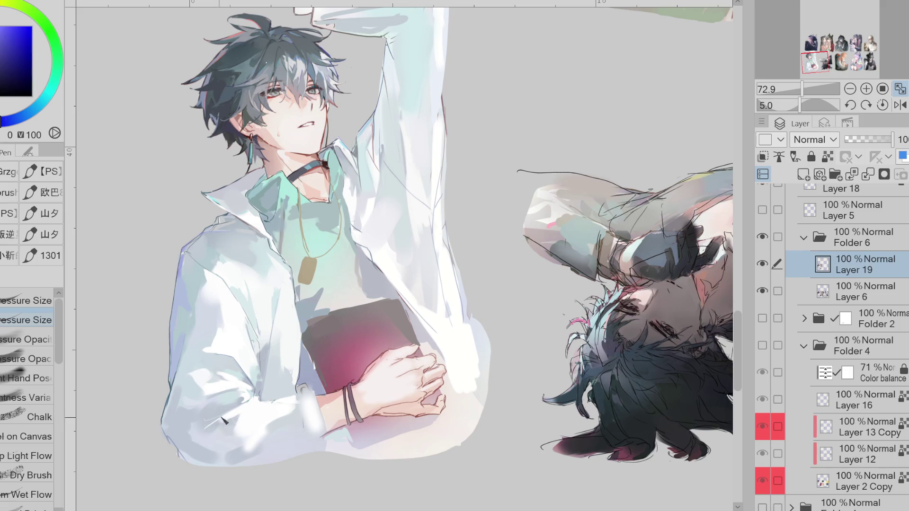
{"action": "left_click", "coordinate": [206, 430], "text": "alt"}
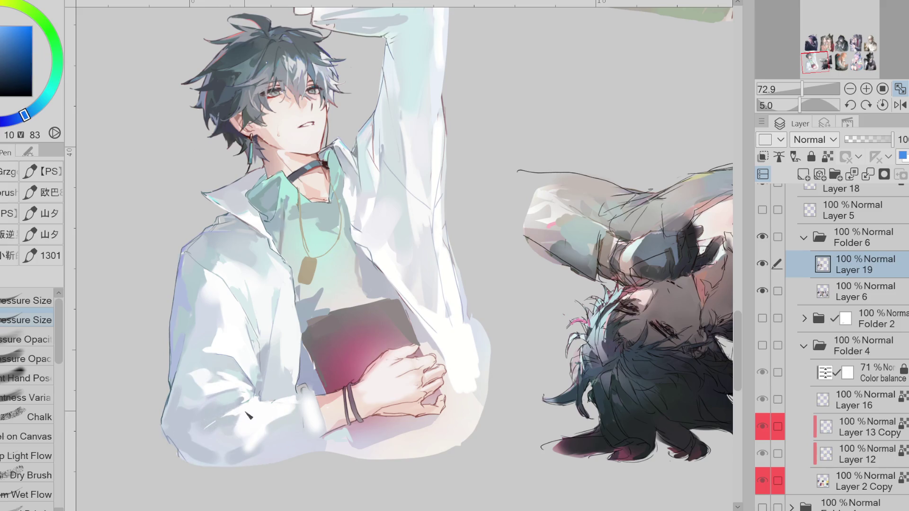
{"action": "left_click", "coordinate": [244, 398], "text": "alt"}
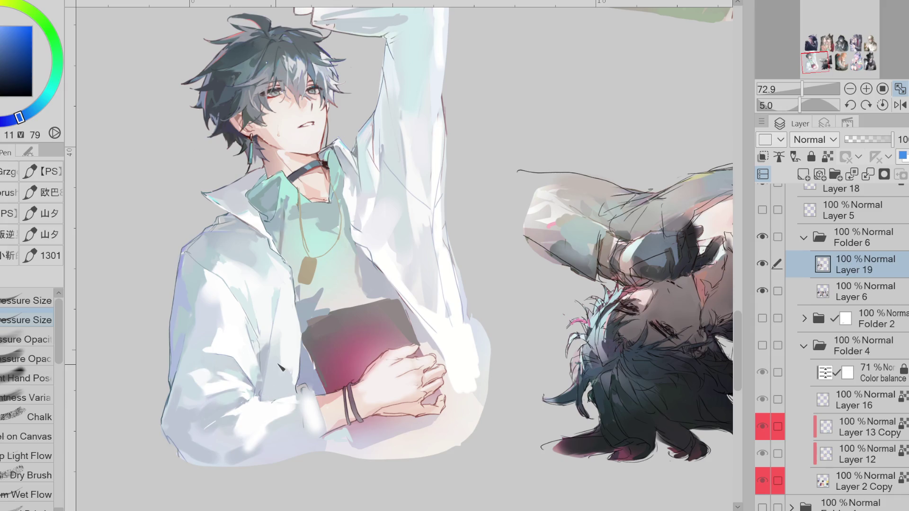
{"action": "key", "text": "h"}
{"action": "scroll", "coordinate": [533, 346], "scroll_direction": "up", "scroll_amount": 3}
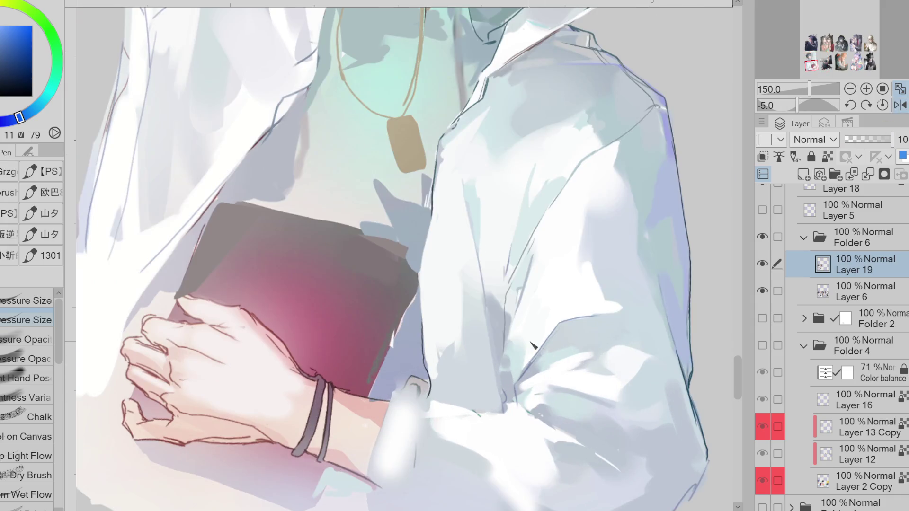
Step: Choose a dark blue from the sleeve outline and draw a stroke down the sleeve's left edge
{"action": "left_click", "coordinate": [510, 355], "text": "alt"}
{"action": "left_click", "coordinate": [538, 333], "text": "alt"}
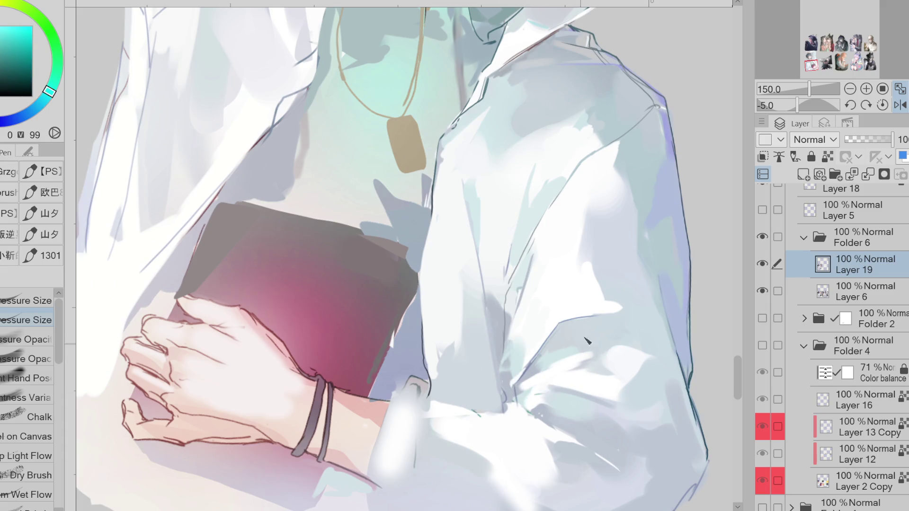
{"action": "left_click", "coordinate": [521, 402], "text": "alt"}
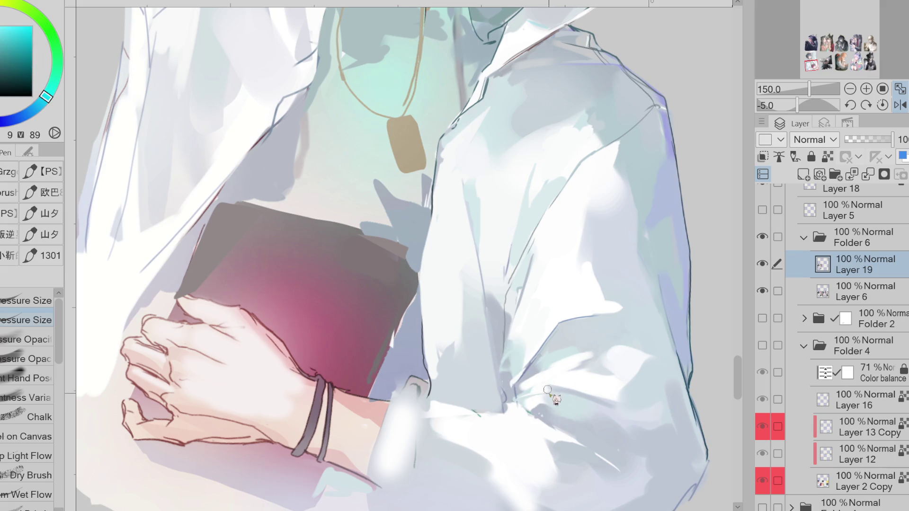
{"action": "left_click", "coordinate": [688, 362], "text": "alt"}
{"action": "left_click", "coordinate": [32, 84], "text": "alt"}
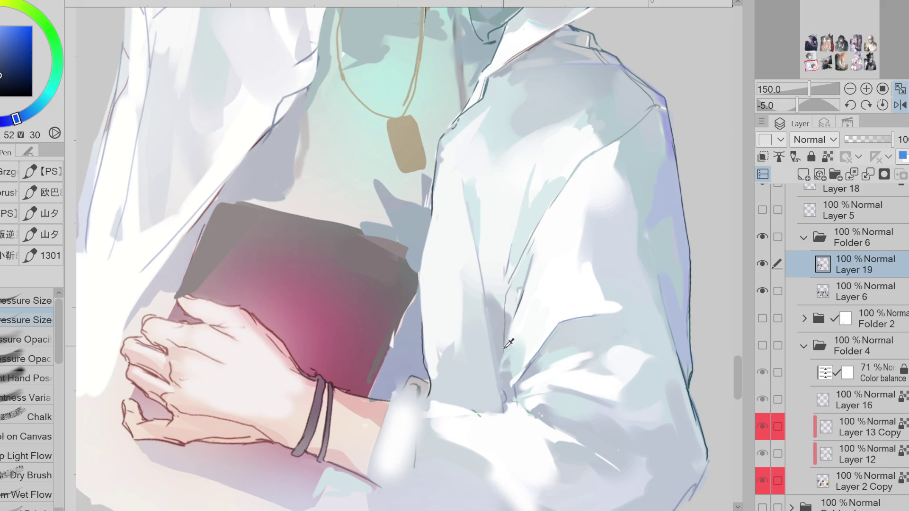
{"action": "left_click", "coordinate": [512, 374], "text": "alt"}
{"action": "mouse_move", "coordinate": [432, 210]}
{"action": "left_mouse_down"}
{"action": "mouse_move", "coordinate": [421, 282]}
{"action": "mouse_move", "coordinate": [428, 351]}
{"action": "left_mouse_up"}
{"action": "scroll", "coordinate": [474, 370], "scroll_direction": "down", "scroll_amount": 3}
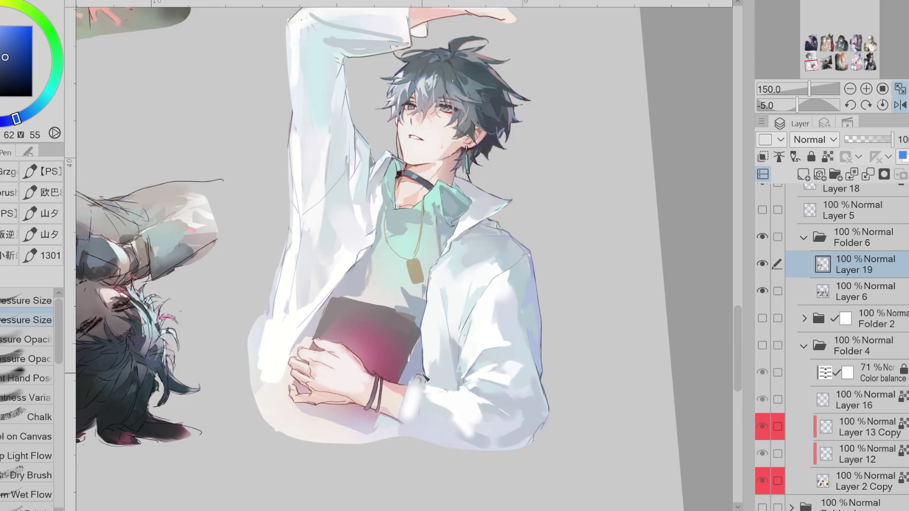
Step: Soften the outline edge with pale teal, then reinforce the sleeve outline with a dark blue stroke
{"action": "scroll", "coordinate": [491, 373], "scroll_direction": "up", "scroll_amount": 2}
{"action": "scroll", "coordinate": [492, 373], "scroll_direction": "up", "scroll_amount": 1}
{"action": "left_click", "coordinate": [351, 223], "text": "alt"}
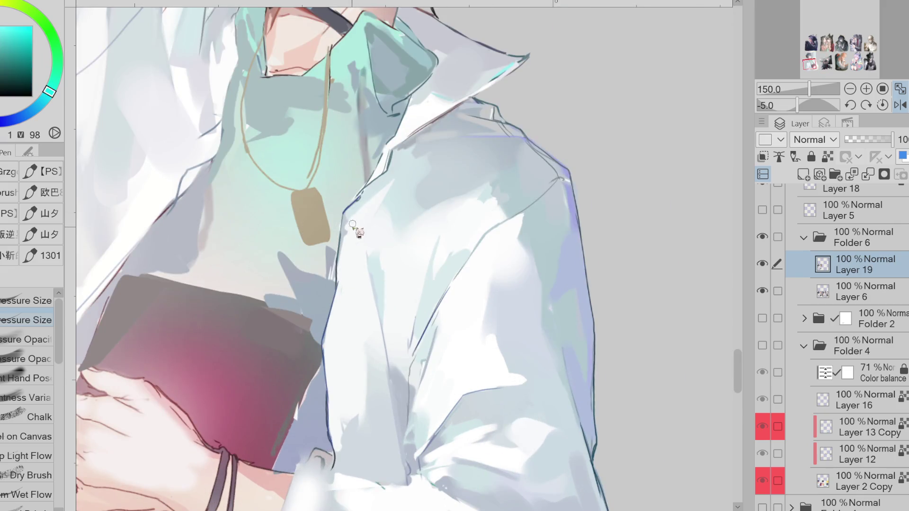
{"action": "left_click_drag", "start_coordinate": [349, 251], "coordinate": [349, 257]}
{"action": "left_click", "coordinate": [336, 262], "text": "alt"}
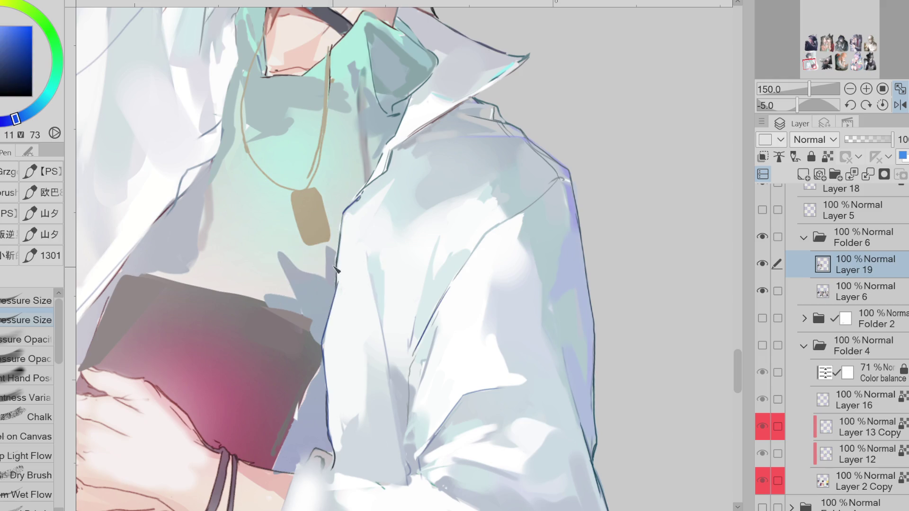
{"action": "scroll", "coordinate": [397, 114], "scroll_direction": "down", "scroll_amount": 3}
{"action": "scroll", "coordinate": [386, 223], "scroll_direction": "up", "scroll_amount": 3}
{"action": "left_click", "coordinate": [380, 138], "text": "alt"}
{"action": "left_click_drag", "start_coordinate": [382, 133], "coordinate": [368, 234]}
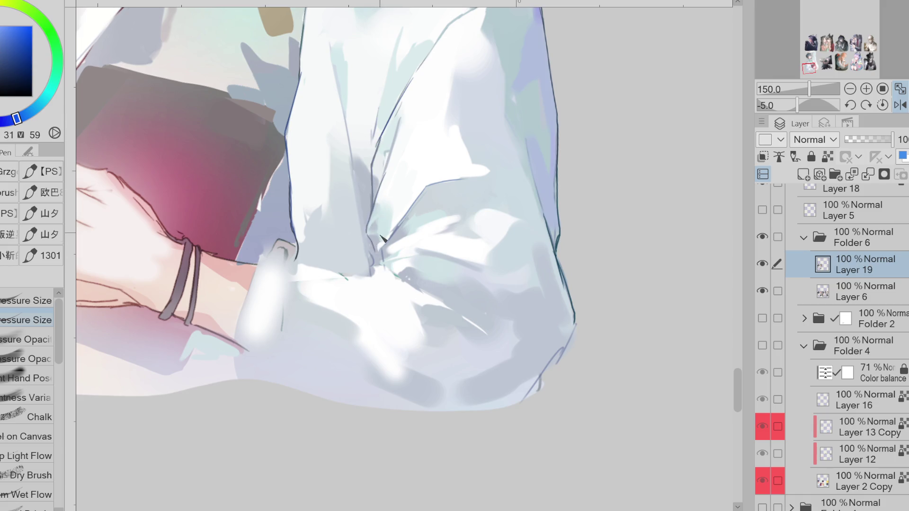
Step: Draw a dark crease on the sleeve fold and lighten it with a muted blue
{"action": "left_click", "coordinate": [390, 260], "text": "alt"}
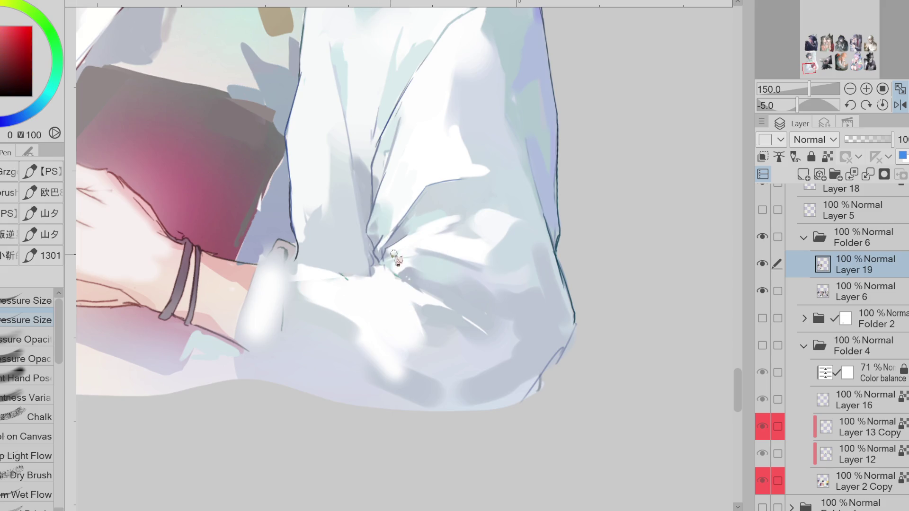
{"action": "left_click", "coordinate": [393, 262], "text": "alt"}
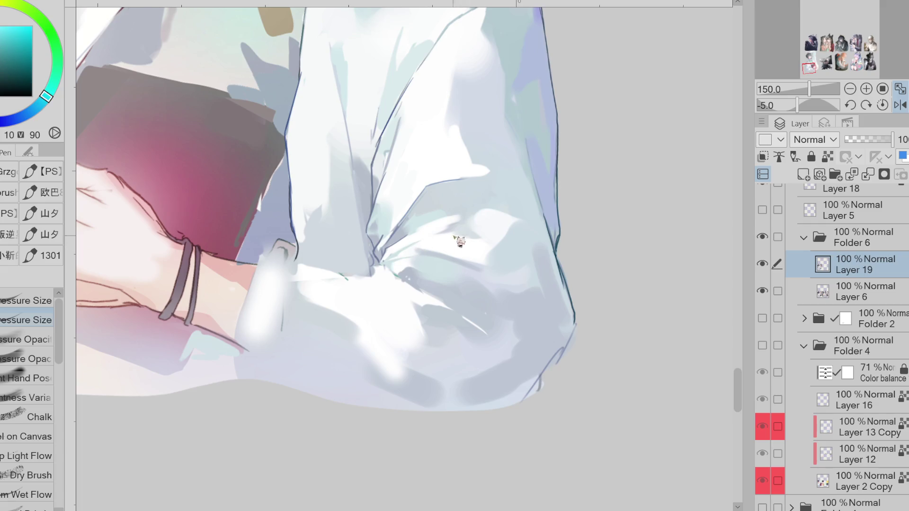
{"action": "left_click", "coordinate": [357, 196], "text": "alt"}
{"action": "mouse_move", "coordinate": [390, 258]}
{"action": "left_mouse_down"}
{"action": "mouse_move", "coordinate": [417, 241]}
{"action": "mouse_move", "coordinate": [495, 271]}
{"action": "left_mouse_up"}
{"action": "left_click", "coordinate": [434, 256], "text": "alt"}
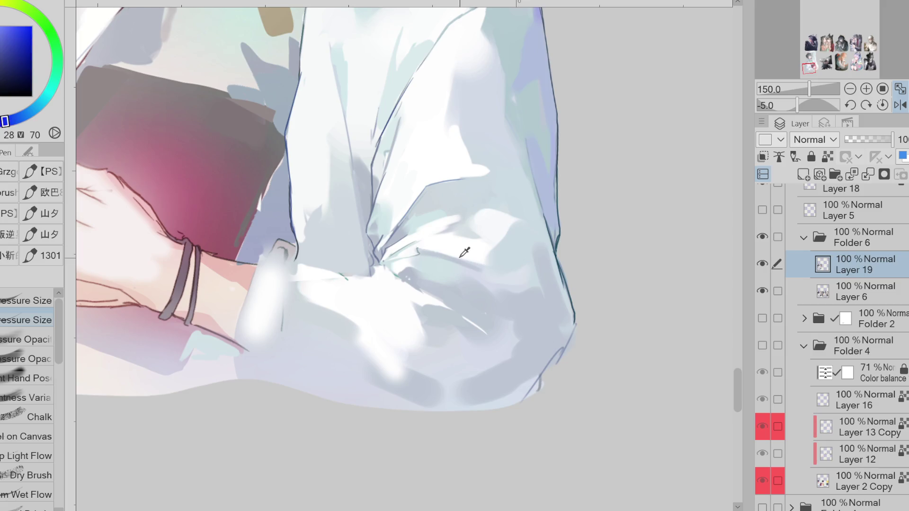
{"action": "mouse_move", "coordinate": [420, 274]}
{"action": "left_mouse_down"}
{"action": "mouse_move", "coordinate": [423, 252]}
{"action": "mouse_move", "coordinate": [482, 264]}
{"action": "left_mouse_up"}
Step: Add a blue-grey fold line across the sleeve and flip the canvas back to normal
{"action": "left_click", "coordinate": [387, 261], "text": "alt"}
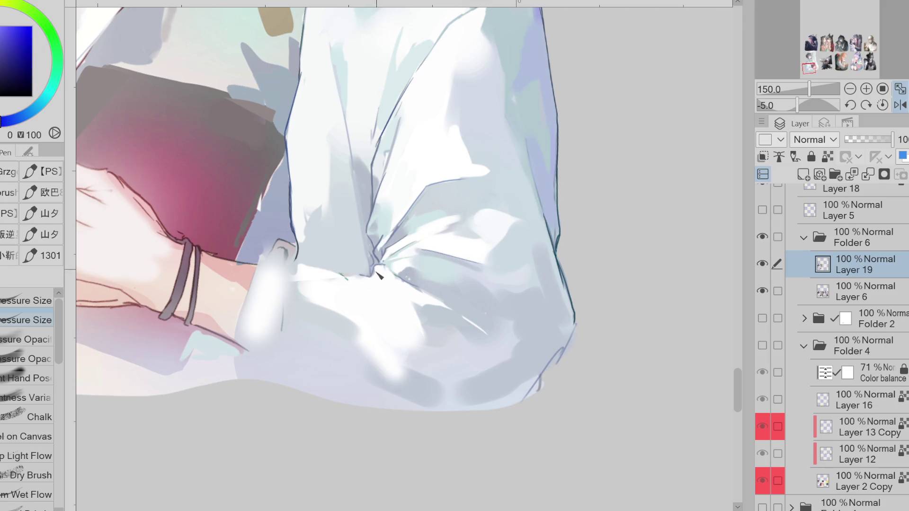
{"action": "left_click", "coordinate": [388, 243], "text": "alt"}
{"action": "left_click", "coordinate": [392, 236], "text": "alt"}
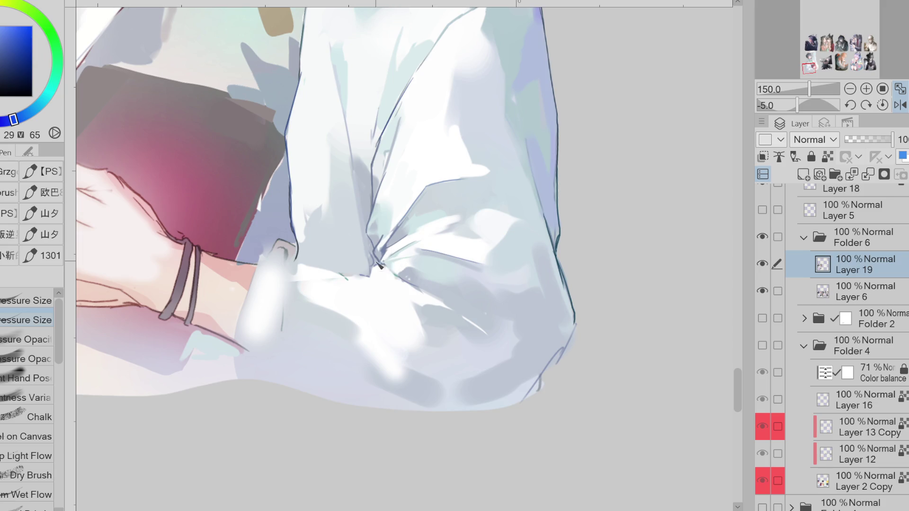
{"action": "mouse_move", "coordinate": [371, 278]}
{"action": "left_mouse_down"}
{"action": "mouse_move", "coordinate": [297, 265]}
{"action": "mouse_move", "coordinate": [323, 314]}
{"action": "left_mouse_up"}
{"action": "key", "text": "h"}
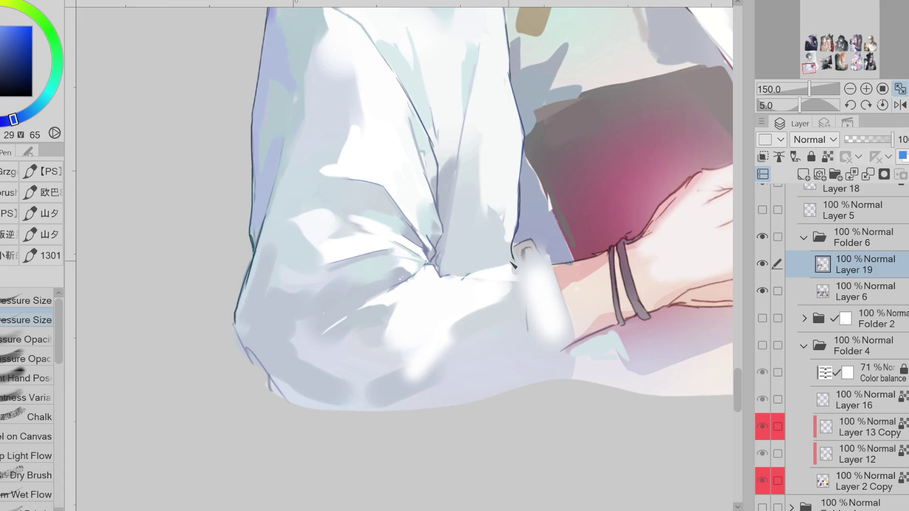
Step: Cover the sleeve's fold line with white and draw a thin dark line along the fold
{"action": "left_click", "coordinate": [468, 280], "text": "alt"}
{"action": "left_click_drag", "start_coordinate": [468, 280], "coordinate": [410, 286]}
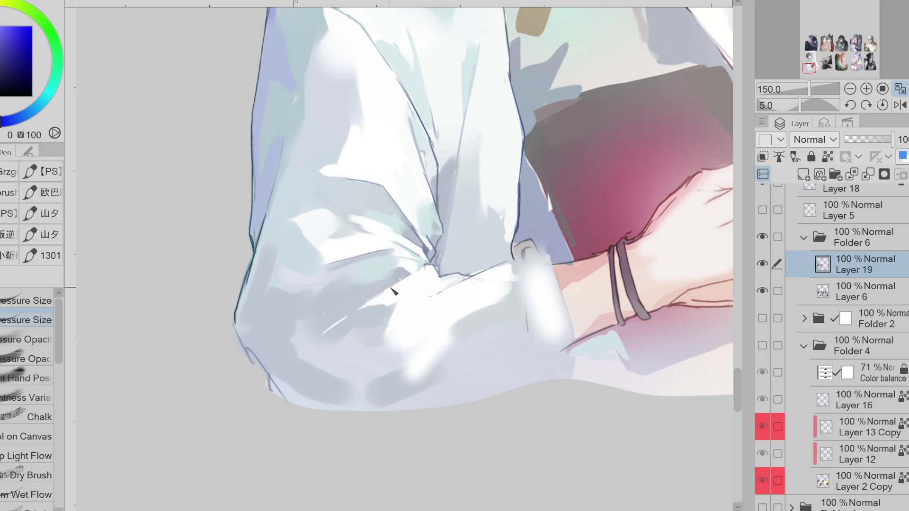
{"action": "left_click", "coordinate": [400, 286], "text": "alt"}
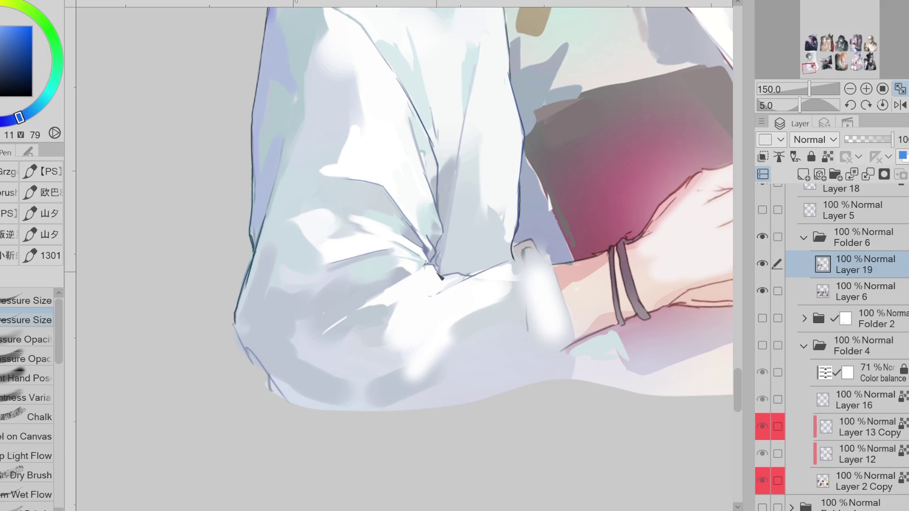
{"action": "left_click", "coordinate": [432, 260], "text": "alt"}
{"action": "left_click_drag", "start_coordinate": [466, 276], "coordinate": [429, 295]}
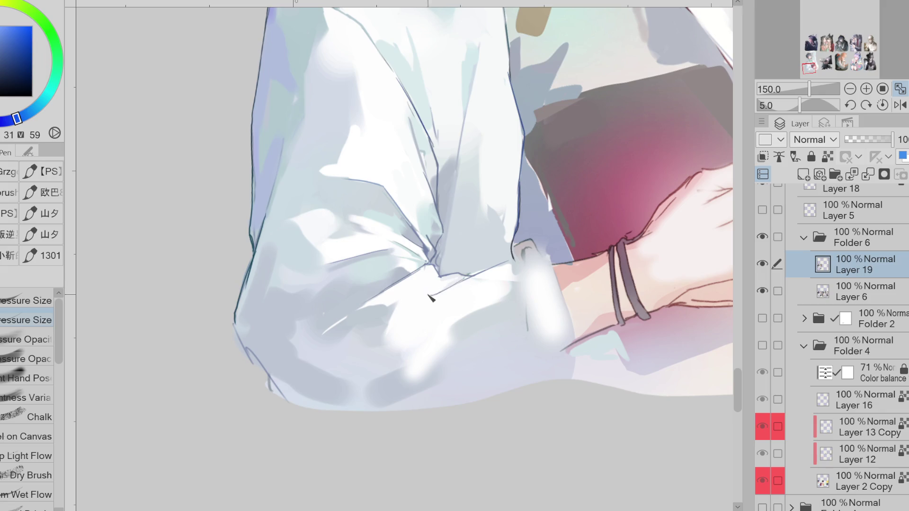
Step: Draw the cuff's thin fold lines and right edge, undoing one misplaced line
{"action": "left_click_drag", "start_coordinate": [520, 274], "coordinate": [496, 372]}
{"action": "key", "text": "e"}
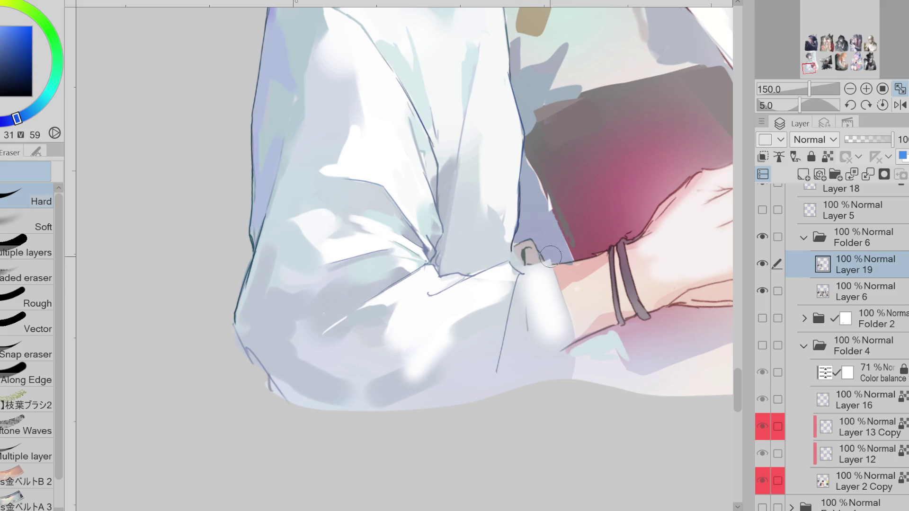
{"action": "key", "text": "p"}
{"action": "left_click_drag", "start_coordinate": [520, 269], "coordinate": [545, 315]}
{"action": "mouse_move", "coordinate": [523, 277]}
{"action": "left_mouse_down"}
{"action": "mouse_move", "coordinate": [526, 352]}
{"action": "mouse_move", "coordinate": [574, 363]}
{"action": "mouse_move", "coordinate": [552, 376]}
{"action": "left_mouse_up"}
{"action": "key", "text": "ctrl+z"}
{"action": "mouse_move", "coordinate": [512, 306]}
{"action": "left_mouse_down"}
{"action": "mouse_move", "coordinate": [506, 374]}
{"action": "mouse_move", "coordinate": [519, 363]}
{"action": "mouse_move", "coordinate": [503, 406]}
{"action": "mouse_move", "coordinate": [517, 379]}
{"action": "left_mouse_up"}
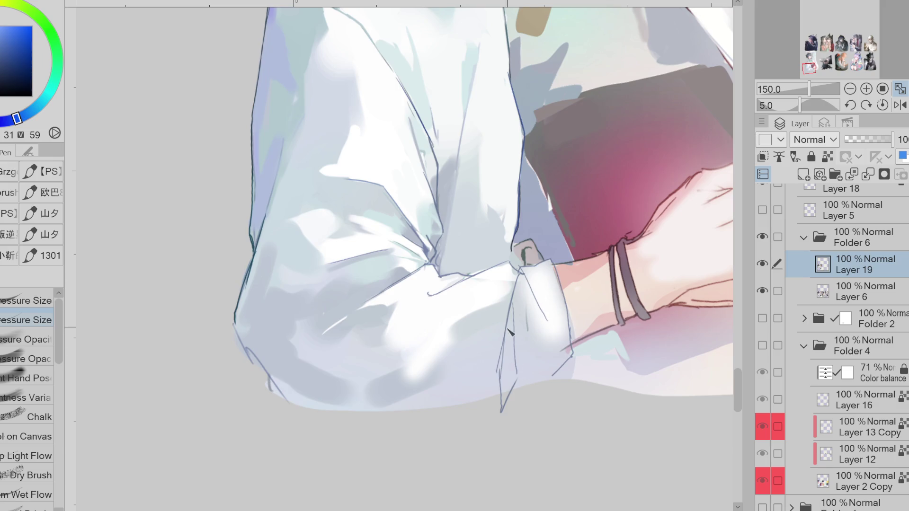
{"action": "key", "text": "e"}
{"action": "key", "text": "p"}
Step: Cover a small dark line with pale grey and brighten the sleeve's white highlight streak
{"action": "left_click", "coordinate": [504, 279], "text": "alt"}
{"action": "left_click", "coordinate": [454, 274], "text": "alt"}
{"action": "left_click", "coordinate": [388, 312], "text": "alt"}
{"action": "left_click", "coordinate": [387, 313], "text": "alt"}
{"action": "mouse_move", "coordinate": [431, 294]}
{"action": "left_mouse_down"}
{"action": "mouse_move", "coordinate": [437, 287]}
{"action": "mouse_move", "coordinate": [413, 318]}
{"action": "mouse_move", "coordinate": [431, 296]}
{"action": "left_mouse_up"}
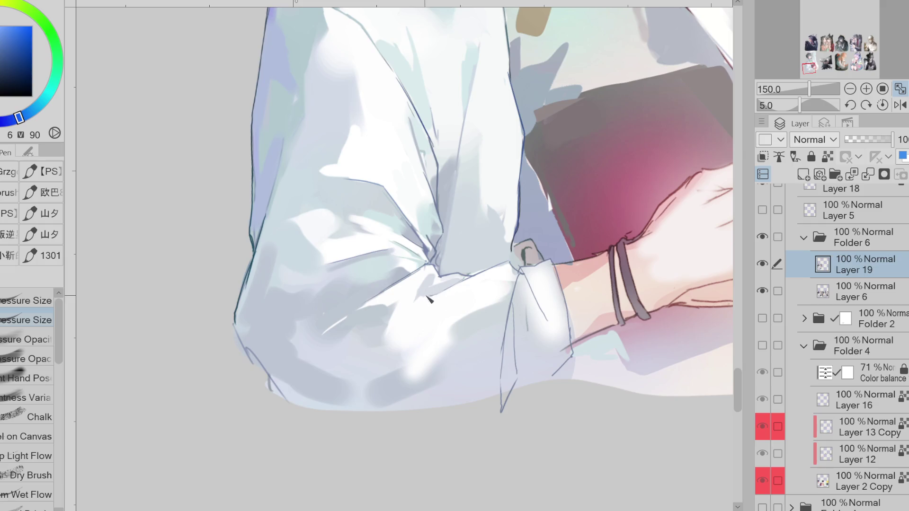
{"action": "left_click", "coordinate": [346, 297], "text": "alt"}
{"action": "mouse_move", "coordinate": [339, 331]}
{"action": "left_mouse_down"}
{"action": "mouse_move", "coordinate": [329, 325]}
{"action": "mouse_move", "coordinate": [347, 315]}
{"action": "mouse_move", "coordinate": [322, 296]}
{"action": "left_mouse_up"}
Step: Repaint blue-grey shading along the sleeve's left and lower-left edges and through the highlight
{"action": "left_click", "coordinate": [334, 298], "text": "alt"}
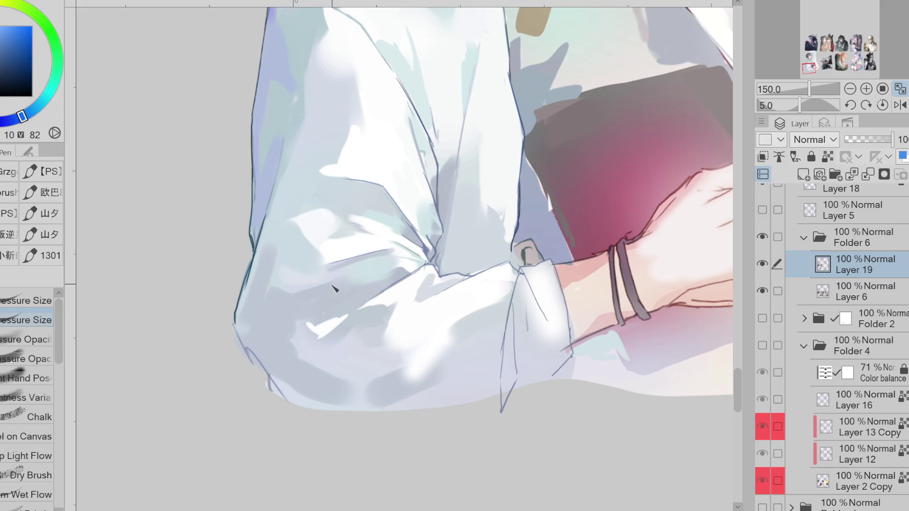
{"action": "mouse_move", "coordinate": [261, 228]}
{"action": "left_mouse_down"}
{"action": "mouse_move", "coordinate": [244, 315]}
{"action": "mouse_move", "coordinate": [266, 259]}
{"action": "left_mouse_up"}
{"action": "left_click", "coordinate": [249, 353], "text": "alt"}
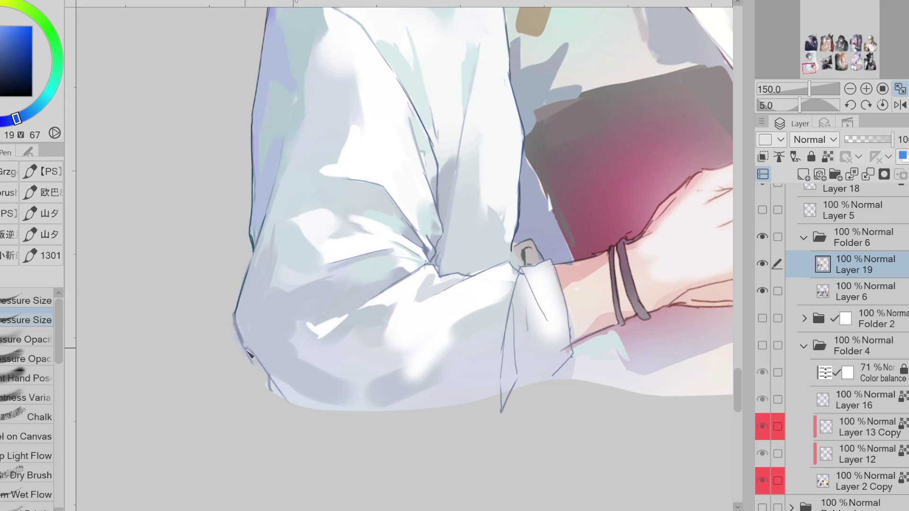
{"action": "left_click_drag", "start_coordinate": [253, 356], "coordinate": [277, 386]}
{"action": "left_click_drag", "start_coordinate": [346, 341], "coordinate": [365, 314]}
Step: Lighten a sleeve patch with cyan and paint blue-grey shading along the lower sleeve edge
{"action": "left_click", "coordinate": [399, 264], "text": "alt"}
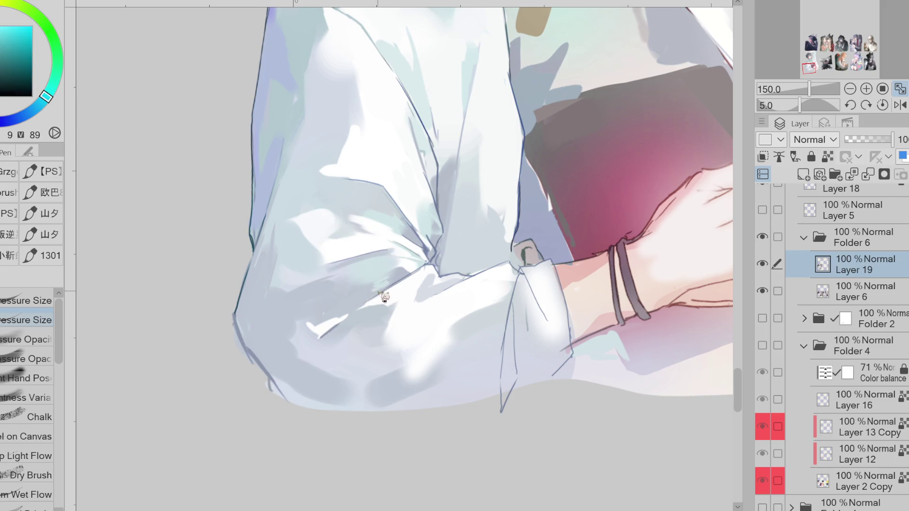
{"action": "left_click_drag", "start_coordinate": [391, 296], "coordinate": [369, 310]}
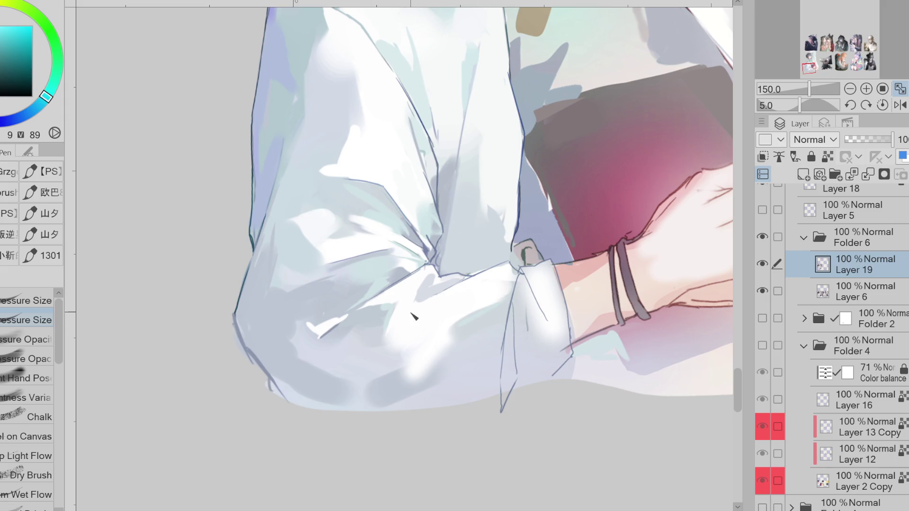
{"action": "left_click", "coordinate": [286, 332], "text": "alt"}
{"action": "left_click", "coordinate": [257, 184], "text": "alt"}
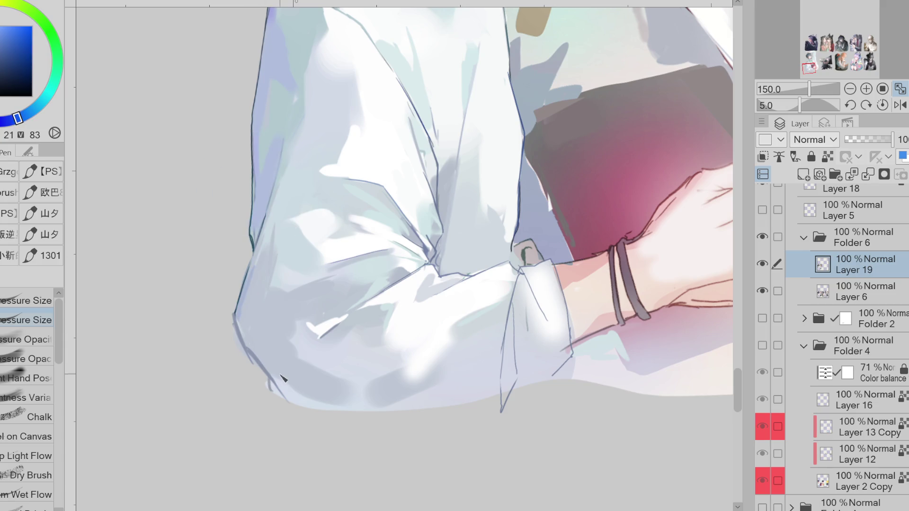
{"action": "mouse_move", "coordinate": [275, 376]}
{"action": "left_mouse_down"}
{"action": "mouse_move", "coordinate": [346, 411]}
{"action": "mouse_move", "coordinate": [449, 372]}
{"action": "left_mouse_up"}
{"action": "left_click", "coordinate": [320, 391]}
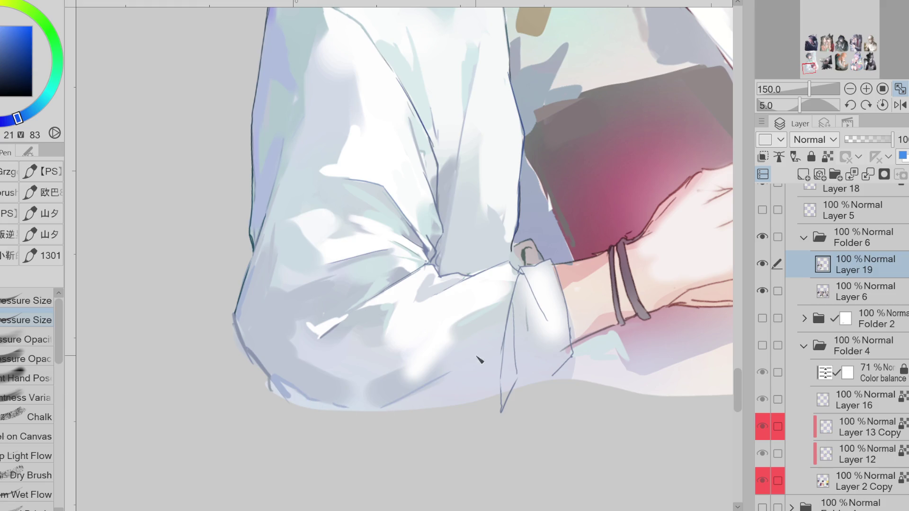
{"action": "scroll", "coordinate": [422, 361], "scroll_direction": "down", "scroll_amount": 1}
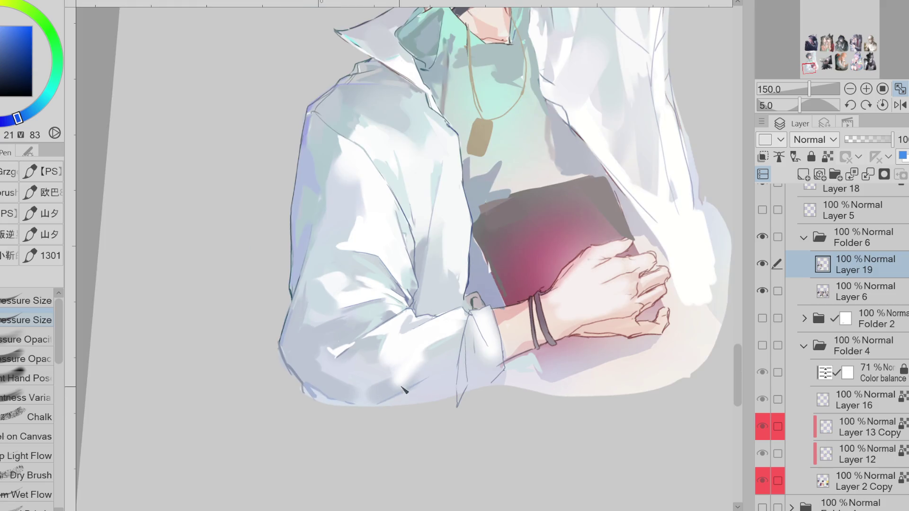
Step: Pick the sleeve's white and switch to the soft Pressure Opacity brush
{"action": "left_click", "coordinate": [439, 324], "text": "alt"}
{"action": "left_click", "coordinate": [472, 334], "text": "alt"}
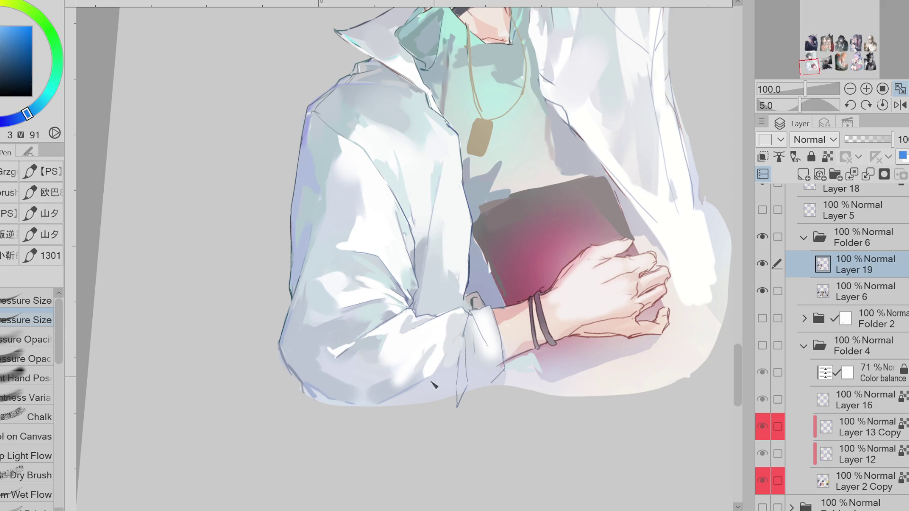
{"action": "left_click", "coordinate": [463, 355], "text": "alt"}
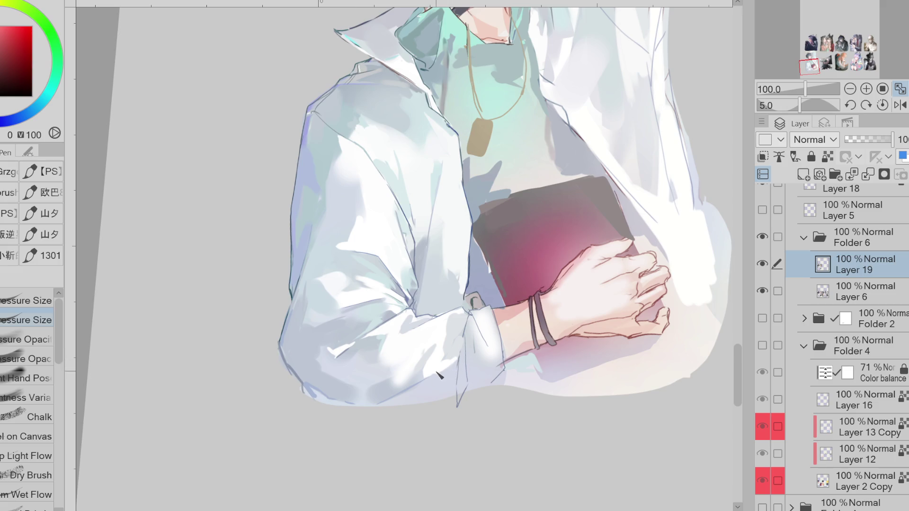
{"action": "left_click", "coordinate": [38, 339]}
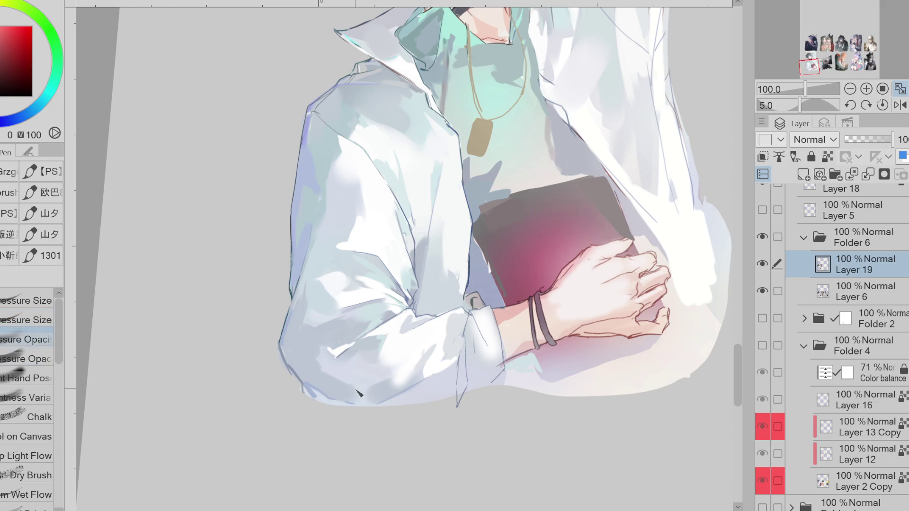
Step: Sample the cuff's near-white and paint a soft highlight along the cuff edge
{"action": "left_click", "coordinate": [364, 374], "text": "alt"}
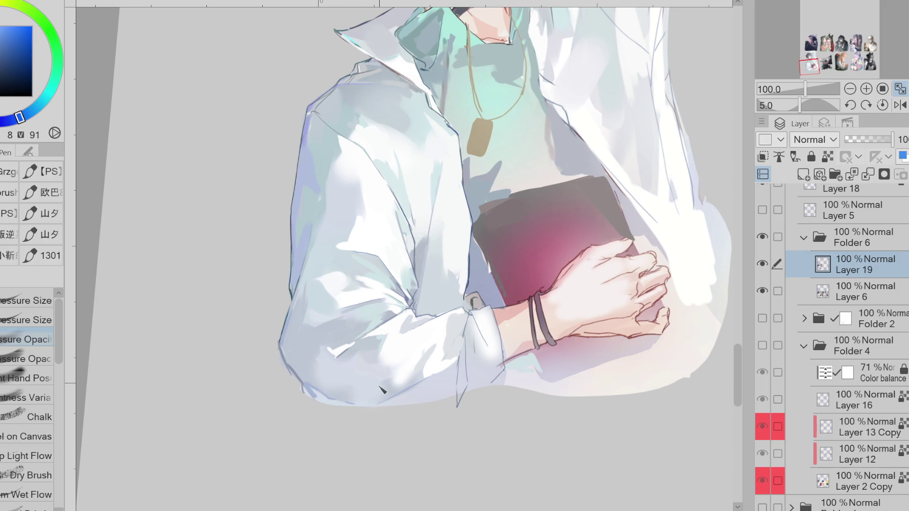
{"action": "left_click", "coordinate": [379, 363], "text": "alt"}
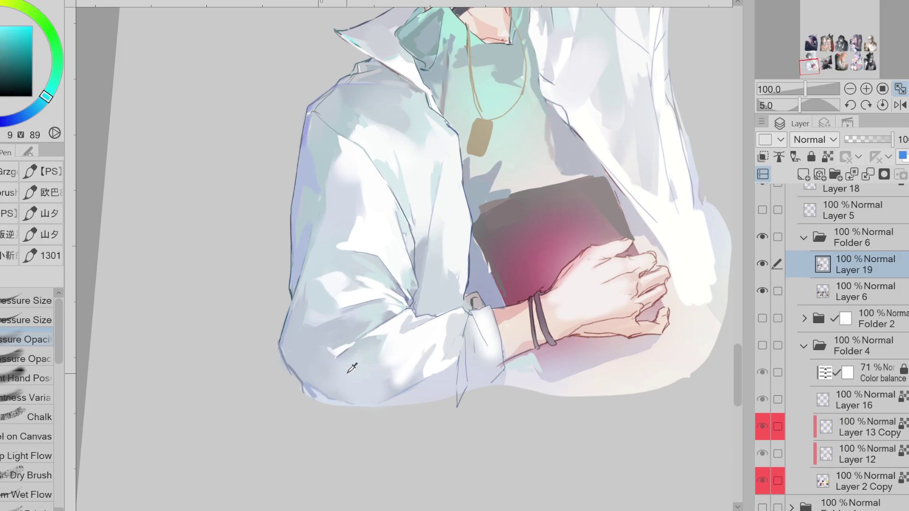
{"action": "left_click", "coordinate": [381, 367], "text": "alt"}
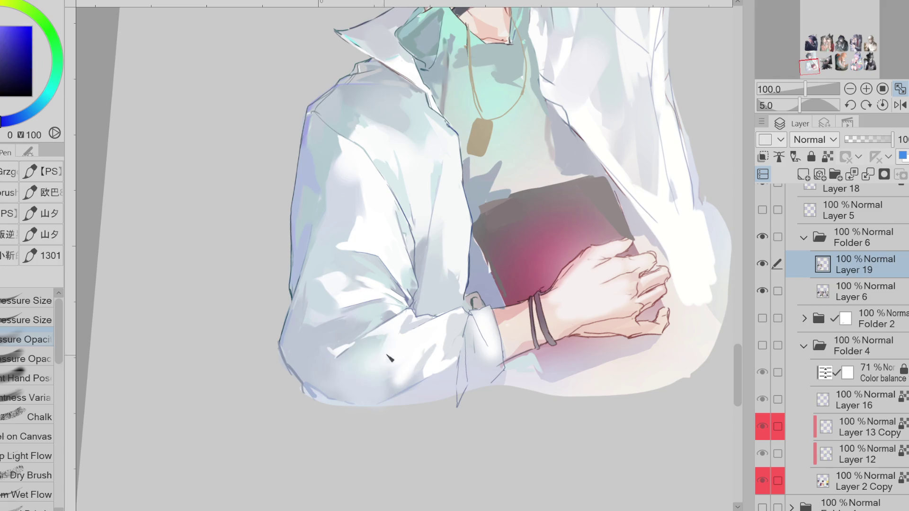
{"action": "left_click", "coordinate": [377, 350], "text": "alt"}
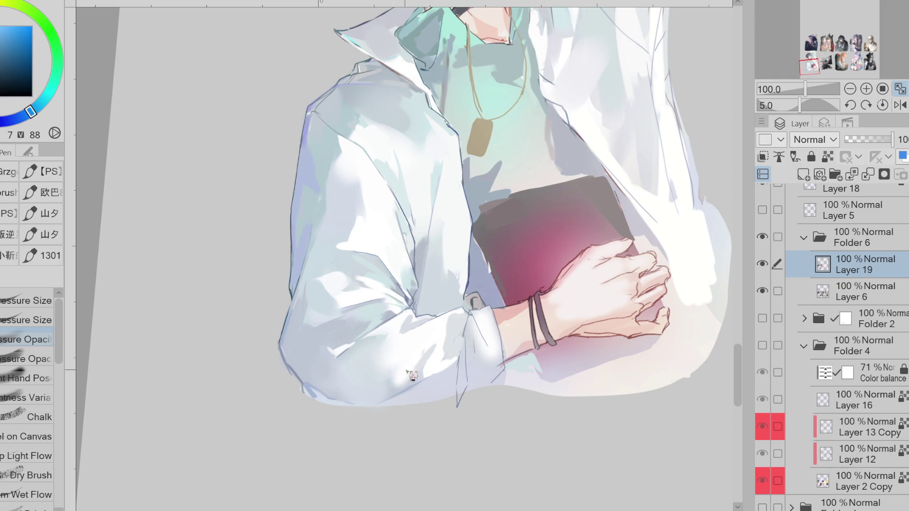
{"action": "left_click", "coordinate": [410, 342], "text": "alt"}
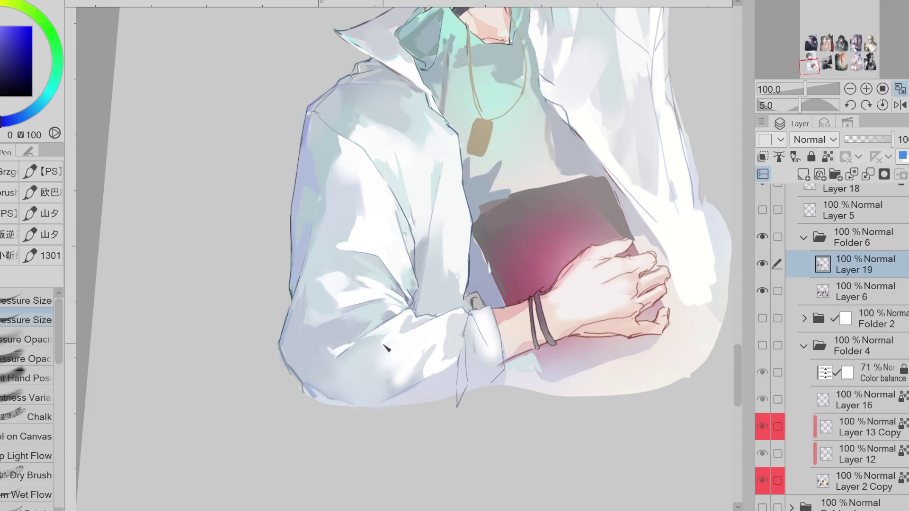
{"action": "left_click", "coordinate": [467, 333], "text": "alt"}
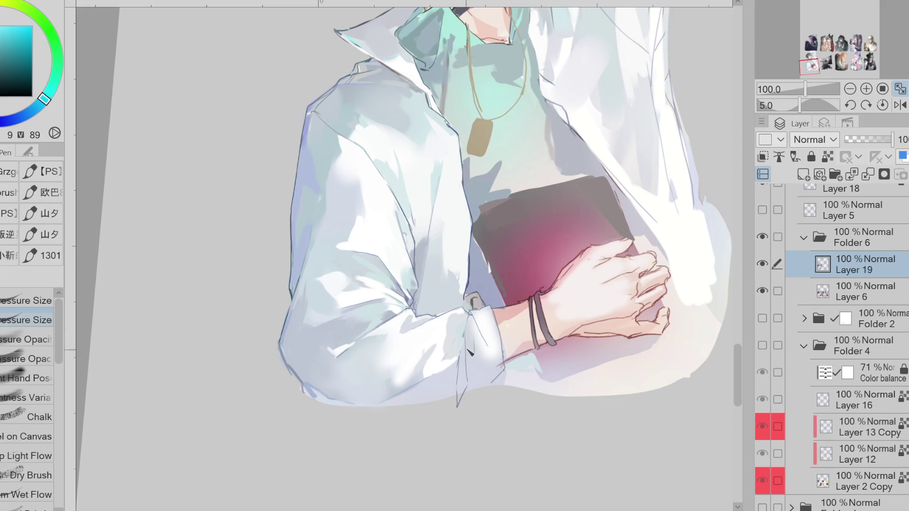
{"action": "left_click", "coordinate": [480, 318], "text": "alt"}
{"action": "mouse_move", "coordinate": [464, 348]}
{"action": "left_mouse_down"}
{"action": "mouse_move", "coordinate": [467, 398]}
{"action": "mouse_move", "coordinate": [464, 389]}
{"action": "left_mouse_up"}
Step: Sample grey and white tones from the cuff, then mirror the canvas horizontally
{"action": "left_click", "coordinate": [478, 315], "text": "alt"}
{"action": "left_click", "coordinate": [479, 346], "text": "alt"}
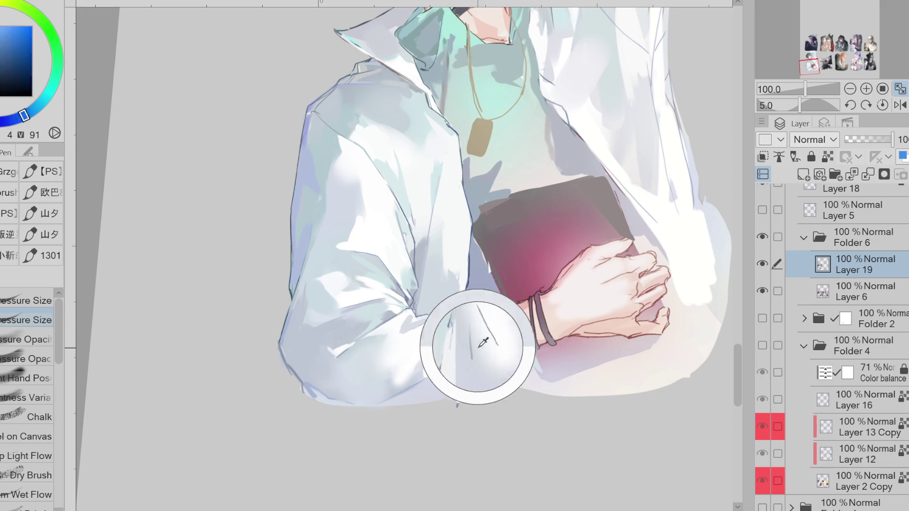
{"action": "left_click", "coordinate": [480, 334], "text": "alt"}
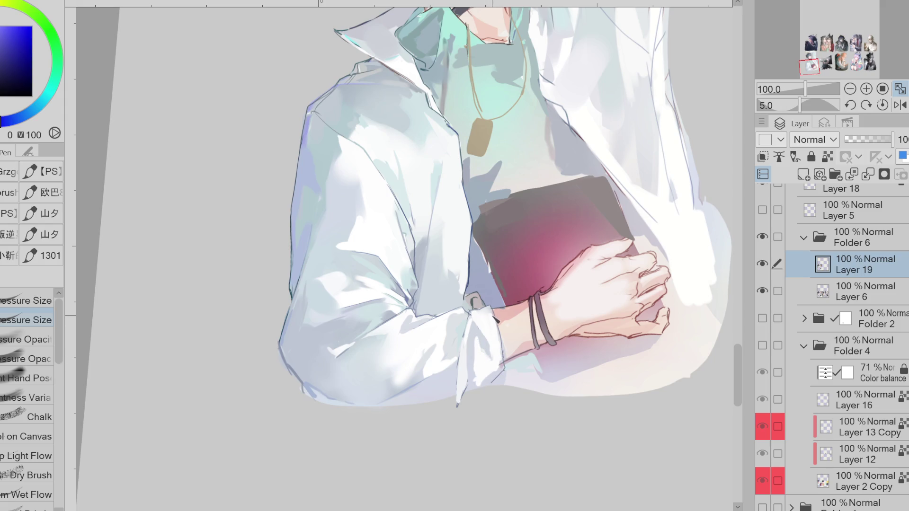
{"action": "left_click", "coordinate": [483, 313], "text": "alt"}
{"action": "left_click", "coordinate": [499, 324], "text": "alt"}
{"action": "left_click", "coordinate": [471, 331], "text": "alt"}
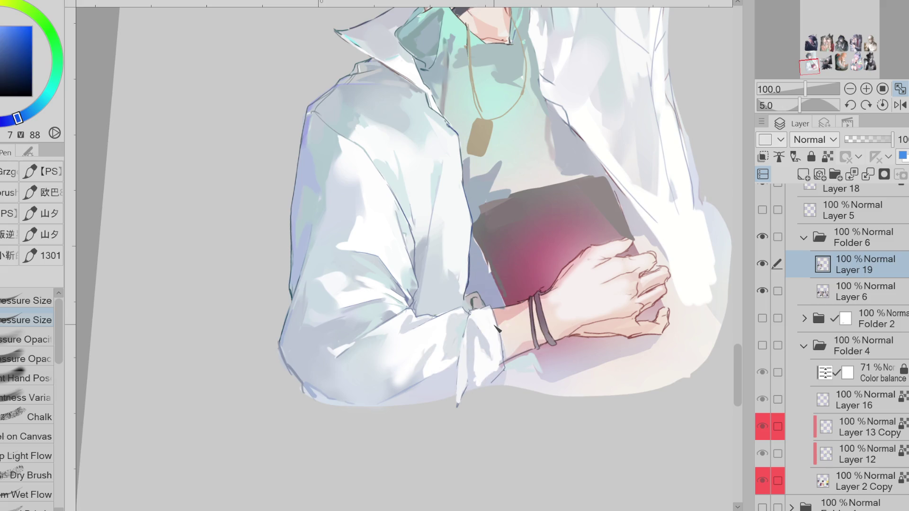
{"action": "left_click", "coordinate": [901, 105]}
{"action": "left_click", "coordinate": [338, 319], "text": "alt"}
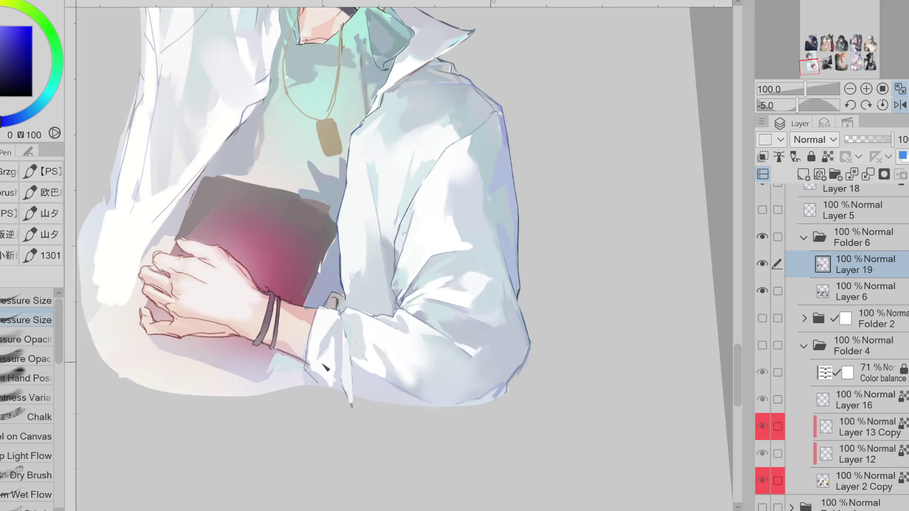
Step: Fill a dark red shadow shape at the wrist with the Quick Lasso Fill
{"action": "left_click", "coordinate": [334, 329], "text": "alt"}
{"action": "left_click", "coordinate": [321, 331], "text": "alt"}
{"action": "left_click", "coordinate": [302, 322], "text": "alt"}
{"action": "key", "text": "g"}
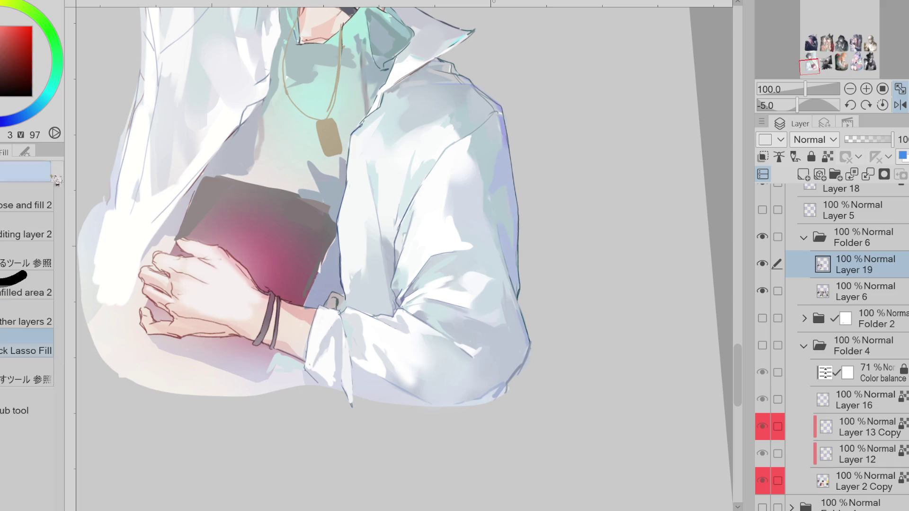
{"action": "mouse_move", "coordinate": [282, 303]}
{"action": "left_mouse_down"}
{"action": "mouse_move", "coordinate": [301, 335]}
{"action": "mouse_move", "coordinate": [320, 316]}
{"action": "left_mouse_up"}
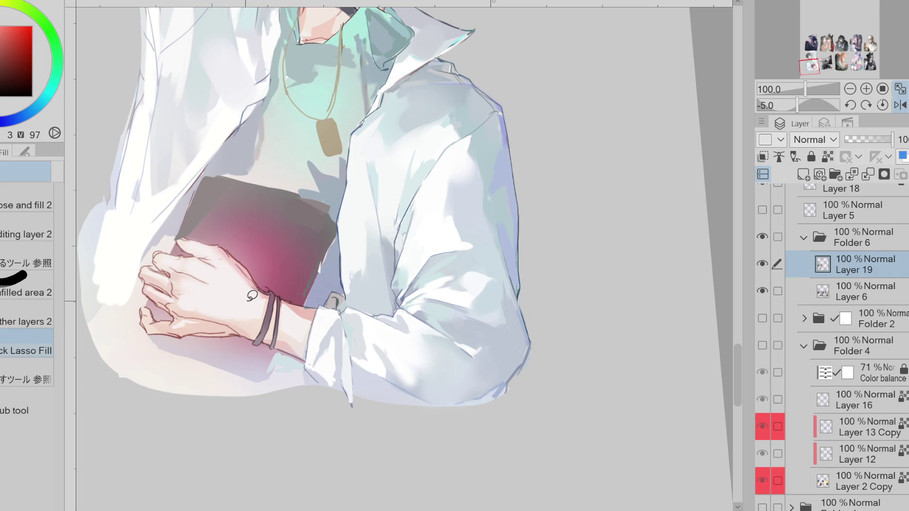
Step: Return to the pen and darken the cuff's outer edge line with three strokes
{"action": "left_click", "coordinate": [356, 270], "text": "alt"}
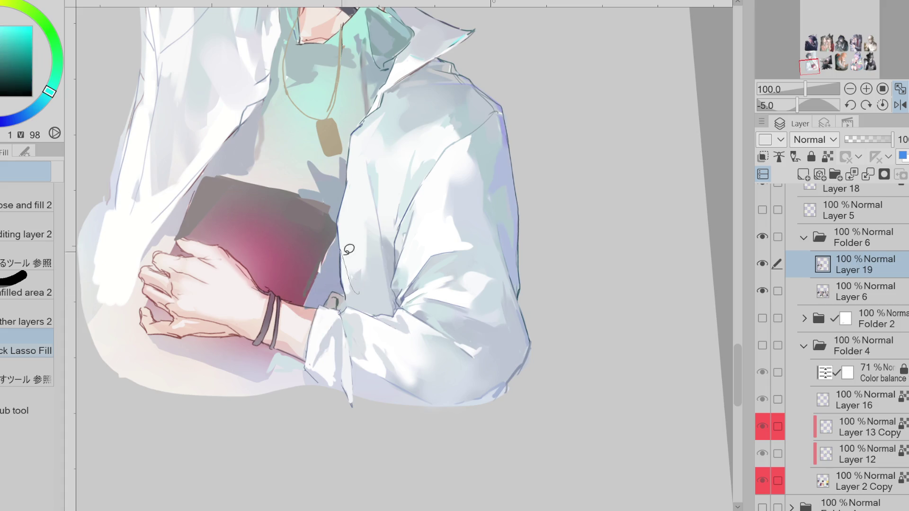
{"action": "left_click", "coordinate": [372, 246], "text": "alt"}
{"action": "key", "text": "p"}
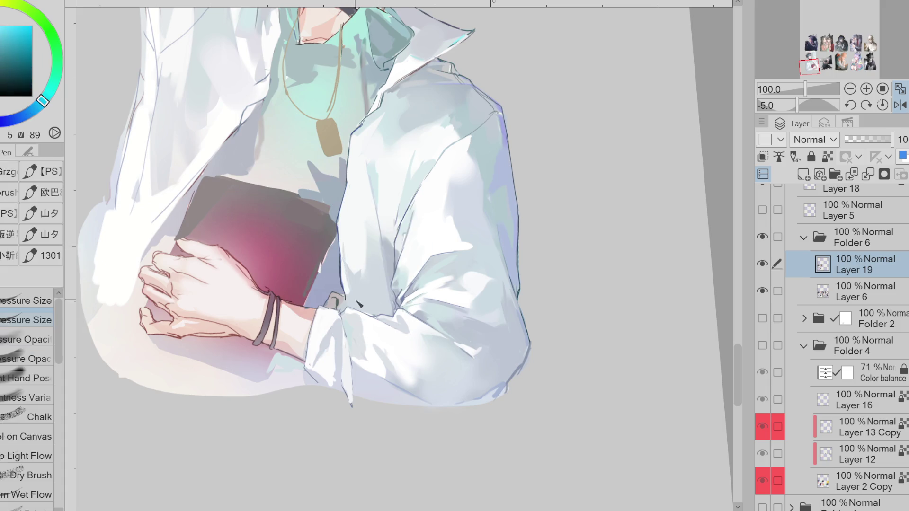
{"action": "left_click", "coordinate": [353, 345], "text": "alt"}
{"action": "left_click_drag", "start_coordinate": [354, 344], "coordinate": [356, 400]}
{"action": "left_click_drag", "start_coordinate": [345, 355], "coordinate": [344, 394]}
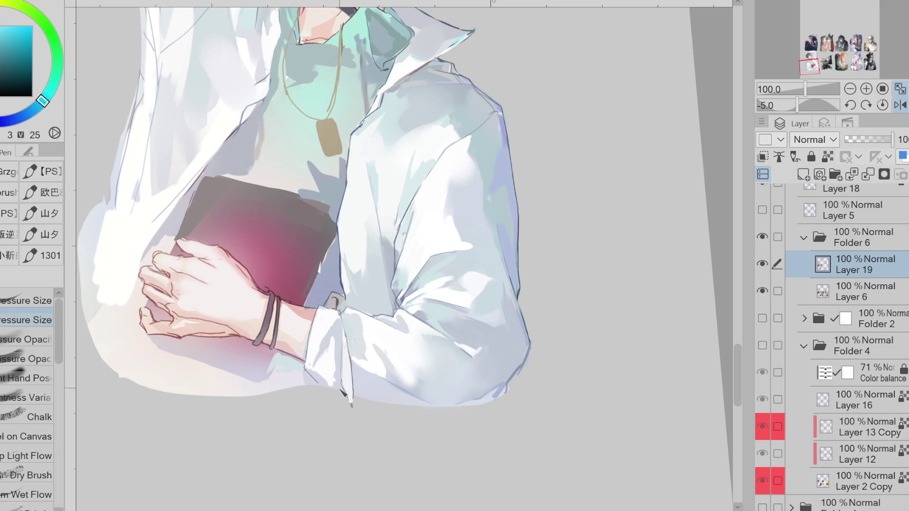
{"action": "left_click_drag", "start_coordinate": [349, 347], "coordinate": [348, 384]}
Step: Sample blue-grey and white tones from the shirt and flip the canvas back to normal
{"action": "left_click", "coordinate": [518, 299], "text": "alt"}
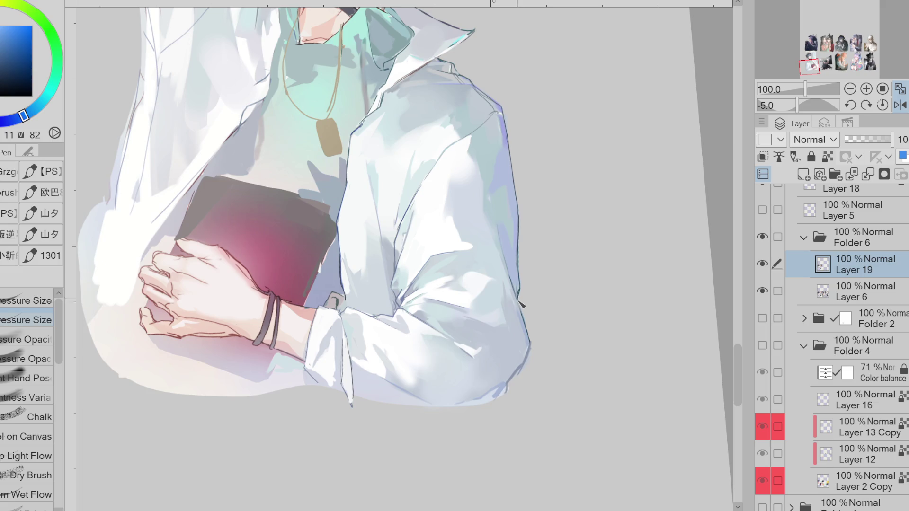
{"action": "left_click", "coordinate": [519, 303], "text": "alt"}
{"action": "left_click", "coordinate": [404, 297], "text": "alt"}
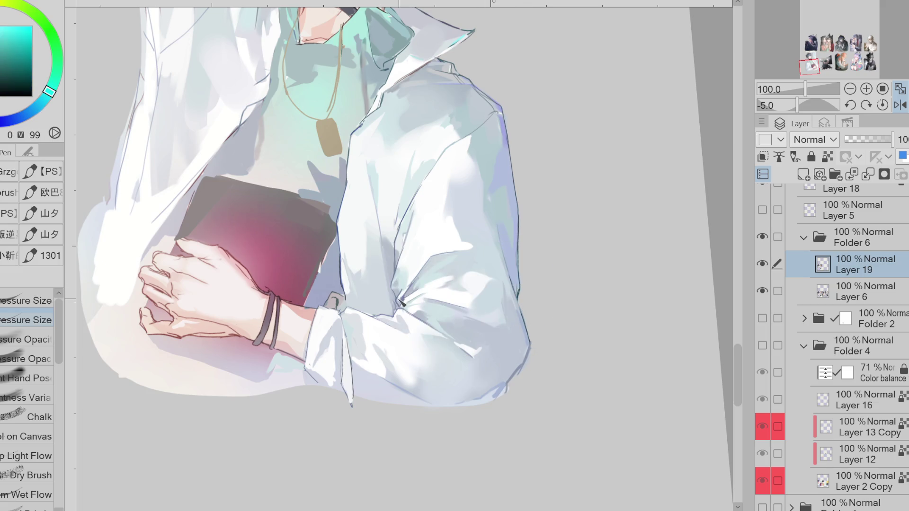
{"action": "left_click", "coordinate": [404, 309], "text": "alt"}
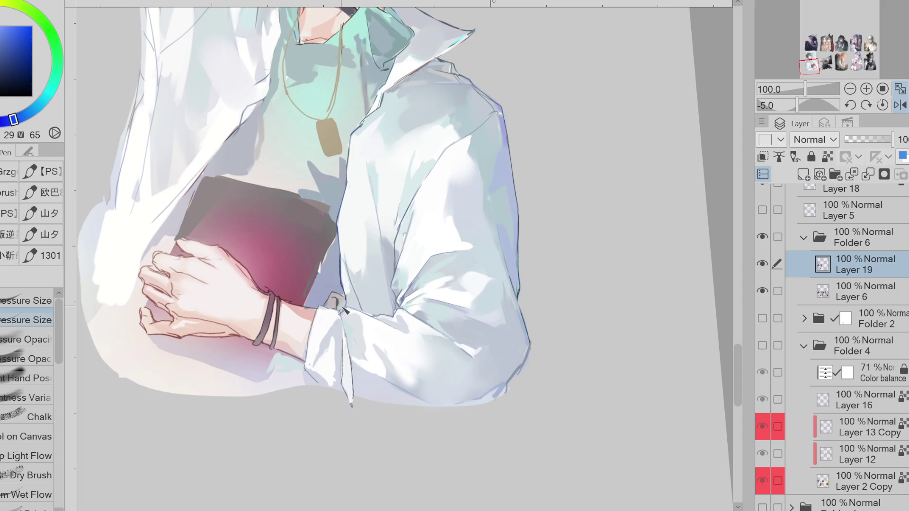
{"action": "left_click", "coordinate": [900, 104]}
{"action": "left_click", "coordinate": [476, 317]}
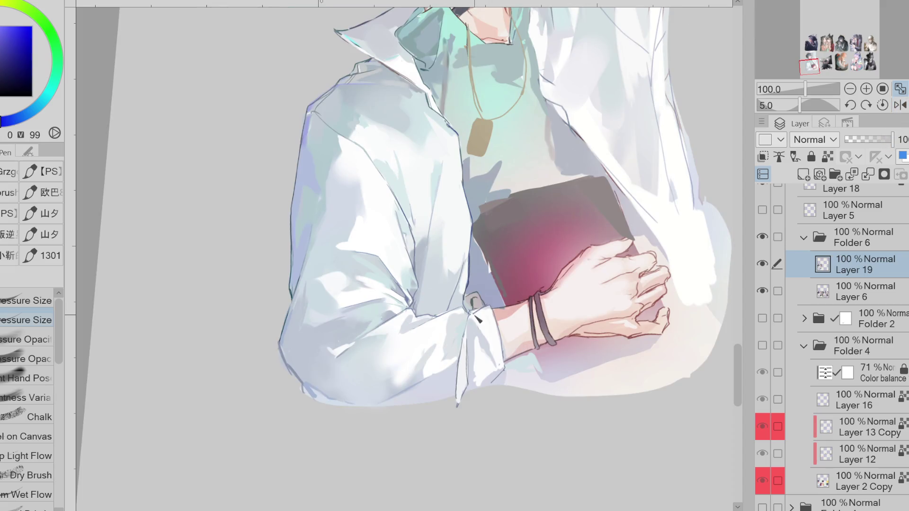
Step: Switch to the soft pressure brush and whiten the lower sleeve near the cuff
{"action": "left_click", "coordinate": [476, 342]}
{"action": "left_click", "coordinate": [455, 348]}
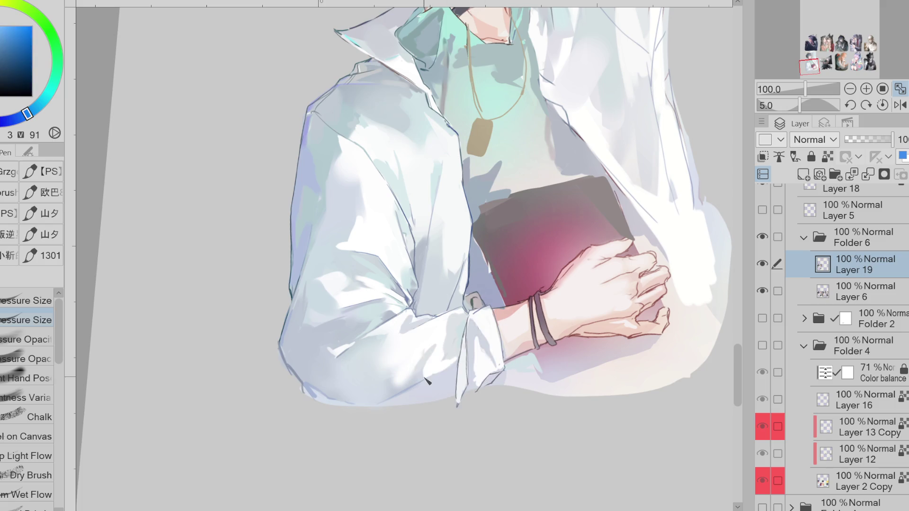
{"action": "left_click", "coordinate": [441, 364]}
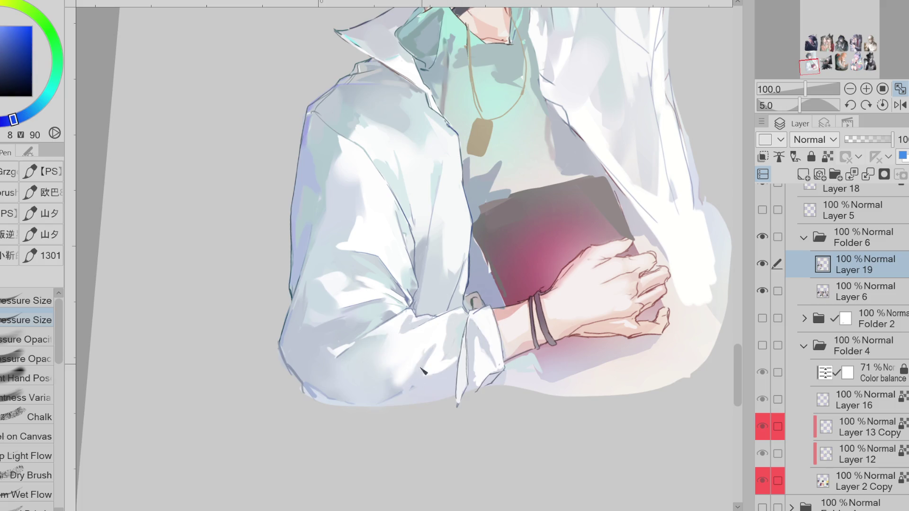
{"action": "left_click", "coordinate": [441, 344]}
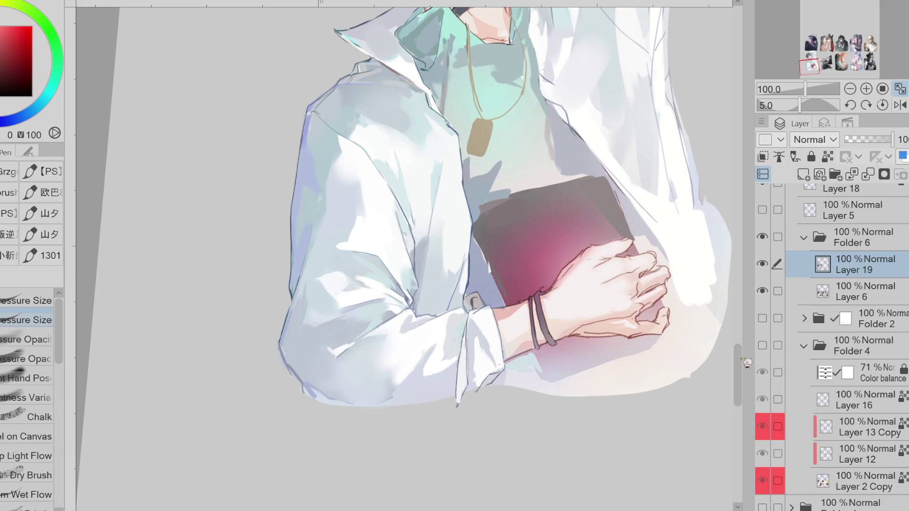
{"action": "scroll", "coordinate": [733, 360], "scroll_direction": "up", "scroll_amount": 2}
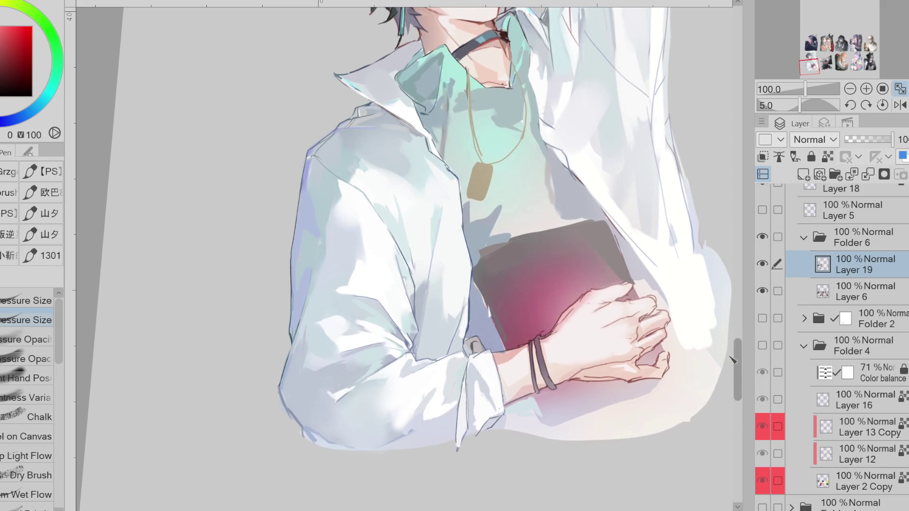
{"action": "left_click", "coordinate": [417, 387], "text": "alt"}
{"action": "key", "text": "period"}
{"action": "mouse_move", "coordinate": [424, 395]}
{"action": "left_mouse_down"}
{"action": "mouse_move", "coordinate": [407, 417]}
{"action": "mouse_move", "coordinate": [412, 431]}
{"action": "mouse_move", "coordinate": [398, 436]}
{"action": "mouse_move", "coordinate": [440, 417]}
{"action": "left_mouse_up"}
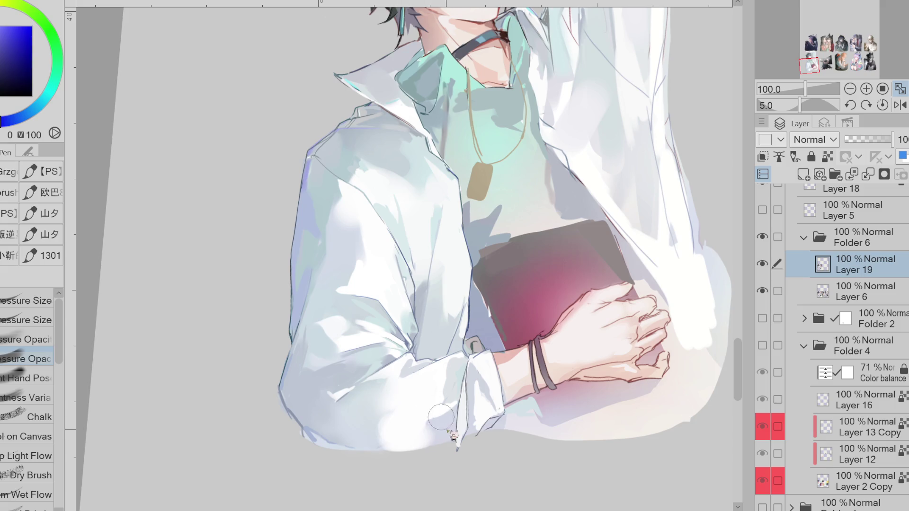
Step: Brighten the shirt near the hem with near-white paint
{"action": "left_click", "coordinate": [454, 434], "text": "alt"}
{"action": "left_click", "coordinate": [450, 419], "text": "alt"}
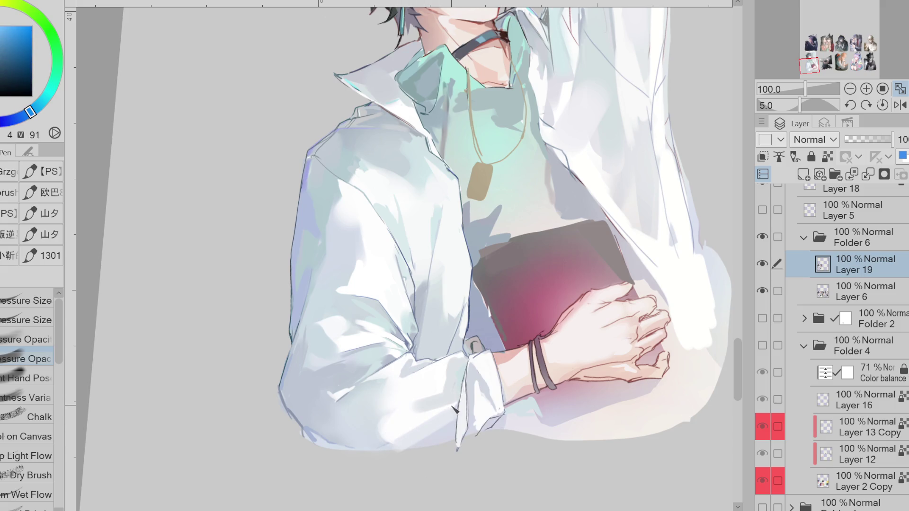
{"action": "left_click", "coordinate": [426, 429], "text": "alt"}
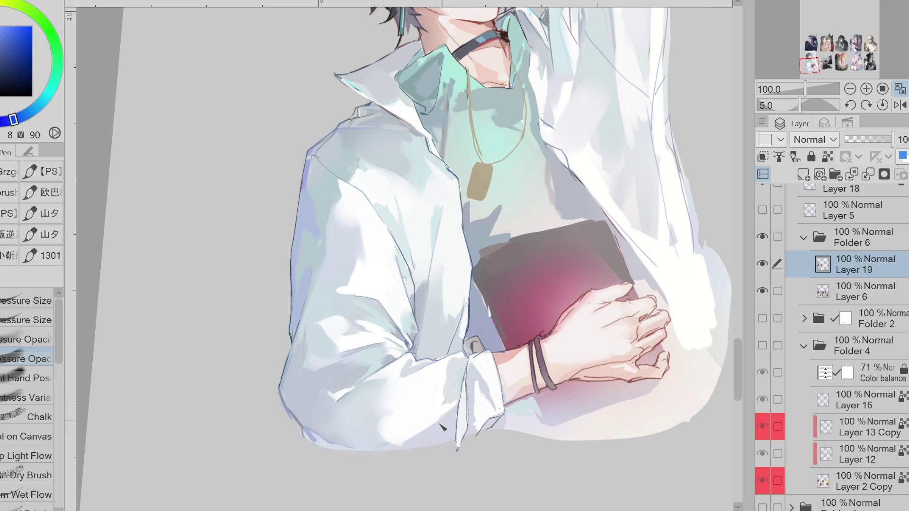
{"action": "left_click", "coordinate": [392, 415], "text": "alt"}
{"action": "left_click", "coordinate": [392, 405], "text": "alt"}
{"action": "mouse_move", "coordinate": [360, 400]}
{"action": "left_mouse_down"}
{"action": "mouse_move", "coordinate": [381, 421]}
{"action": "mouse_move", "coordinate": [382, 438]}
{"action": "mouse_move", "coordinate": [412, 427]}
{"action": "left_mouse_up"}
Step: Paint bluish shading down the left sleeve edge
{"action": "left_click", "coordinate": [353, 424], "text": "alt"}
{"action": "left_click", "coordinate": [381, 415], "text": "alt"}
{"action": "left_click", "coordinate": [412, 417], "text": "alt"}
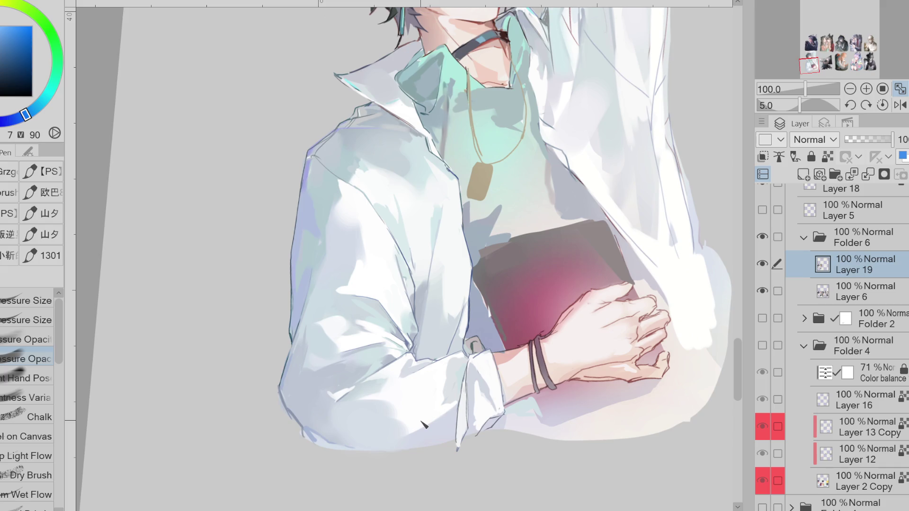
{"action": "left_click", "coordinate": [299, 240], "text": "alt"}
{"action": "left_click_drag", "start_coordinate": [291, 331], "coordinate": [292, 403]}
Step: Sample cyan and blue shades from the sleeve and cuff
{"action": "left_click", "coordinate": [296, 386], "text": "alt"}
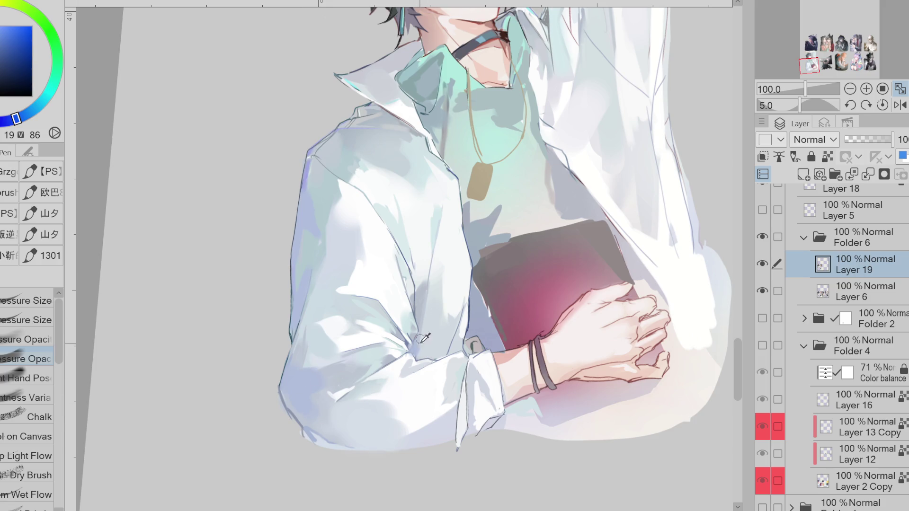
{"action": "left_click", "coordinate": [436, 286], "text": "alt"}
{"action": "left_click", "coordinate": [459, 340], "text": "alt"}
{"action": "left_click", "coordinate": [447, 397], "text": "alt"}
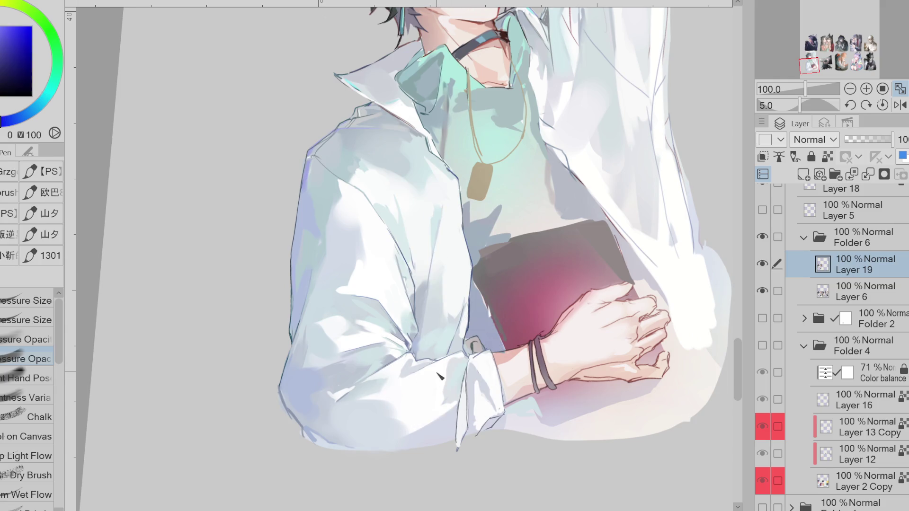
{"action": "left_click", "coordinate": [463, 364], "text": "alt"}
{"action": "left_click", "coordinate": [463, 367], "text": "alt"}
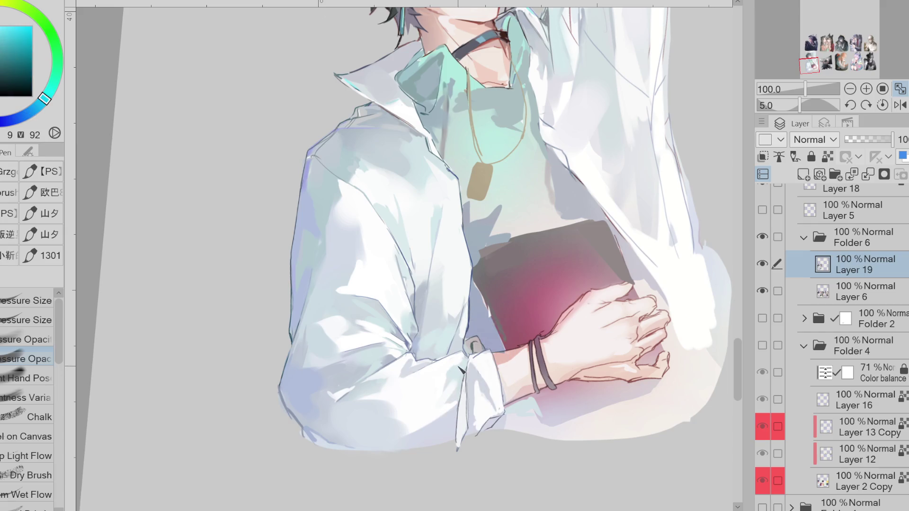
Step: Sample blue, light cyan, lavender and white shades from the cuff and shirt to refine the sleeve shading
{"action": "left_click", "coordinate": [444, 399], "text": "alt"}
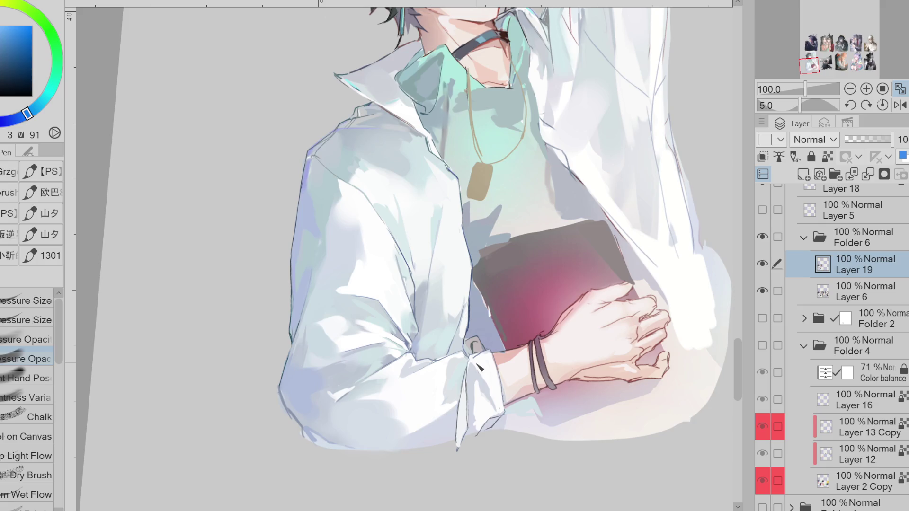
{"action": "left_click", "coordinate": [441, 395], "text": "alt"}
{"action": "left_click", "coordinate": [457, 420], "text": "alt"}
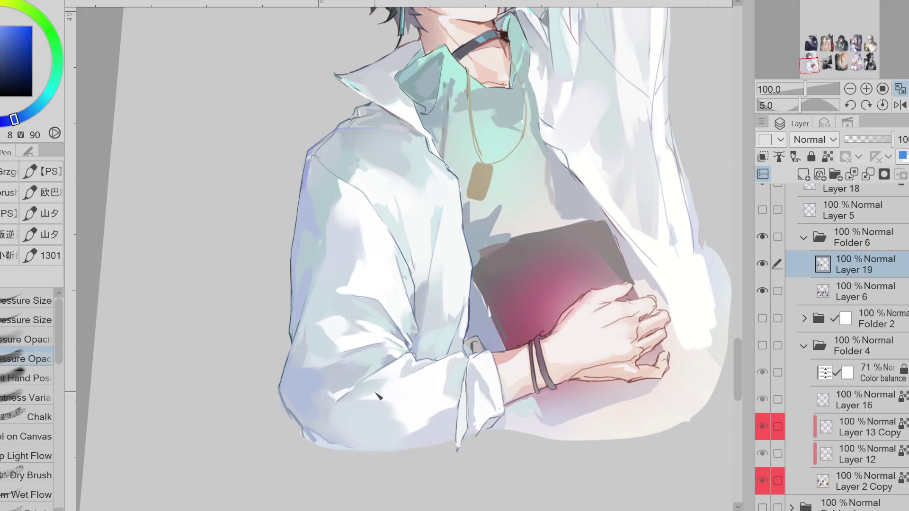
{"action": "left_click", "coordinate": [378, 396], "text": "alt"}
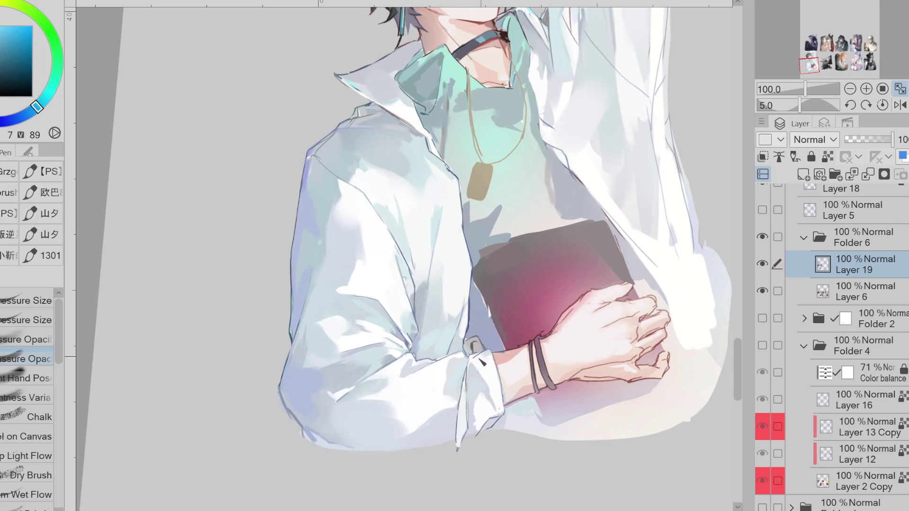
{"action": "left_click", "coordinate": [506, 411], "text": "alt"}
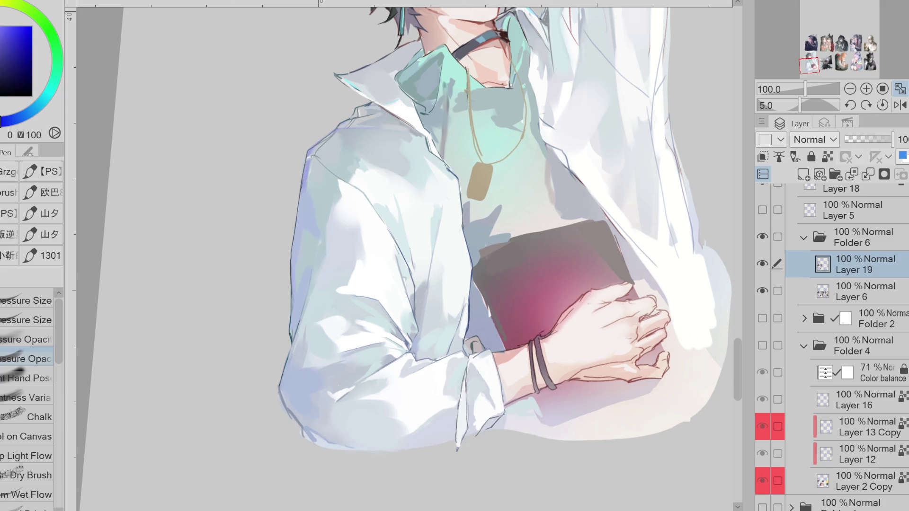
{"action": "left_click", "coordinate": [478, 397], "text": "alt"}
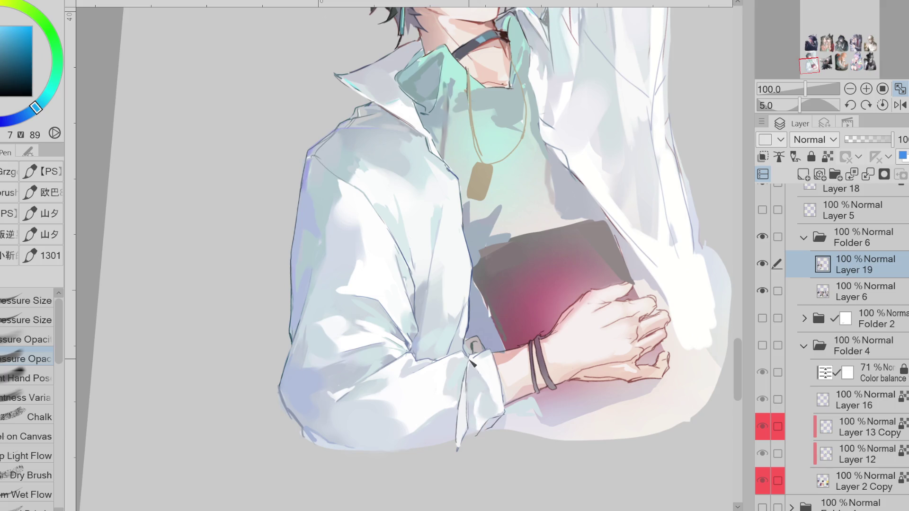
{"action": "left_click", "coordinate": [359, 373], "text": "alt"}
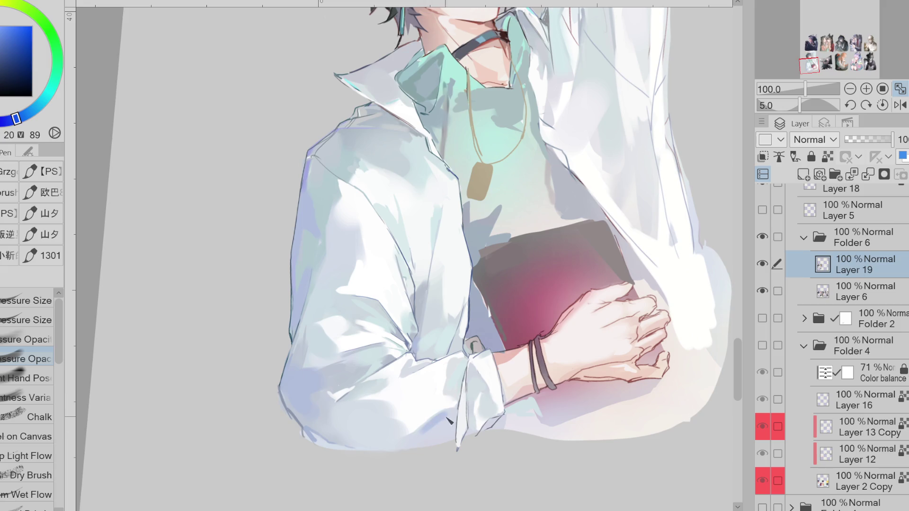
{"action": "left_click", "coordinate": [453, 423], "text": "alt"}
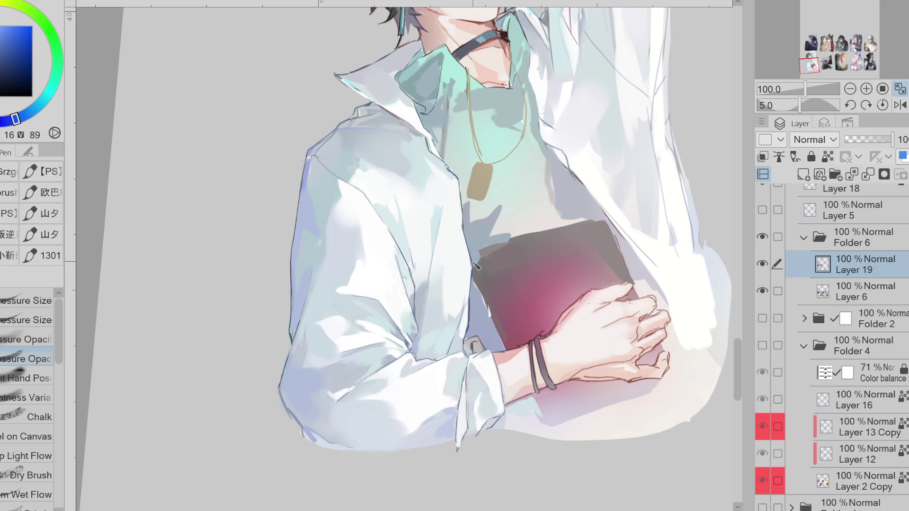
Step: Paint a light teal stroke from the collar along the shoulder fold with the Pressure Size pen
{"action": "left_click", "coordinate": [354, 85], "text": "alt"}
{"action": "left_click", "coordinate": [26, 320]}
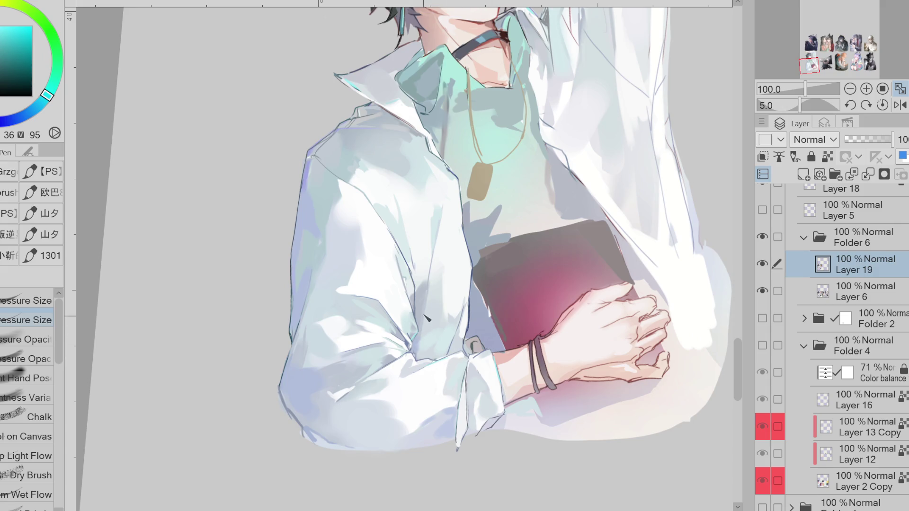
{"action": "left_click_drag", "start_coordinate": [328, 161], "coordinate": [339, 176]}
{"action": "scroll", "coordinate": [477, 271], "scroll_direction": "down", "scroll_amount": 2}
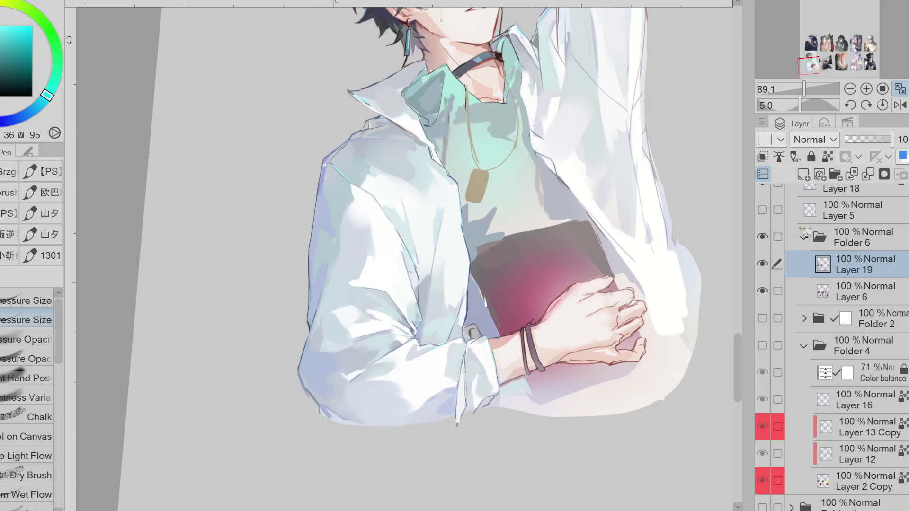
Step: Compare with the shirt highlight layer, then add Layer 7 above Layer 19 in Soft light mode
{"action": "left_click", "coordinate": [767, 266]}
{"action": "left_click", "coordinate": [771, 268]}
{"action": "left_click", "coordinate": [771, 268]}
{"action": "left_click", "coordinate": [770, 268]}
{"action": "left_click", "coordinate": [803, 174]}
{"action": "left_click", "coordinate": [838, 363]}
Step: Pick the Soft airbrush with a pale cyan sampled from the shirt
{"action": "key", "text": "b"}
{"action": "left_click", "coordinate": [356, 365], "text": "alt"}
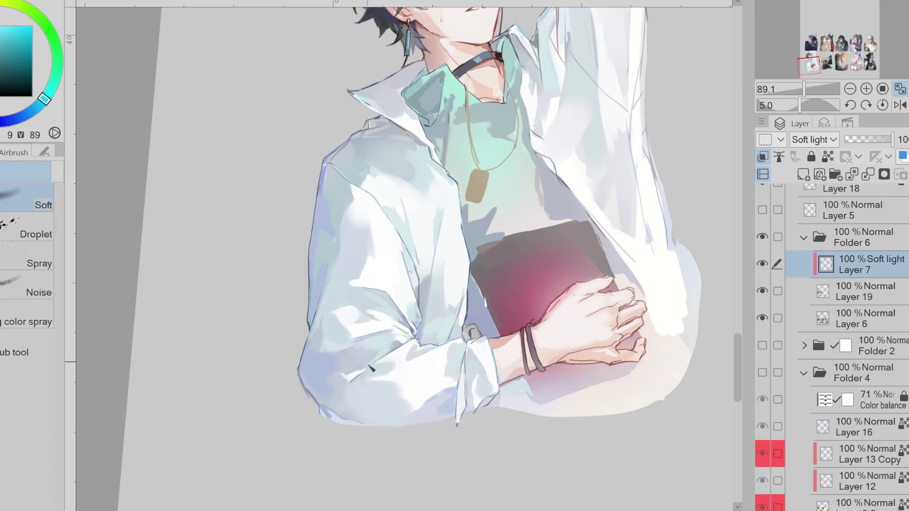
{"action": "left_click", "coordinate": [10, 19]}
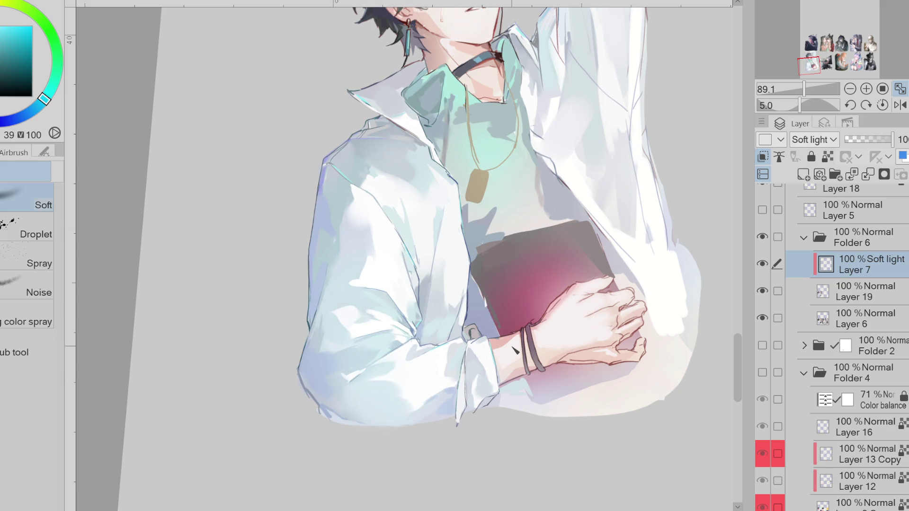
{"action": "left_click", "coordinate": [386, 374], "text": "alt"}
{"action": "left_click", "coordinate": [383, 305], "text": "alt"}
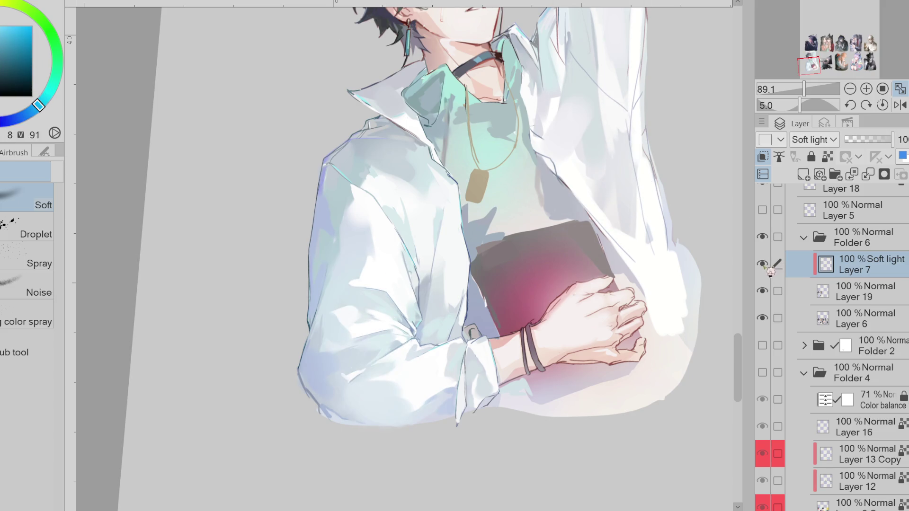
{"action": "left_click_drag", "start_coordinate": [713, 318], "coordinate": [507, 317]}
{"action": "scroll", "coordinate": [748, 309], "scroll_direction": "up", "scroll_amount": 3}
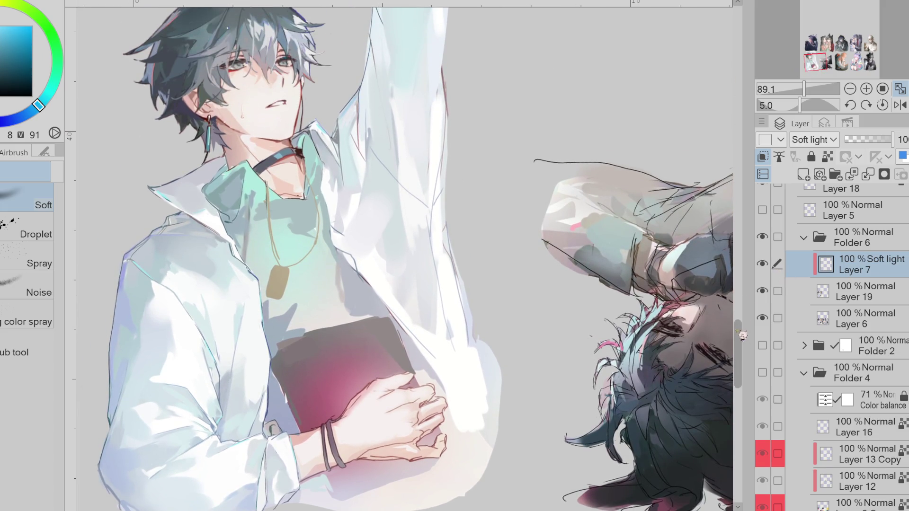
Step: Merge the Soft light Layer 7 into Layer 19 and return to the pen with a pale greyish blue
{"action": "left_click", "coordinate": [868, 174]}
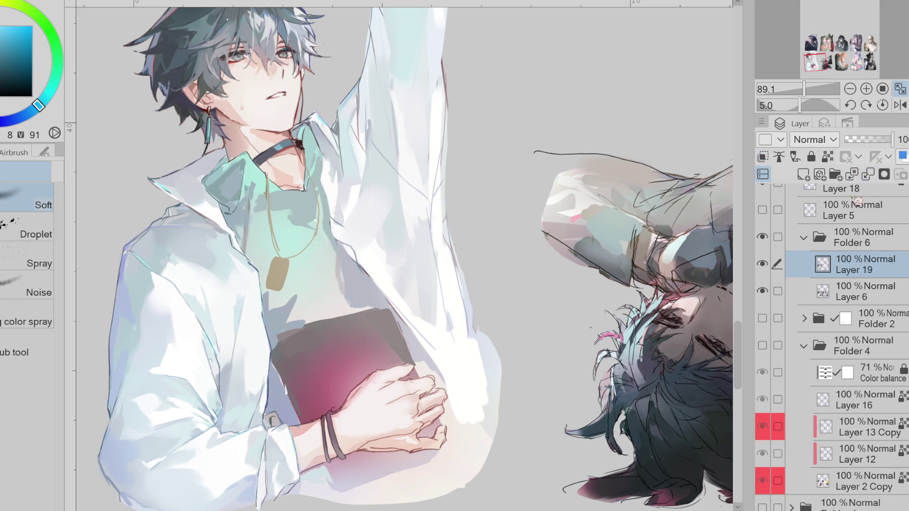
{"action": "key", "text": "p"}
{"action": "left_click", "coordinate": [303, 438], "text": "alt"}
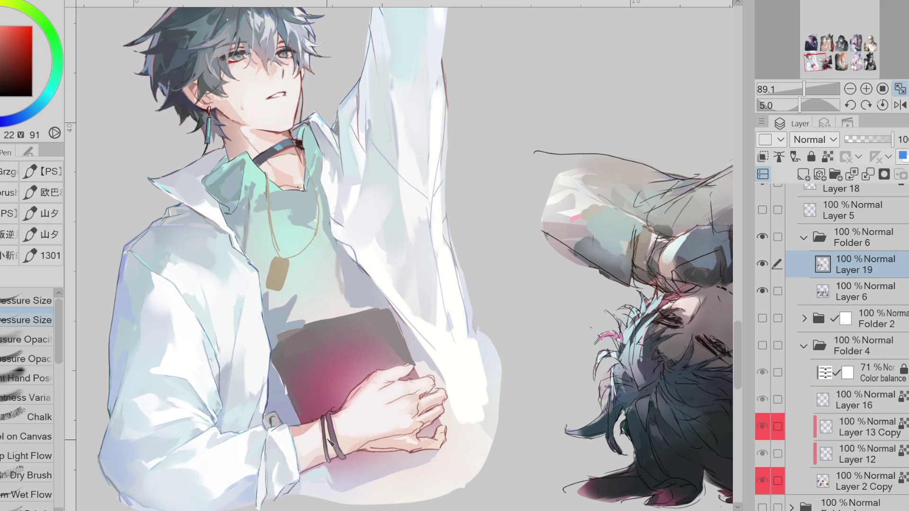
{"action": "left_click", "coordinate": [274, 408], "text": "alt"}
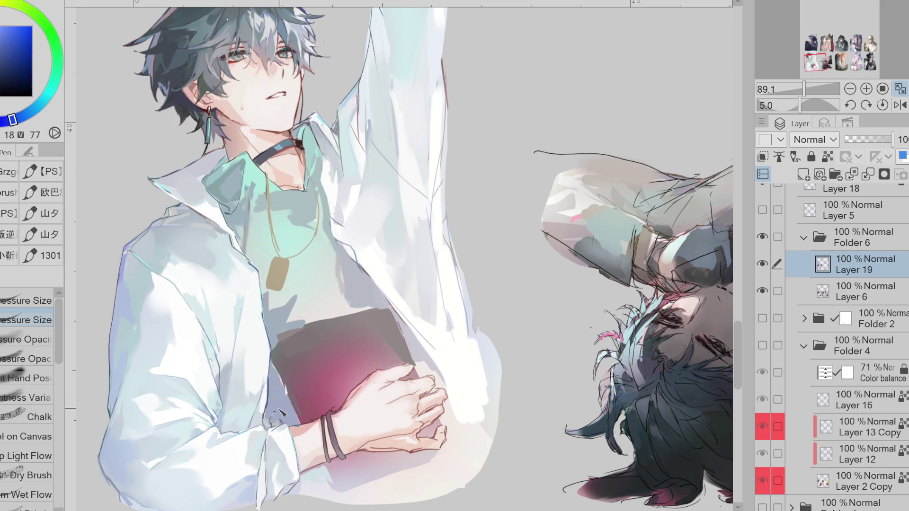
Step: Toggle Layer 19 to compare with the rough painting, sampling pale blue and book colours
{"action": "left_click", "coordinate": [763, 263]}
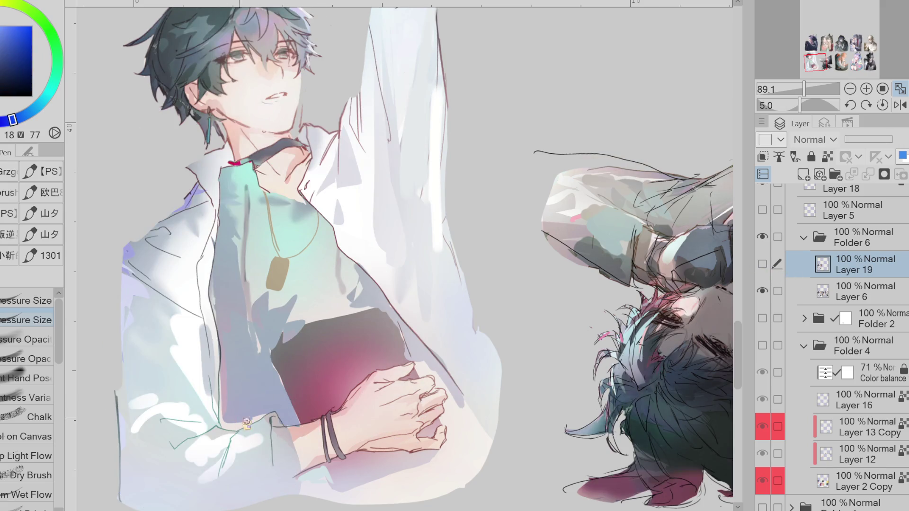
{"action": "left_click", "coordinate": [367, 292], "text": "alt"}
{"action": "left_click", "coordinate": [762, 264]}
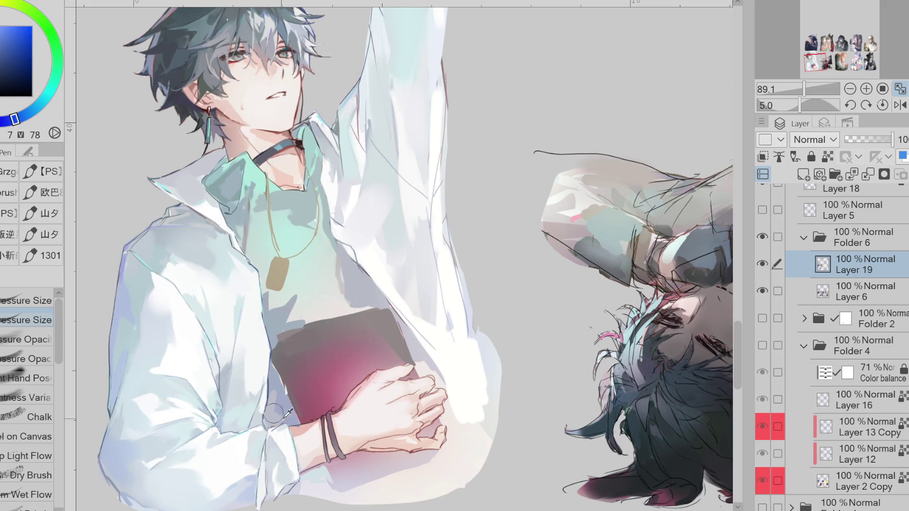
{"action": "left_click", "coordinate": [298, 395], "text": "alt"}
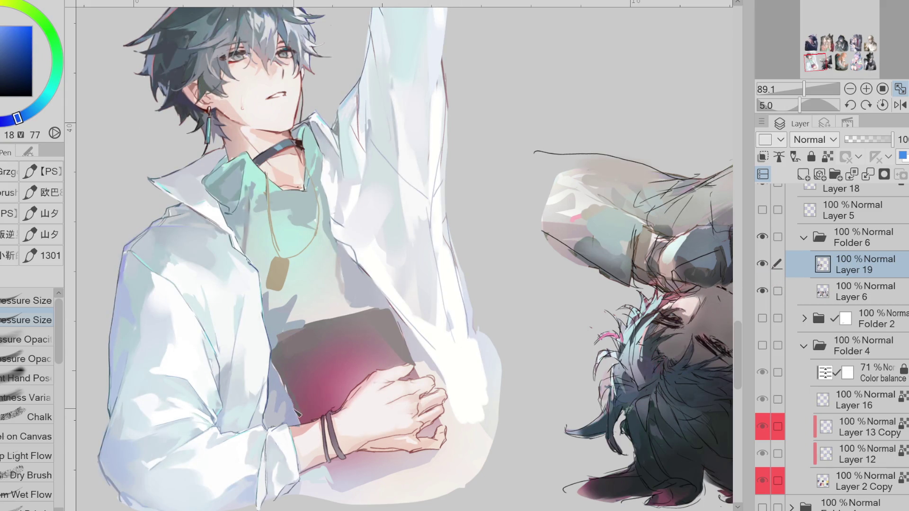
Step: Touch up the shirt with dark tones from the book and collar and a mid-tone blue
{"action": "left_click", "coordinate": [286, 383], "text": "alt"}
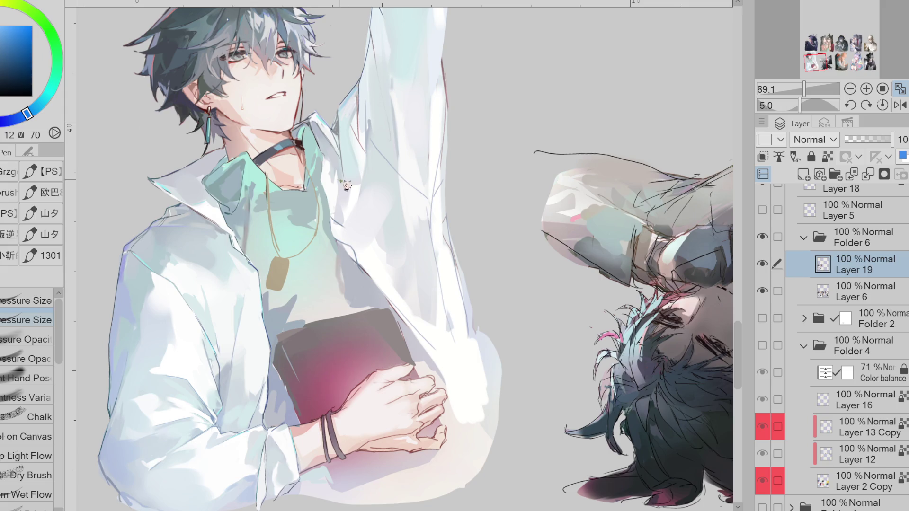
{"action": "left_click", "coordinate": [313, 157], "text": "alt"}
{"action": "left_click", "coordinate": [239, 269], "text": "alt"}
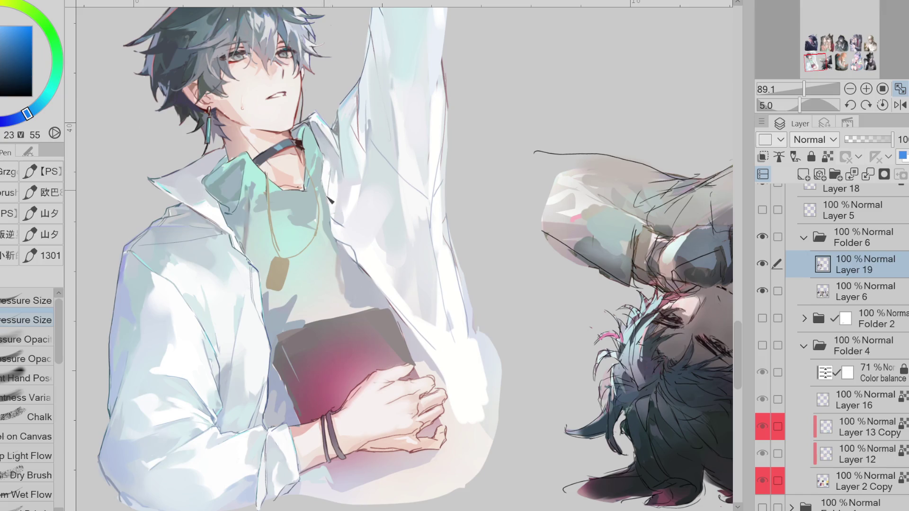
{"action": "left_click", "coordinate": [25, 90]}
{"action": "left_click", "coordinate": [348, 249], "text": "alt"}
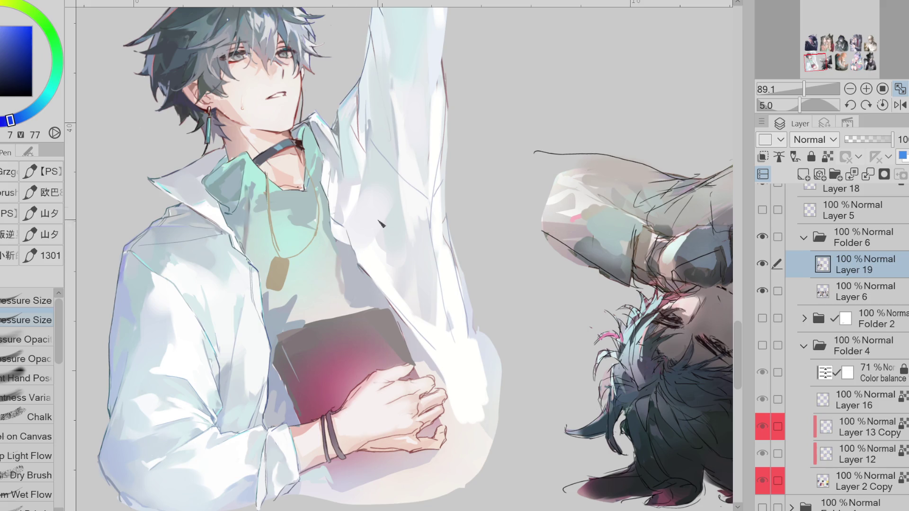
{"action": "scroll", "coordinate": [382, 224], "scroll_direction": "down", "scroll_amount": 1}
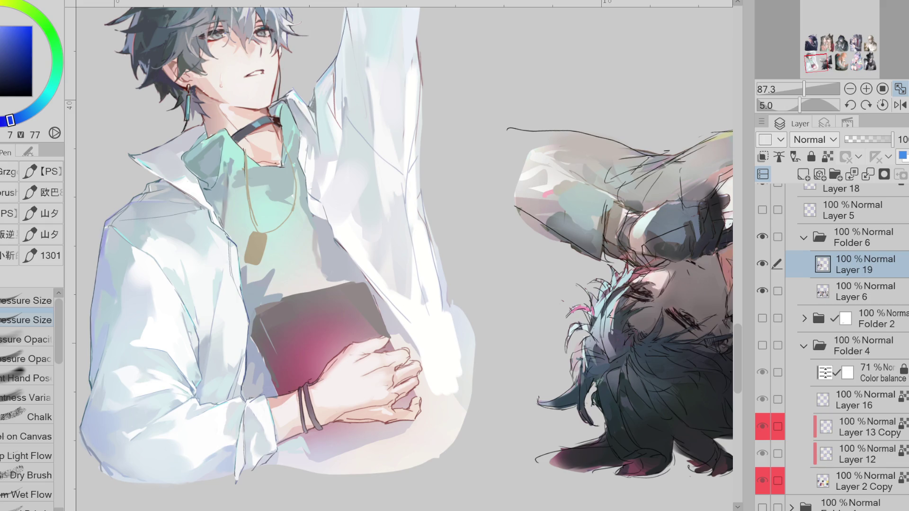
Step: Sample lighter shirt blues, then mirror the canvas view horizontally to check the illustration
{"action": "left_click", "coordinate": [144, 218], "text": "alt"}
{"action": "left_click", "coordinate": [158, 220], "text": "alt"}
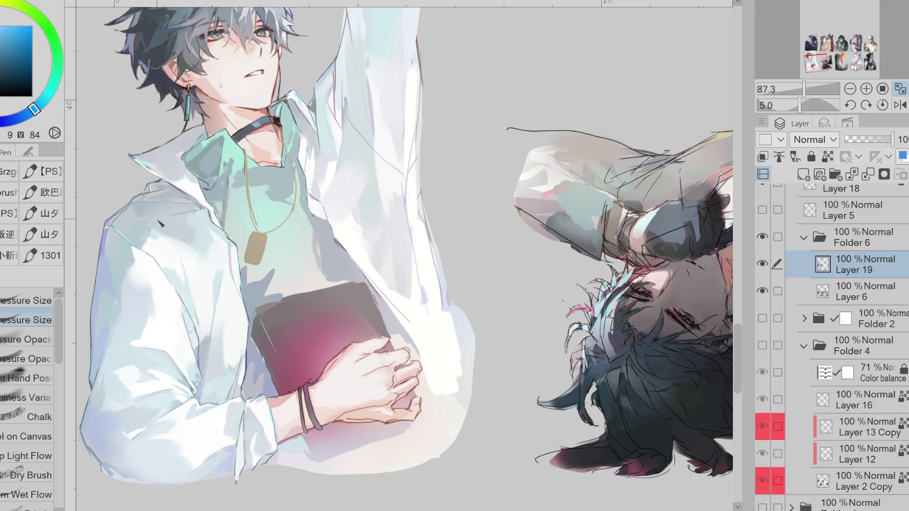
{"action": "left_click", "coordinate": [201, 215], "text": "alt"}
{"action": "left_click", "coordinate": [198, 215], "text": "alt"}
{"action": "left_click", "coordinate": [136, 213], "text": "alt"}
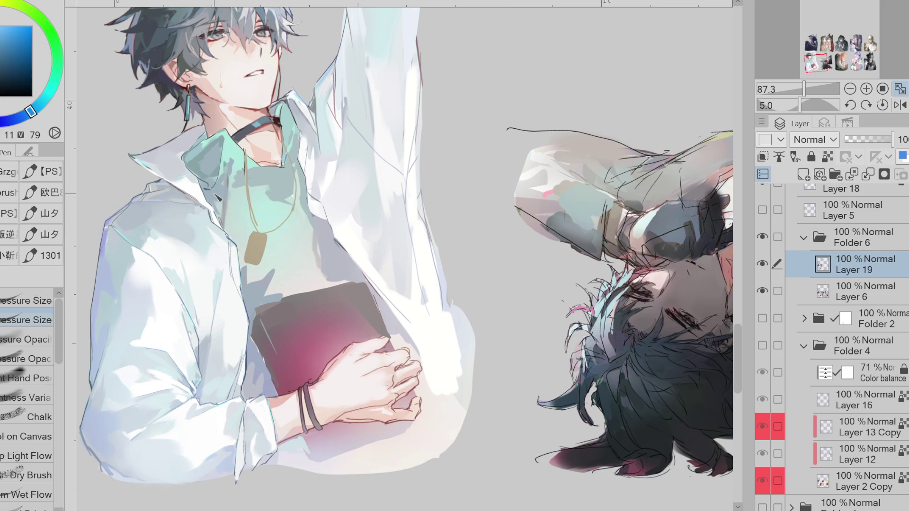
{"action": "left_click", "coordinate": [901, 105]}
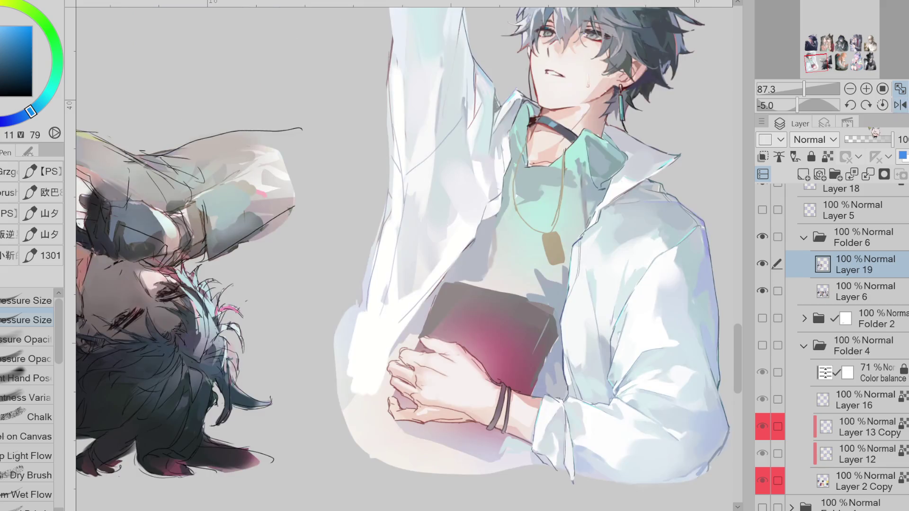
Step: Toggle the shirt repaint layer on and off to compare it with the earlier painting
{"action": "left_click", "coordinate": [763, 265]}
{"action": "left_click", "coordinate": [763, 265]}
{"action": "left_click", "coordinate": [763, 264]}
{"action": "left_click", "coordinate": [763, 265]}
{"action": "left_click", "coordinate": [763, 265]}
{"action": "left_click", "coordinate": [763, 265]}
{"action": "left_click", "coordinate": [763, 289]}
{"action": "left_click", "coordinate": [763, 290]}
Step: Sample pale blue-white and faint cyan shirt tones, then choose pure white for sleeve highlights
{"action": "left_click", "coordinate": [440, 262], "text": "alt"}
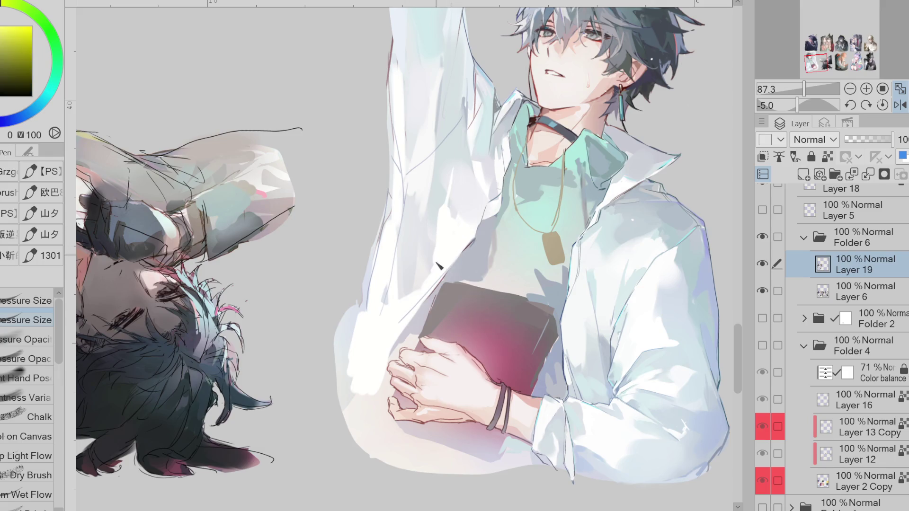
{"action": "left_click", "coordinate": [445, 178], "text": "alt"}
{"action": "left_click", "coordinate": [441, 173], "text": "alt"}
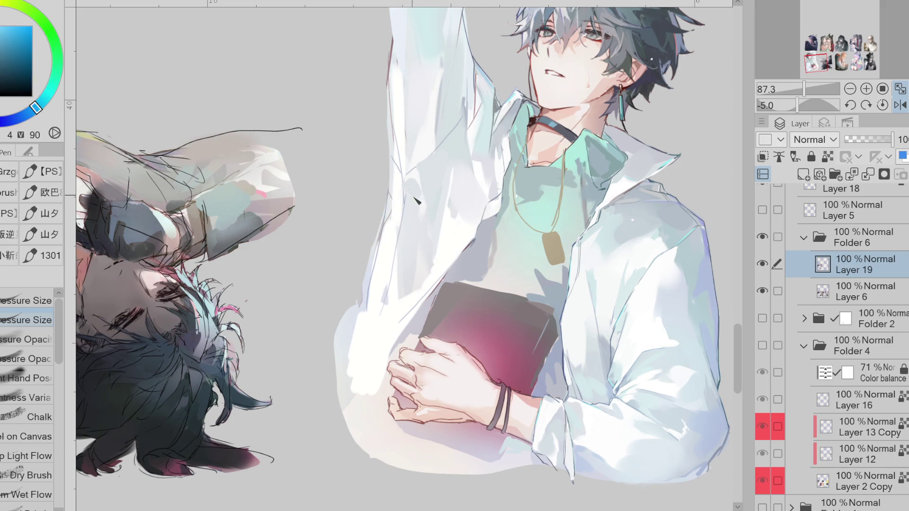
{"action": "left_click", "coordinate": [427, 208], "text": "alt"}
{"action": "left_click", "coordinate": [412, 205], "text": "alt"}
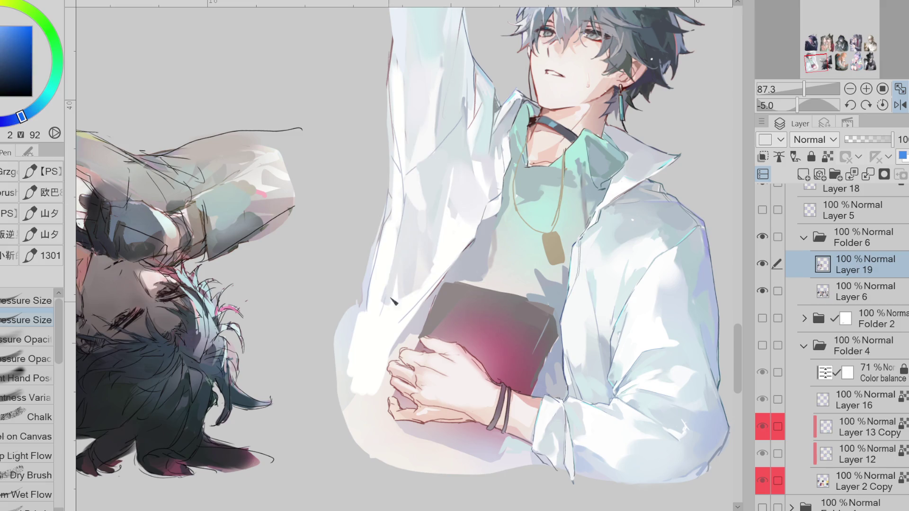
{"action": "left_click", "coordinate": [409, 162], "text": "alt"}
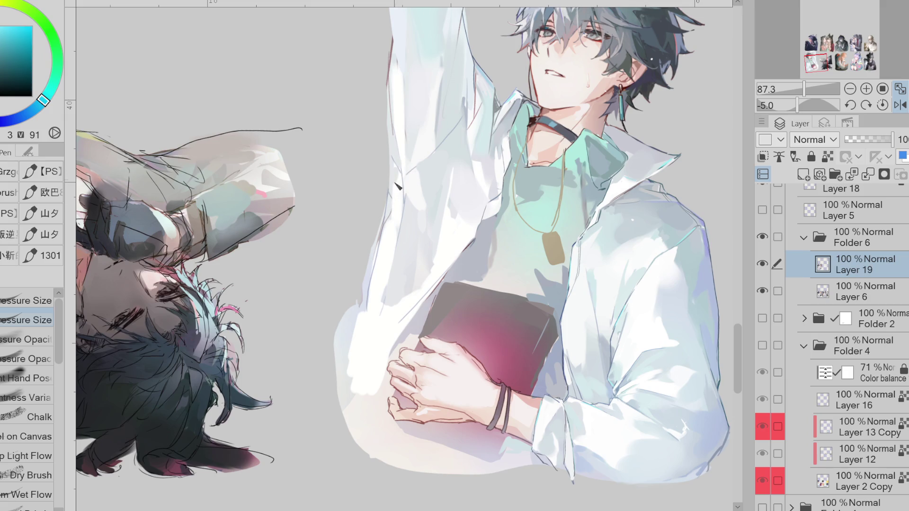
{"action": "left_click", "coordinate": [395, 225], "text": "alt"}
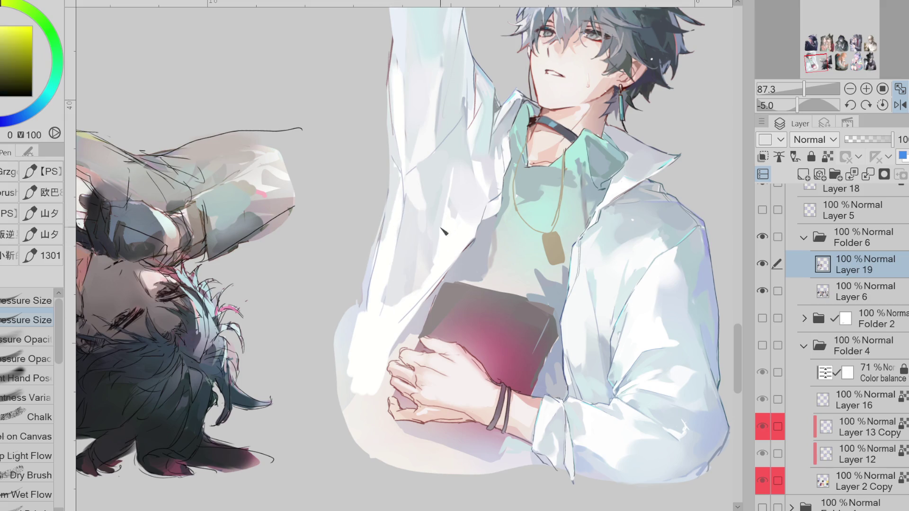
{"action": "scroll", "coordinate": [899, 284], "scroll_direction": "up", "scroll_amount": 1}
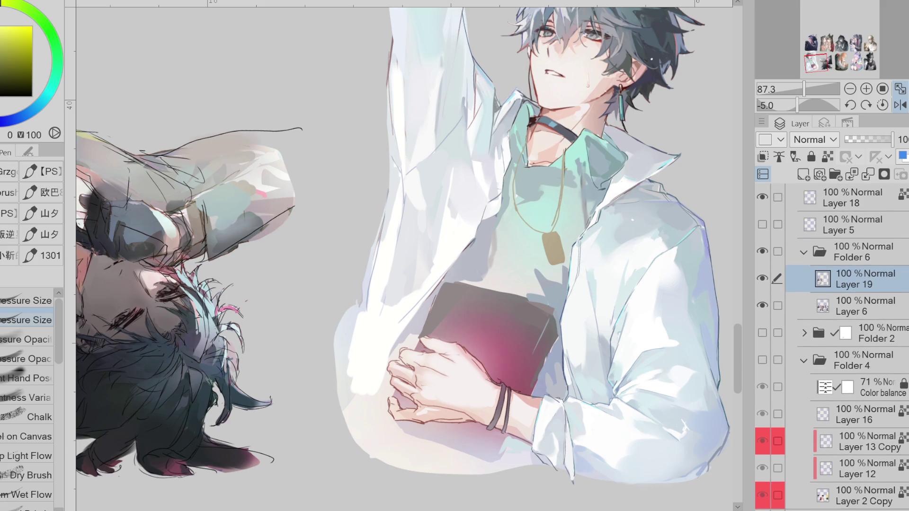
{"action": "scroll", "coordinate": [743, 337], "scroll_direction": "up", "scroll_amount": 3}
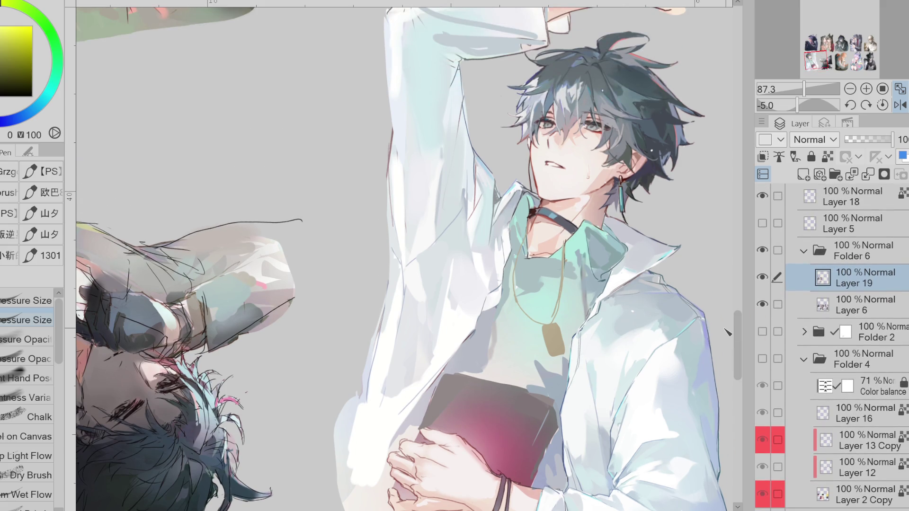
Step: In the mirrored view, paint light cyan strokes over the raised sleeve and brighten its outer edge
{"action": "left_click", "coordinate": [900, 105]}
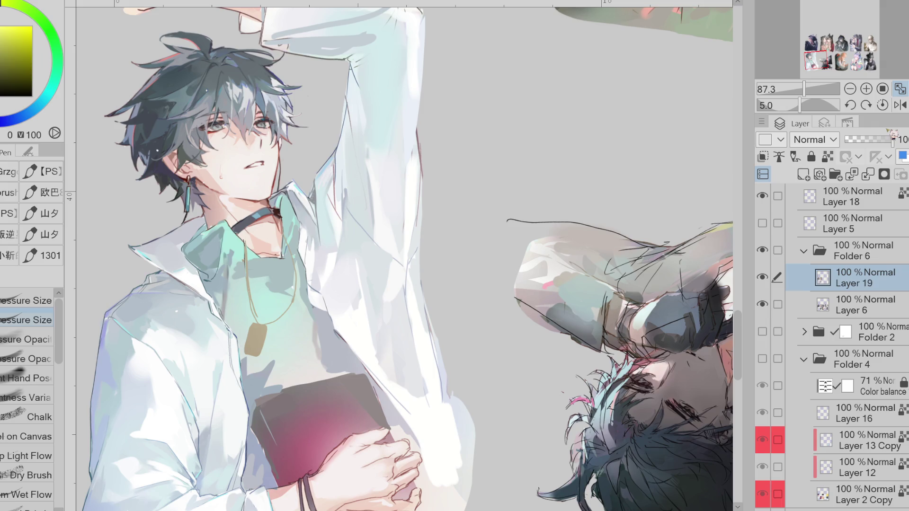
{"action": "left_click", "coordinate": [355, 76], "text": "alt"}
{"action": "mouse_move", "coordinate": [341, 67]}
{"action": "left_mouse_down"}
{"action": "mouse_move", "coordinate": [363, 55]}
{"action": "mouse_move", "coordinate": [351, 71]}
{"action": "mouse_move", "coordinate": [359, 42]}
{"action": "left_mouse_up"}
{"action": "left_click", "coordinate": [360, 43], "text": "alt"}
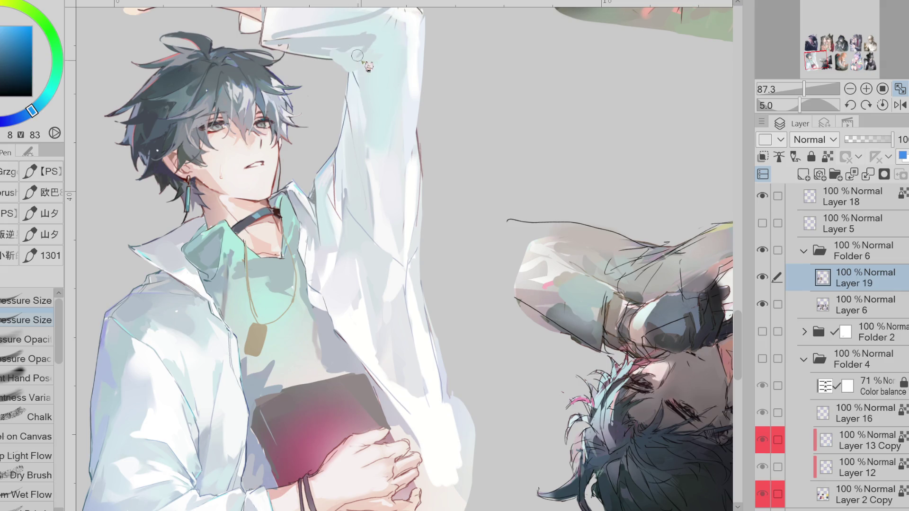
{"action": "left_click", "coordinate": [360, 79], "text": "alt"}
{"action": "mouse_move", "coordinate": [362, 74]}
{"action": "left_mouse_down"}
{"action": "mouse_move", "coordinate": [398, 41]}
{"action": "mouse_move", "coordinate": [387, 48]}
{"action": "left_mouse_up"}
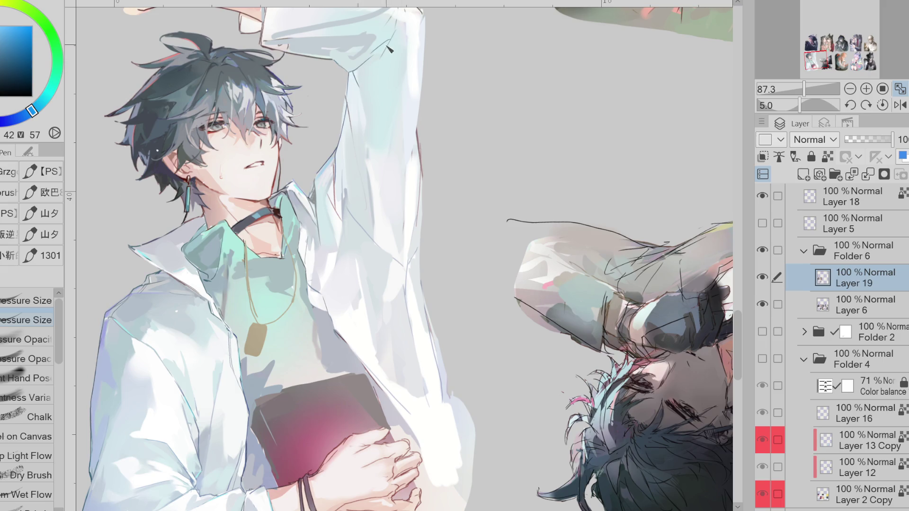
{"action": "left_click", "coordinate": [372, 49], "text": "alt"}
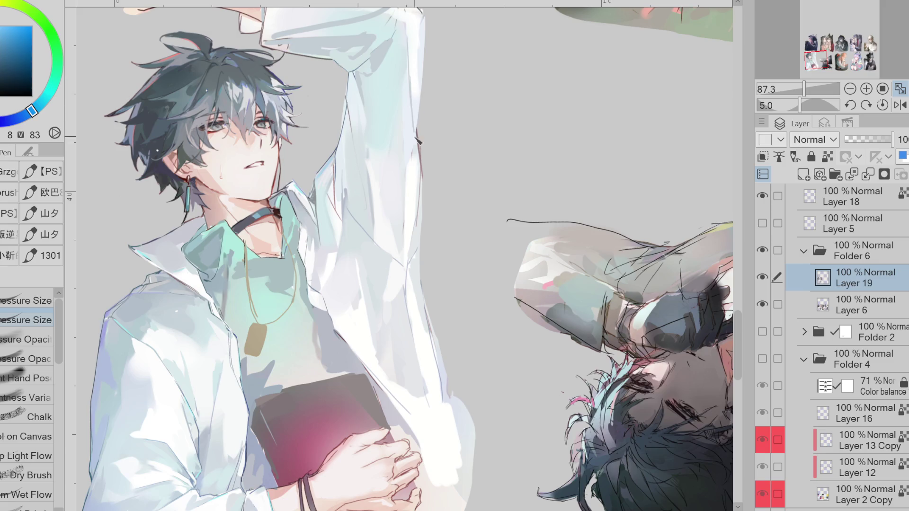
{"action": "left_click", "coordinate": [404, 136], "text": "alt"}
{"action": "left_click_drag", "start_coordinate": [408, 161], "coordinate": [408, 201]}
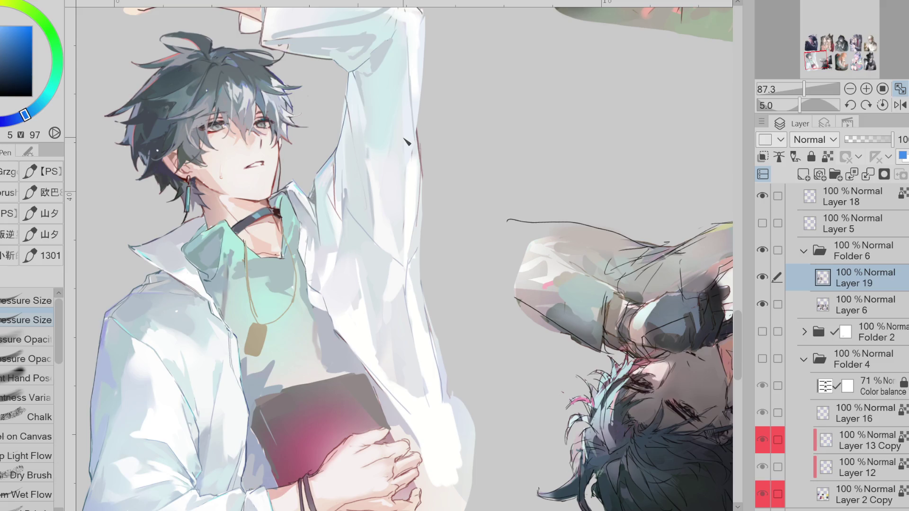
Step: Compare against Layer 5's sketch lines, hide them, and flip the view back
{"action": "left_click", "coordinate": [324, 194], "text": "alt"}
{"action": "left_click", "coordinate": [762, 223]}
{"action": "left_click", "coordinate": [762, 223]}
{"action": "left_click", "coordinate": [762, 223]}
{"action": "left_click", "coordinate": [762, 222]}
{"action": "left_click", "coordinate": [762, 223]}
{"action": "left_click", "coordinate": [339, 228], "text": "alt"}
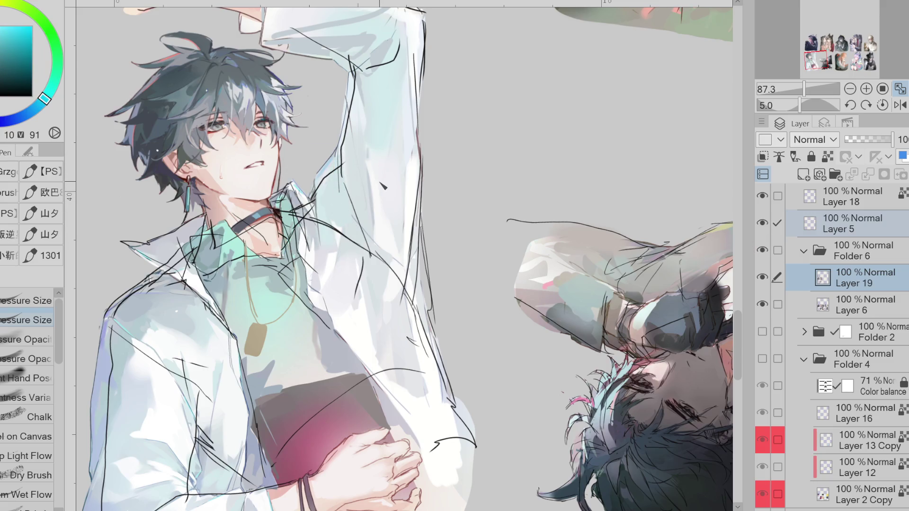
{"action": "left_click", "coordinate": [763, 222]}
{"action": "left_click", "coordinate": [339, 222], "text": "alt"}
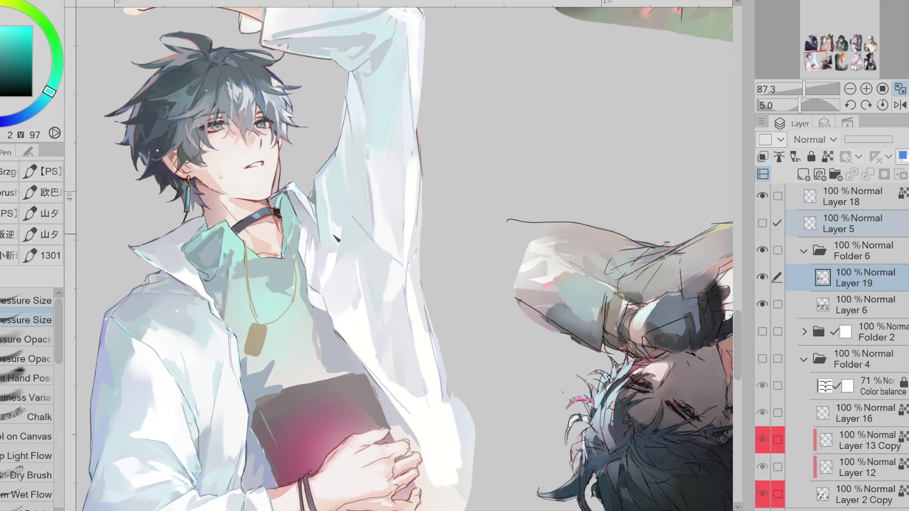
{"action": "left_click", "coordinate": [331, 258], "text": "alt"}
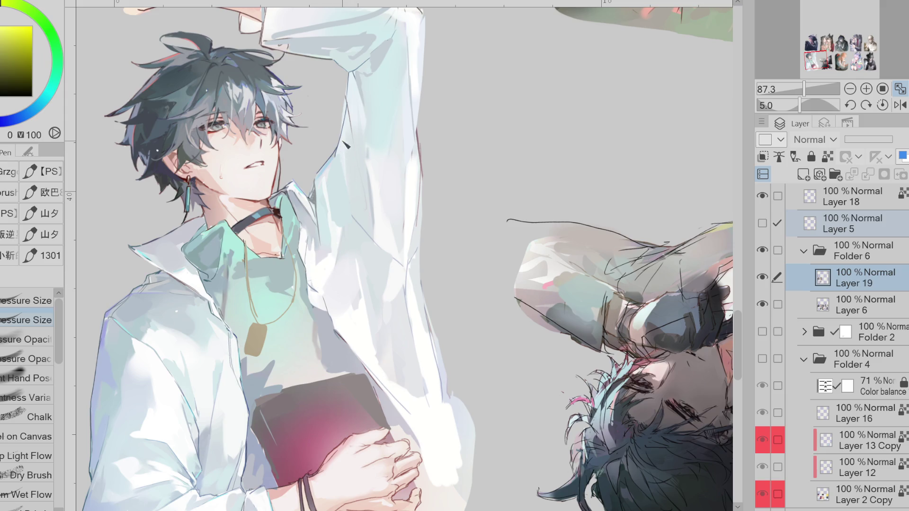
{"action": "key", "text": "h"}
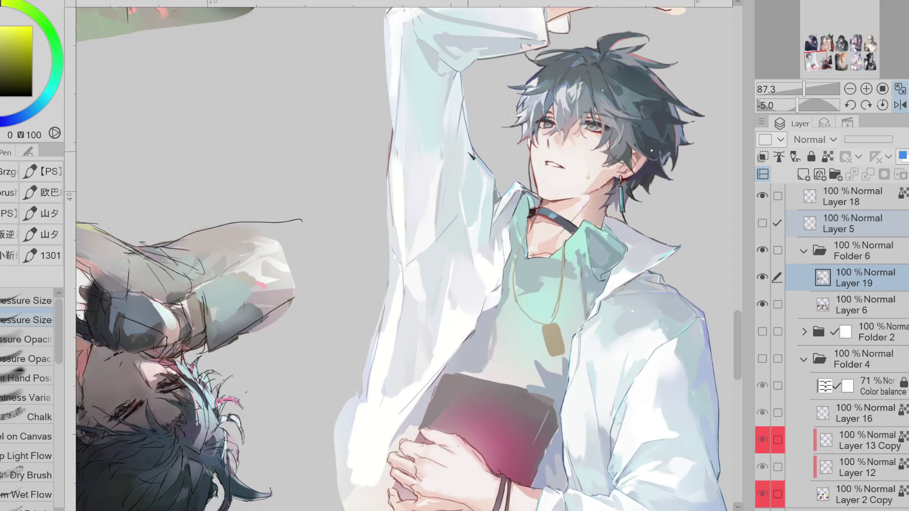
{"action": "left_click", "coordinate": [467, 108], "text": "alt"}
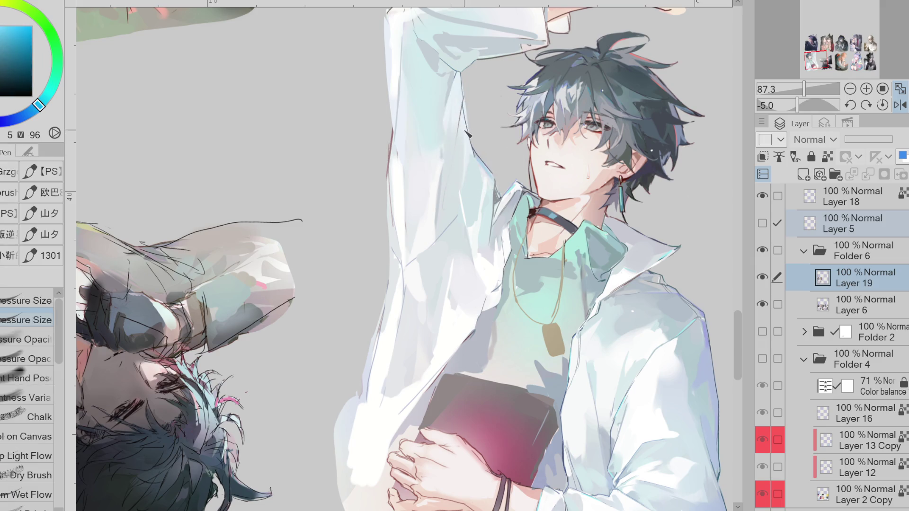
{"action": "left_click", "coordinate": [458, 151], "text": "alt"}
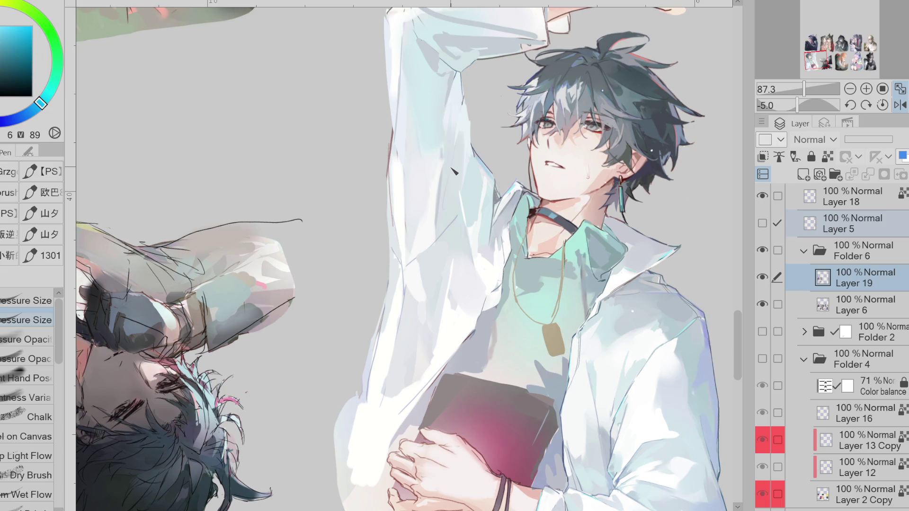
{"action": "left_click_drag", "start_coordinate": [737, 333], "coordinate": [738, 317]}
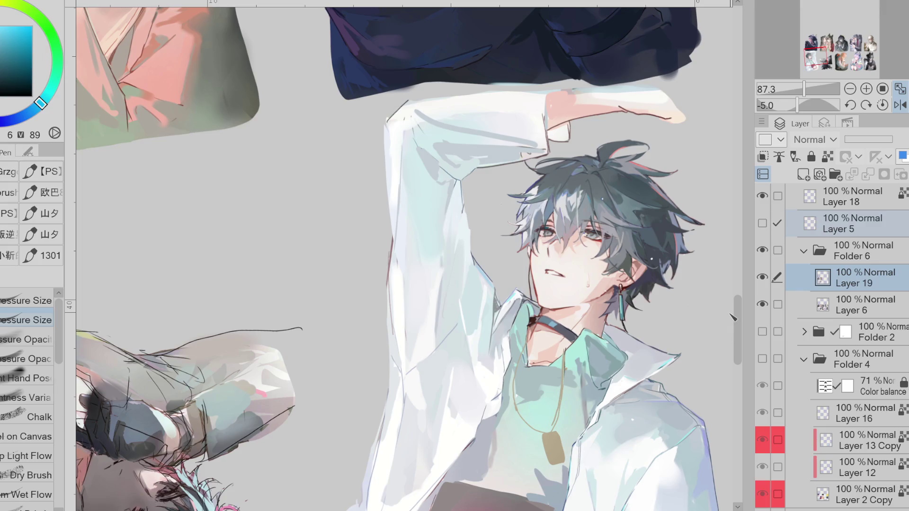
Step: Mirror the canvas view and return to the pressure-sized brush with a pale shirt colour
{"action": "left_click", "coordinate": [415, 157], "text": "alt"}
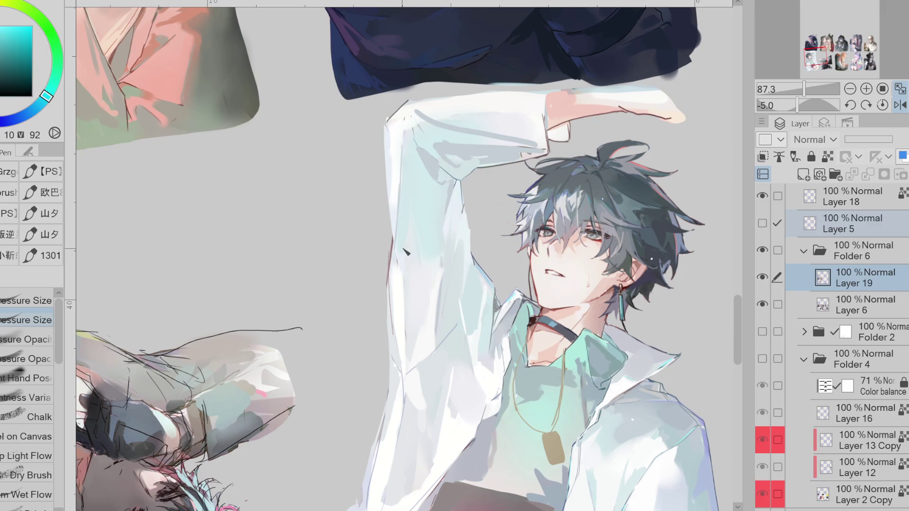
{"action": "left_click", "coordinate": [28, 340]}
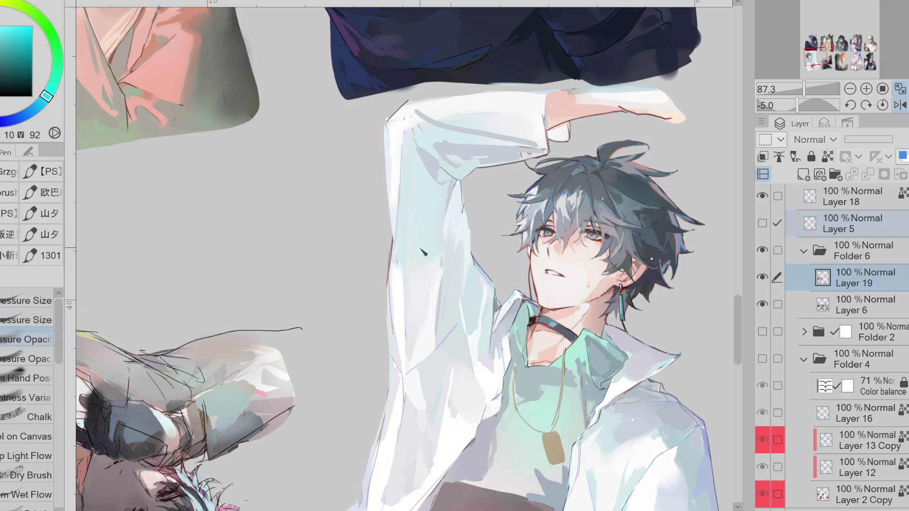
{"action": "left_click", "coordinate": [416, 294], "text": "alt"}
{"action": "left_click", "coordinate": [900, 105]}
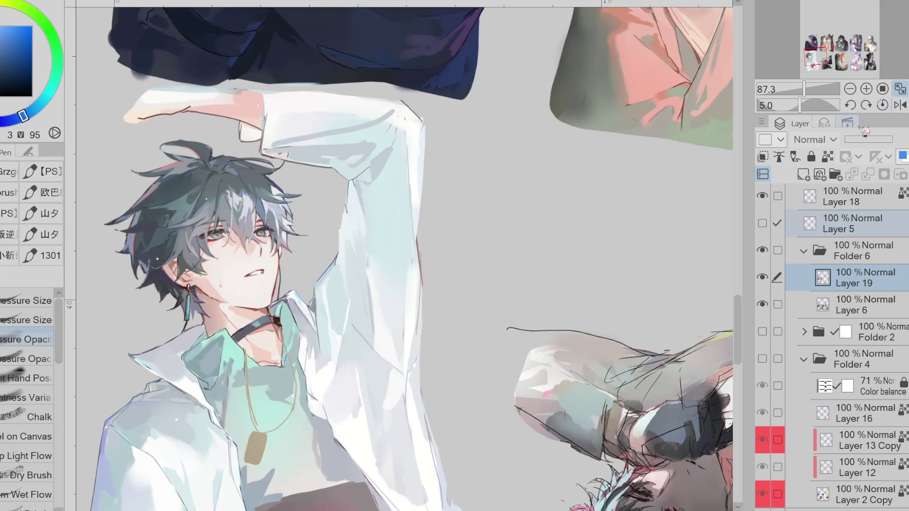
{"action": "left_click", "coordinate": [412, 135], "text": "alt"}
{"action": "left_click", "coordinate": [26, 320]}
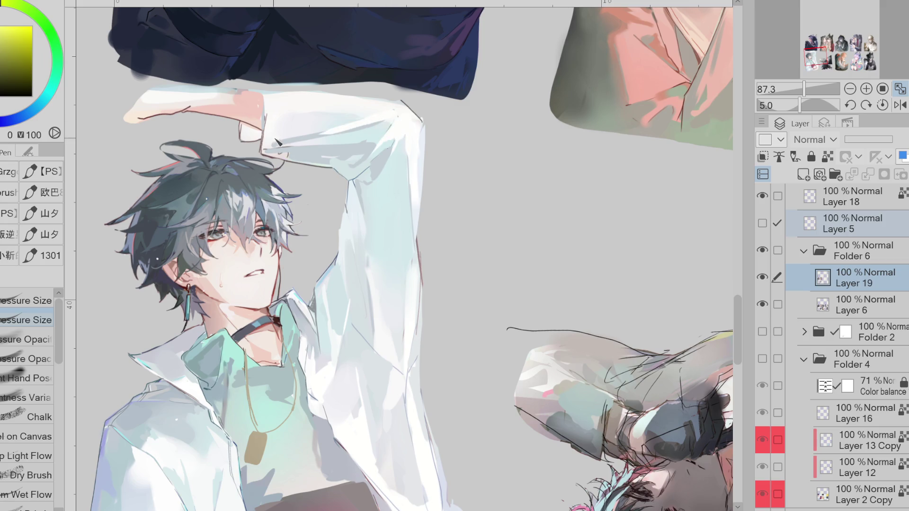
Step: Switch to the pressure-opacity brush with pale cyan and bluish tones from the sleeve cuff
{"action": "left_click", "coordinate": [334, 124], "text": "alt"}
{"action": "left_click", "coordinate": [26, 359]}
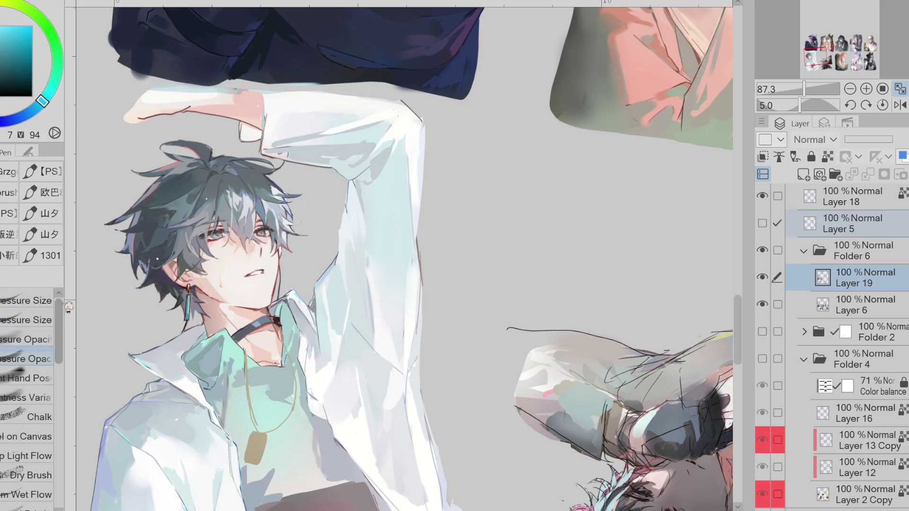
{"action": "left_click", "coordinate": [303, 137], "text": "alt"}
{"action": "left_click", "coordinate": [308, 129], "text": "alt"}
{"action": "left_click", "coordinate": [293, 131], "text": "alt"}
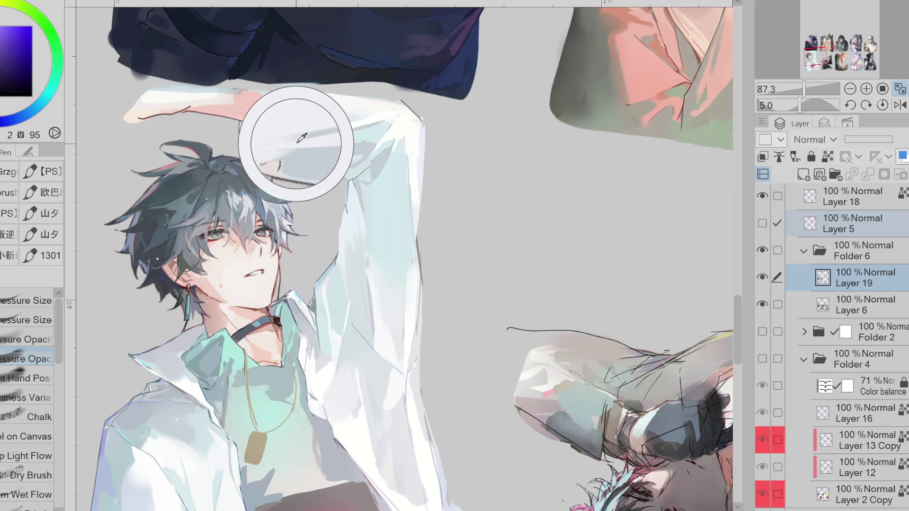
{"action": "left_click", "coordinate": [284, 138], "text": "alt"}
{"action": "left_click", "coordinate": [283, 139], "text": "alt"}
{"action": "left_click", "coordinate": [280, 137], "text": "alt"}
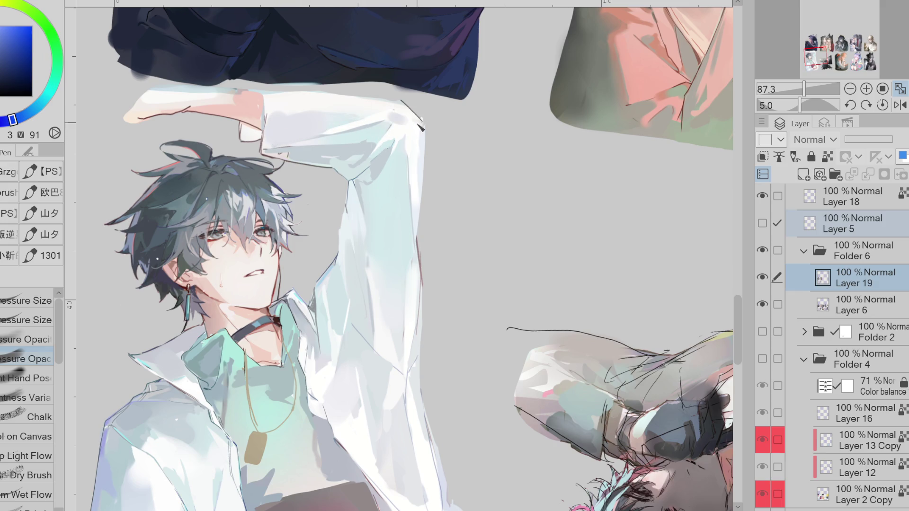
Step: Sample cyan-tinted and darker grey-blue sleeve tones and return to the pressure-sized brush
{"action": "left_click", "coordinate": [363, 216], "text": "alt"}
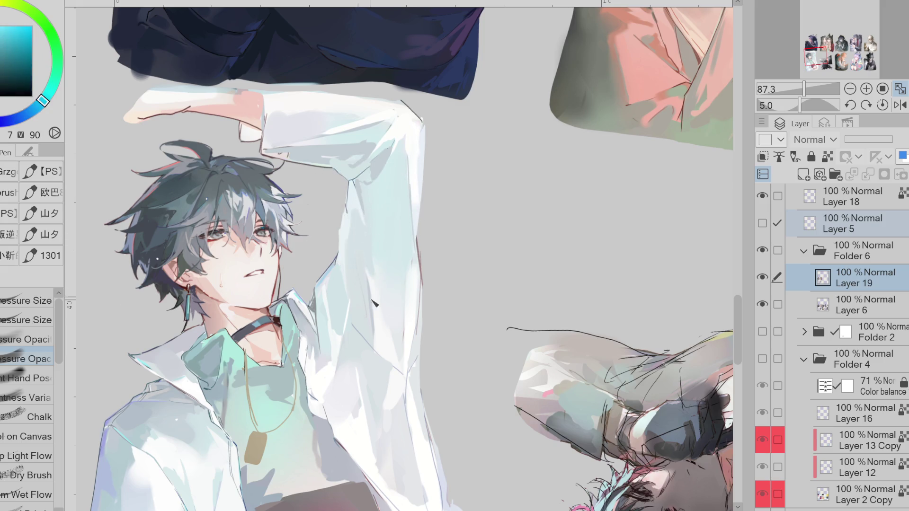
{"action": "left_click", "coordinate": [378, 257], "text": "alt"}
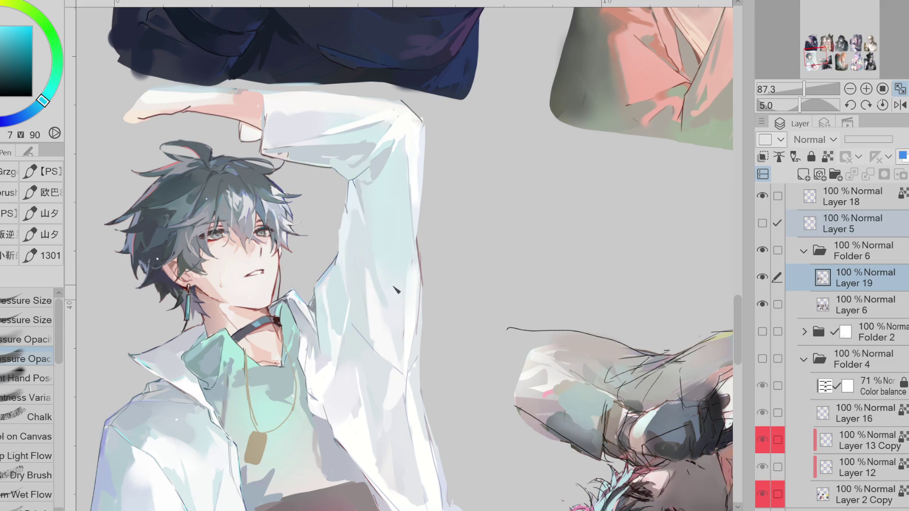
{"action": "left_click", "coordinate": [366, 327], "text": "alt"}
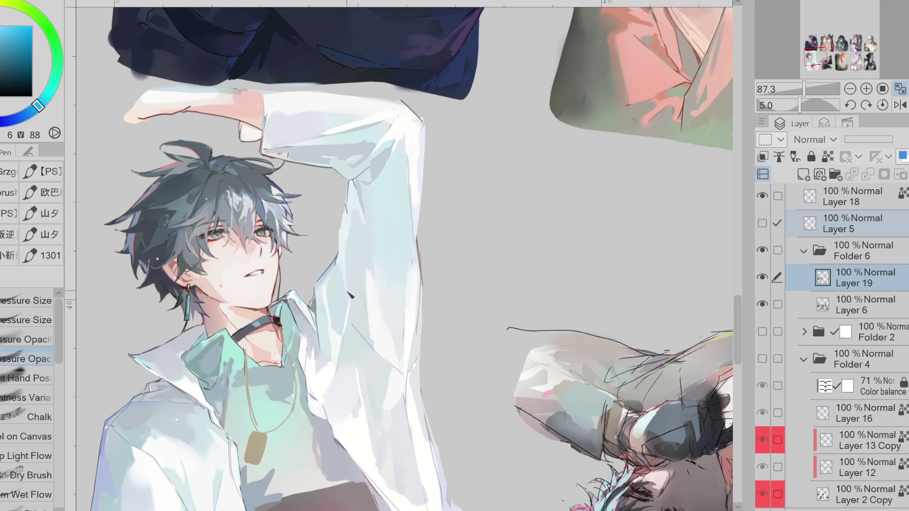
{"action": "left_click", "coordinate": [358, 330], "text": "alt"}
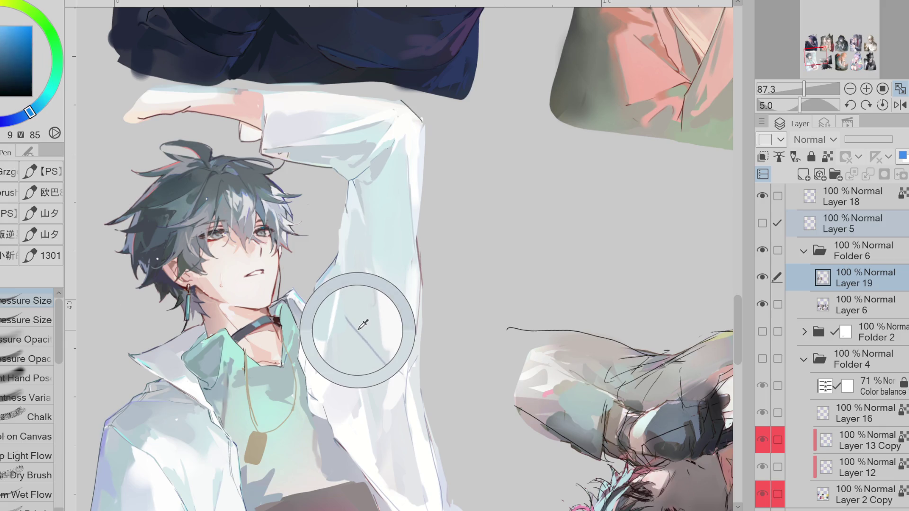
{"action": "left_click", "coordinate": [353, 264], "text": "alt"}
{"action": "left_click", "coordinate": [28, 326]}
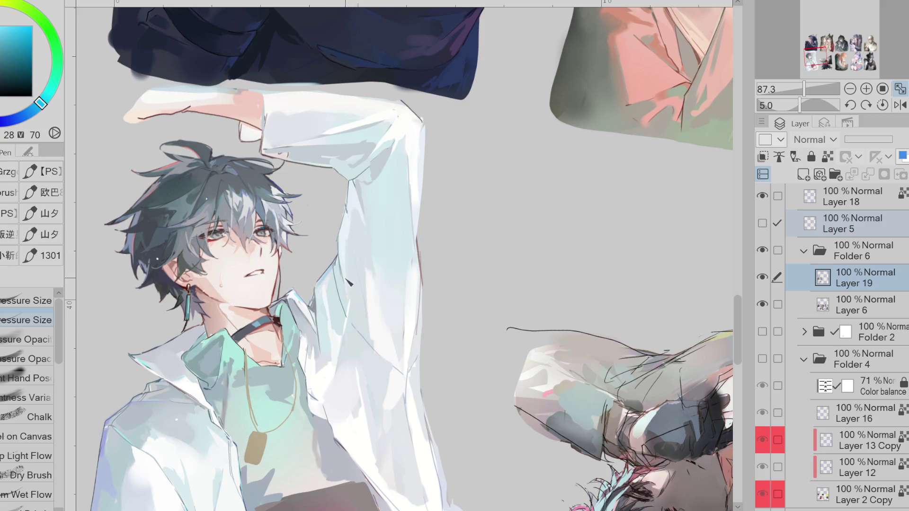
{"action": "left_click", "coordinate": [348, 198], "text": "alt"}
Step: Mirror the view again, sample sleeve mid-tones and outline cyan, and toggle Layer 19 to compare
{"action": "left_click", "coordinate": [900, 104]}
{"action": "left_click", "coordinate": [463, 218], "text": "alt"}
{"action": "left_click", "coordinate": [474, 261], "text": "alt"}
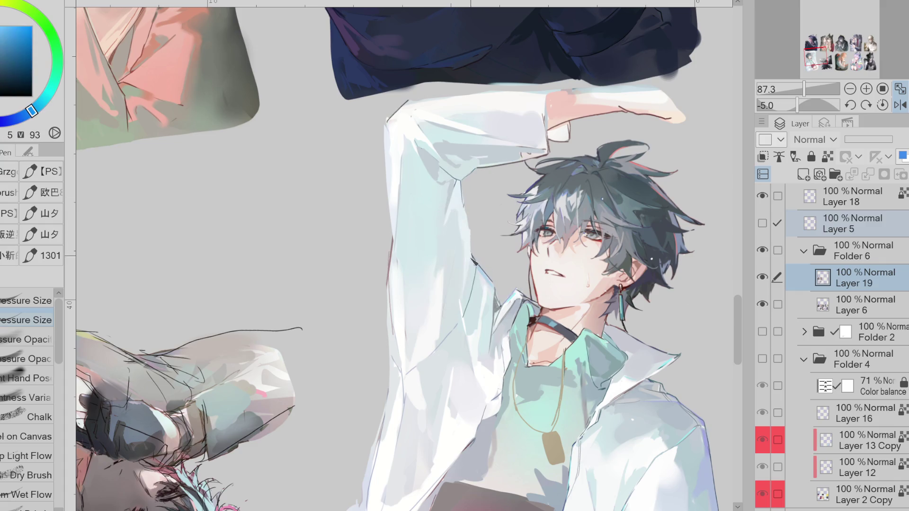
{"action": "left_click", "coordinate": [473, 258], "text": "alt"}
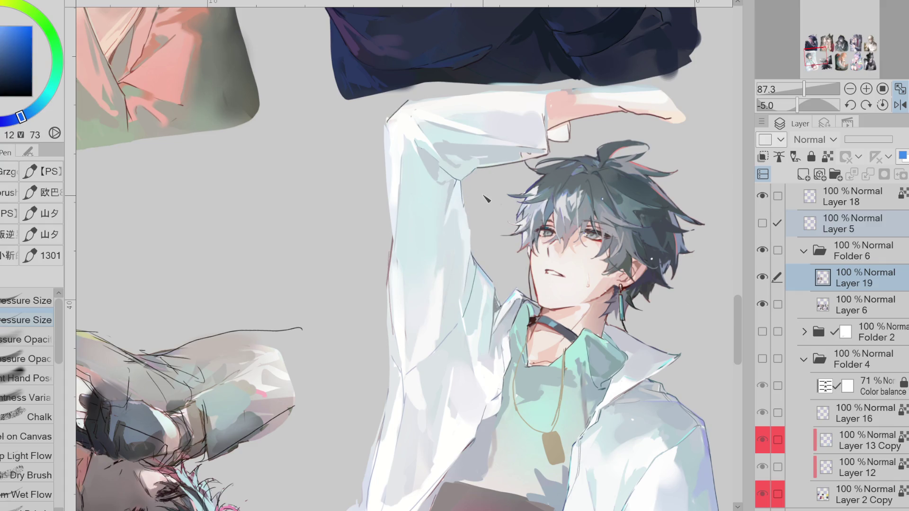
{"action": "left_click", "coordinate": [760, 280]}
{"action": "left_click", "coordinate": [761, 279]}
{"action": "left_click", "coordinate": [472, 205], "text": "alt"}
{"action": "left_click", "coordinate": [464, 203], "text": "alt"}
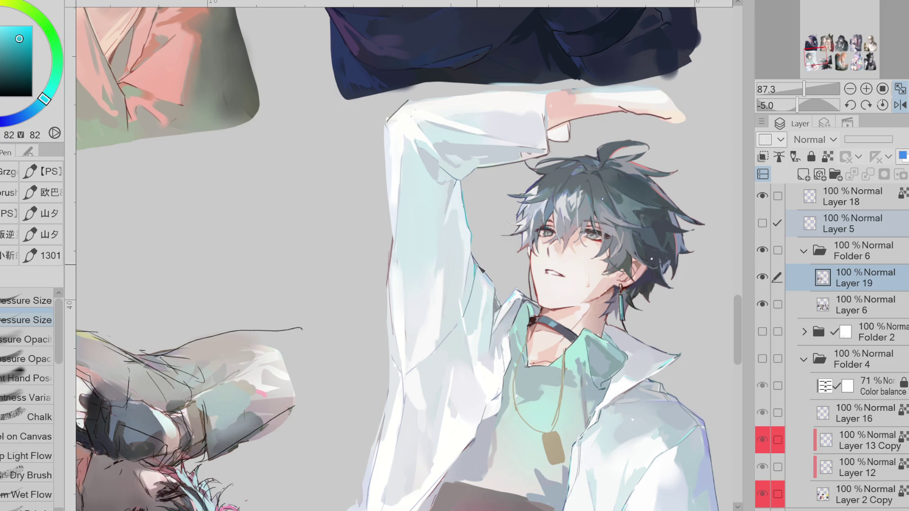
{"action": "left_click", "coordinate": [446, 299], "text": "alt"}
Step: Use lasso fill with sampled shirt whites, then return to the pen with a dark colour
{"action": "key", "text": "g"}
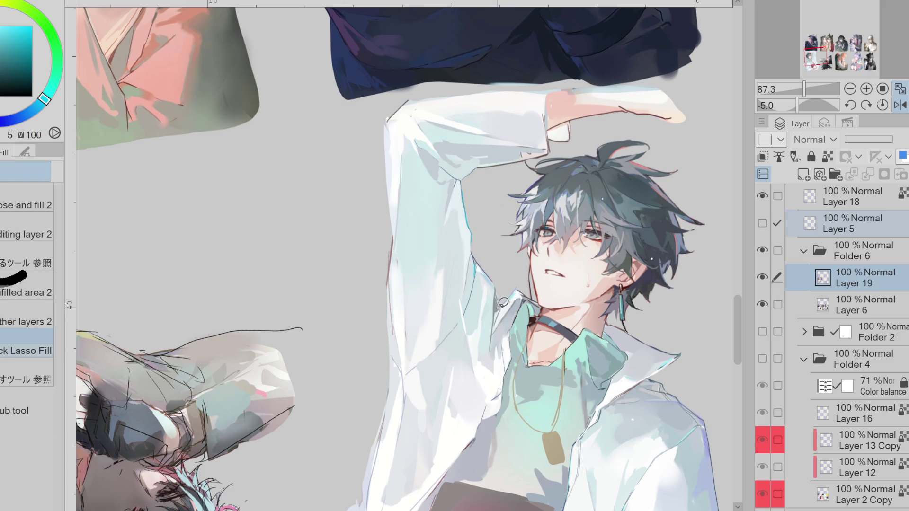
{"action": "left_click", "coordinate": [464, 289], "text": "alt"}
{"action": "left_click", "coordinate": [466, 290], "text": "alt"}
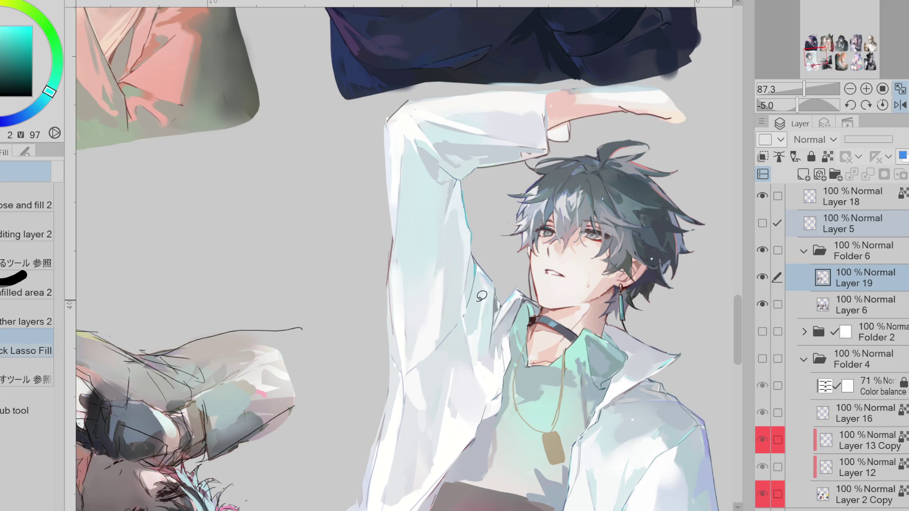
{"action": "left_click", "coordinate": [444, 269], "text": "alt"}
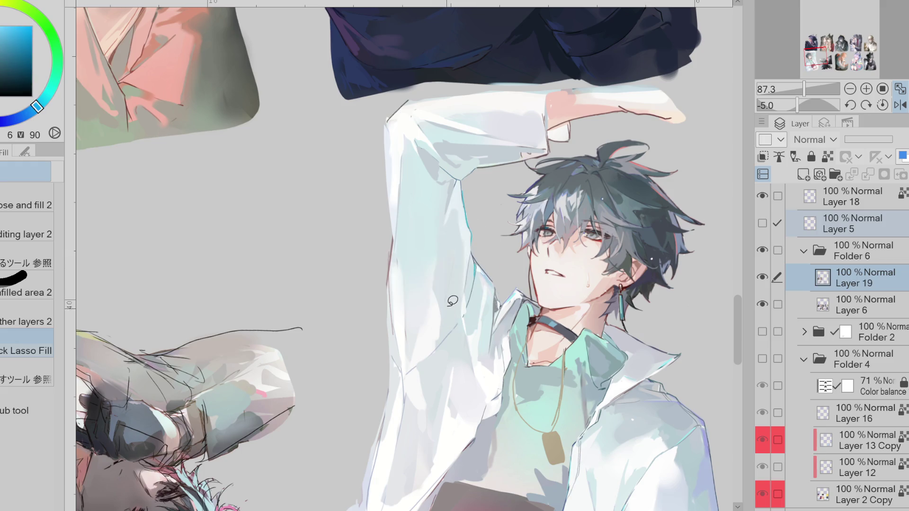
{"action": "left_click", "coordinate": [418, 297], "text": "alt"}
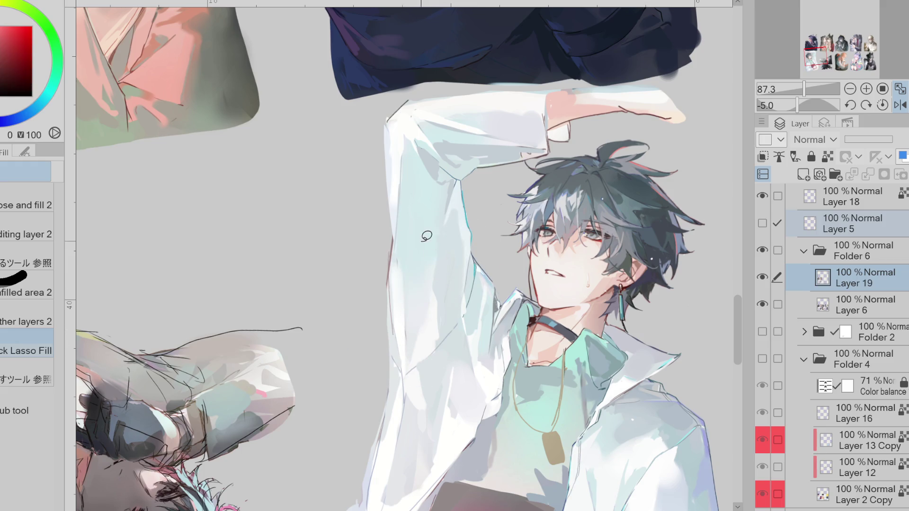
{"action": "left_click", "coordinate": [389, 146], "text": "alt"}
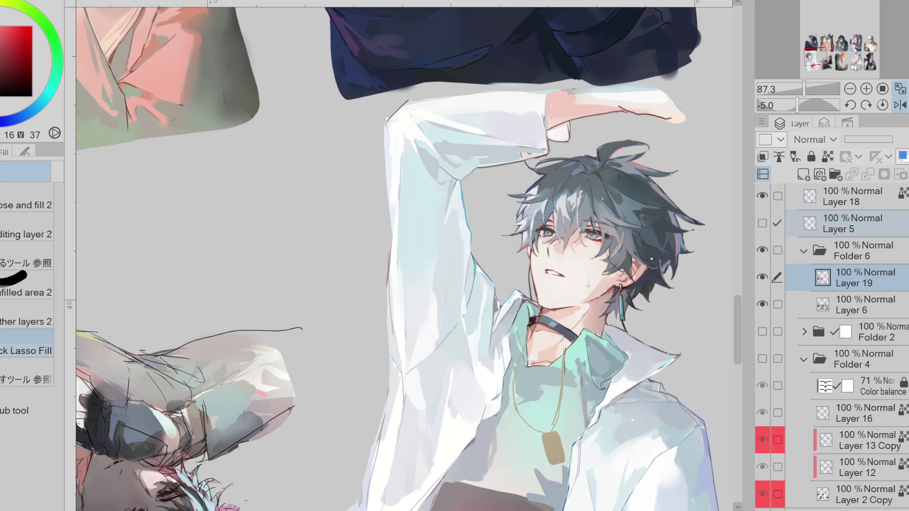
{"action": "key", "text": "p"}
Step: Draw a thin dark cyan line down the raised sleeve's left edge
{"action": "left_click", "coordinate": [29, 112]}
{"action": "left_click", "coordinate": [3, 82]}
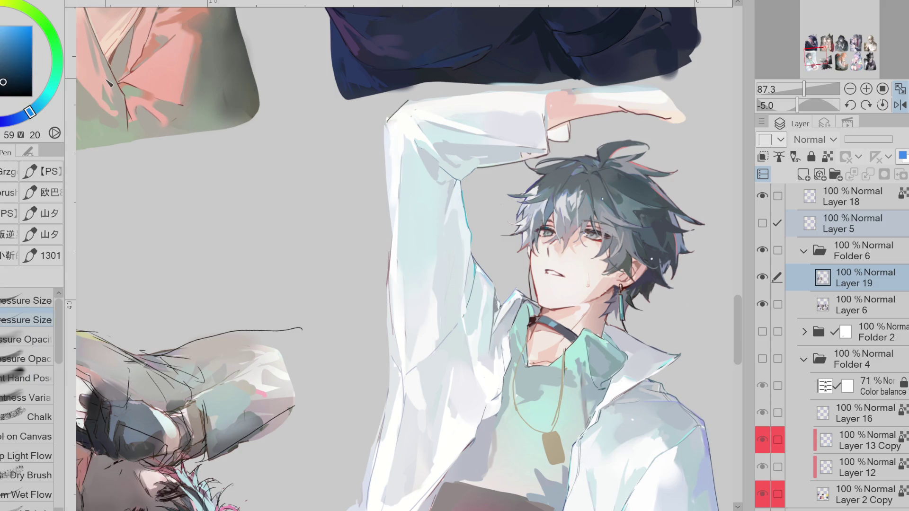
{"action": "left_click", "coordinate": [392, 123], "text": "alt"}
{"action": "left_click", "coordinate": [391, 131], "text": "alt"}
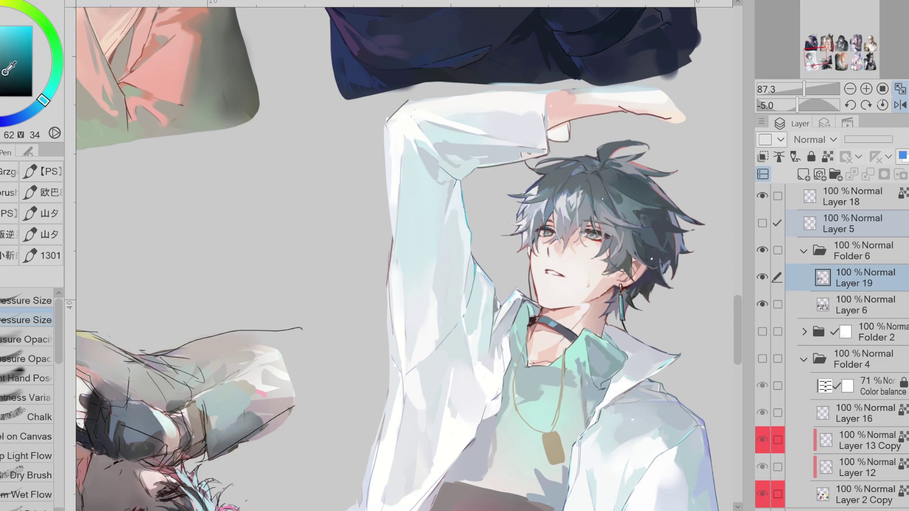
{"action": "left_click_drag", "start_coordinate": [391, 130], "coordinate": [394, 212]}
{"action": "left_click_drag", "start_coordinate": [388, 168], "coordinate": [394, 406]}
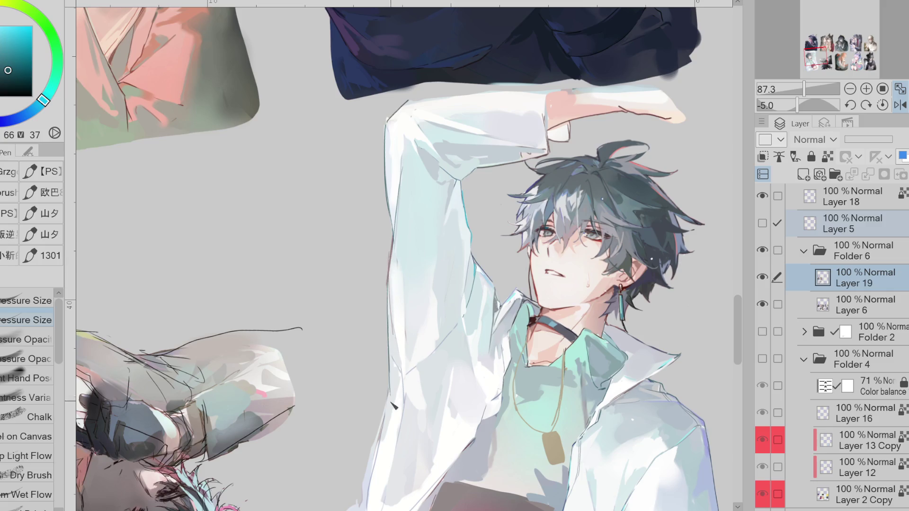
Step: Sample the sleeve's whites, pale blues, darker cyan and pure white for touch-ups
{"action": "left_click", "coordinate": [399, 257], "text": "alt"}
{"action": "left_click", "coordinate": [395, 283], "text": "alt"}
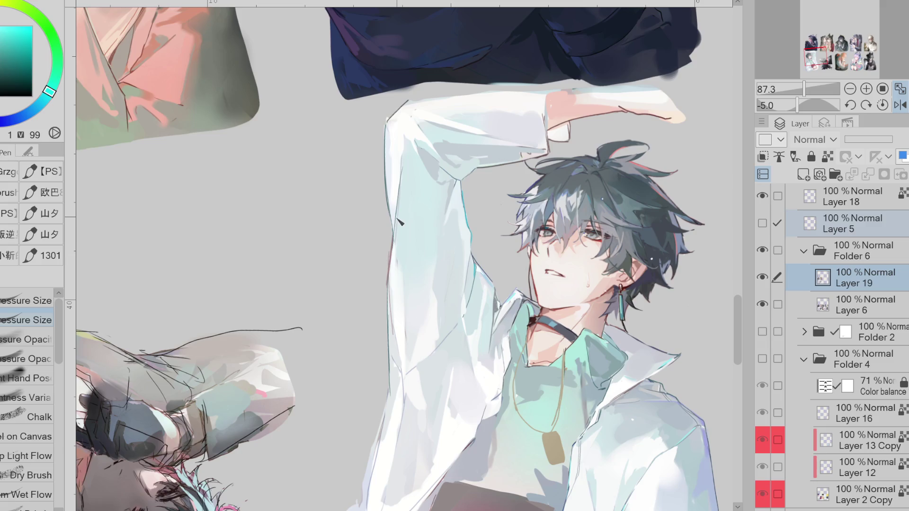
{"action": "left_click", "coordinate": [406, 265], "text": "alt"}
{"action": "left_click", "coordinate": [418, 324], "text": "alt"}
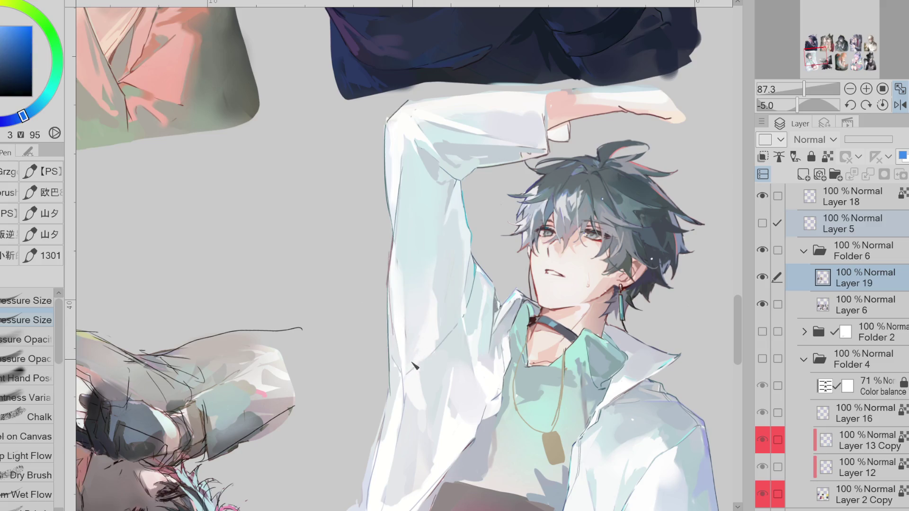
{"action": "left_click", "coordinate": [391, 345], "text": "alt"}
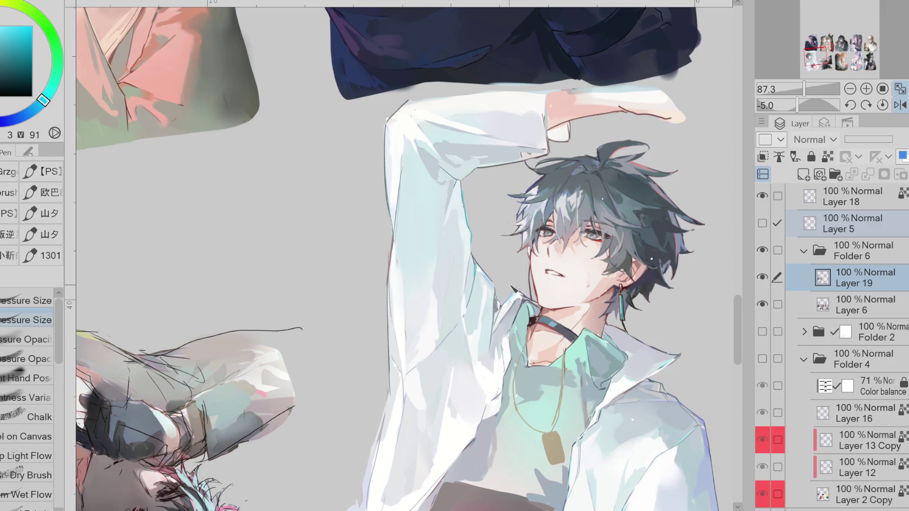
{"action": "left_click", "coordinate": [408, 135], "text": "alt"}
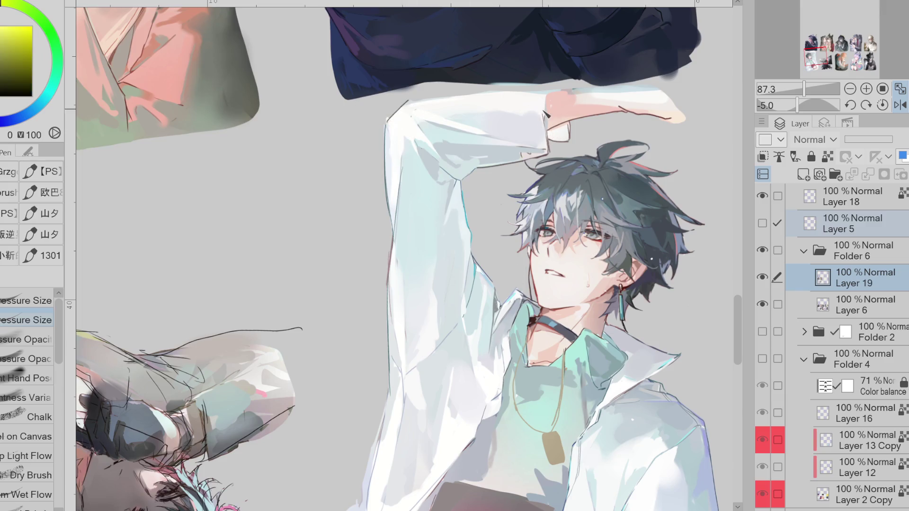
Step: Sample peach, red and cream skin tones from the forearm, fist and raised hand
{"action": "left_click", "coordinate": [540, 152], "text": "alt"}
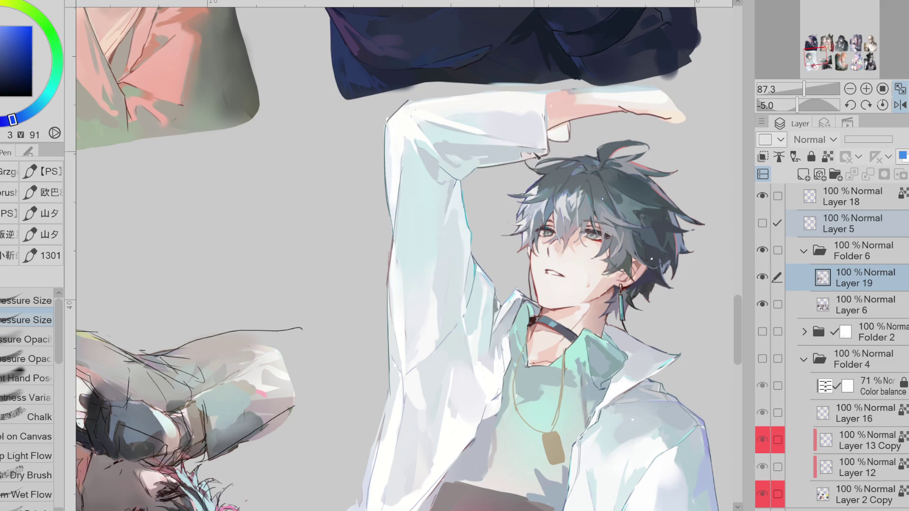
{"action": "left_click", "coordinate": [551, 113], "text": "alt"}
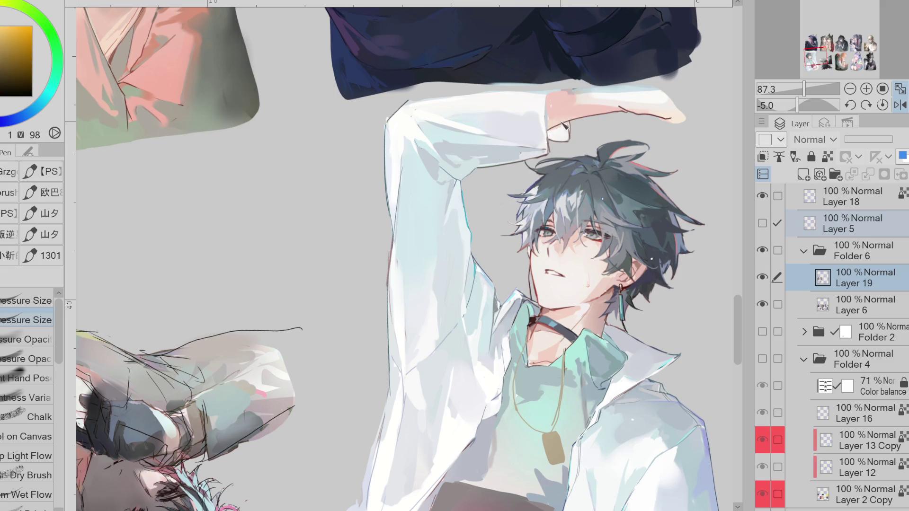
{"action": "left_click", "coordinate": [555, 110], "text": "alt"}
{"action": "left_click", "coordinate": [555, 136], "text": "alt"}
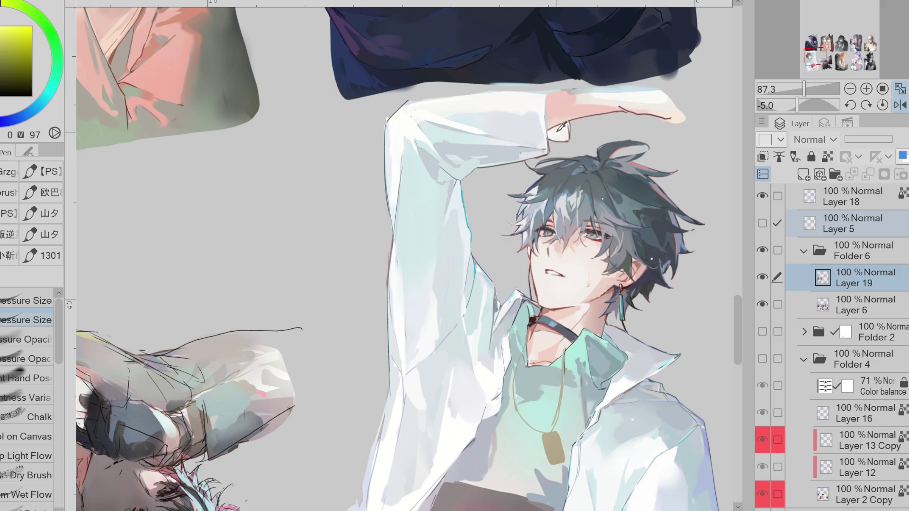
{"action": "left_click", "coordinate": [551, 148], "text": "alt"}
{"action": "left_click", "coordinate": [508, 159], "text": "alt"}
{"action": "left_click_drag", "start_coordinate": [32, 110], "coordinate": [46, 97]}
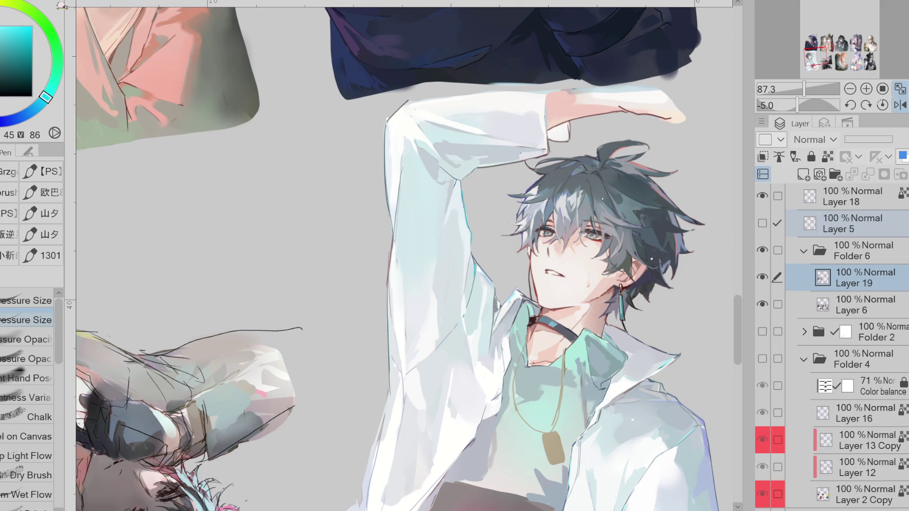
{"action": "left_click", "coordinate": [634, 112], "text": "alt"}
{"action": "left_click", "coordinate": [631, 113], "text": "alt"}
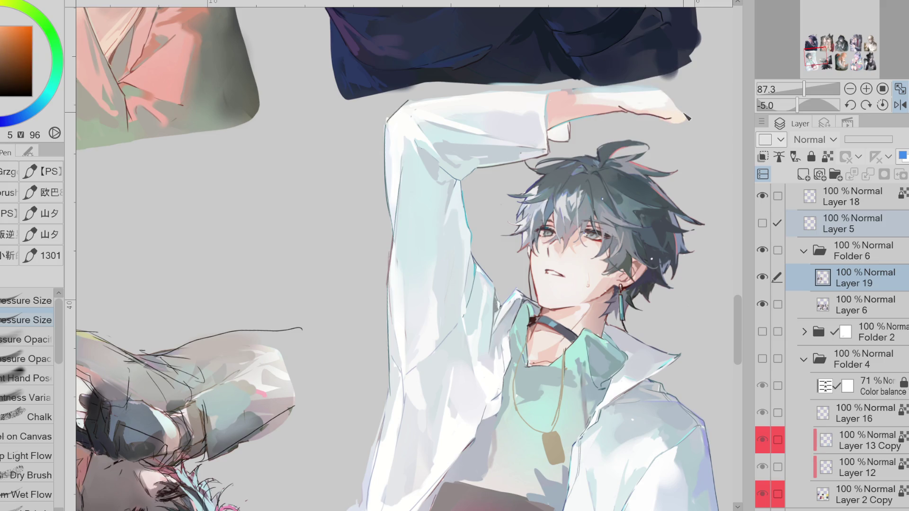
Step: Hide Layer 1 Copy's red frame guides
{"action": "scroll", "coordinate": [805, 284], "scroll_direction": "up", "scroll_amount": 4}
{"action": "left_click", "coordinate": [763, 250]}
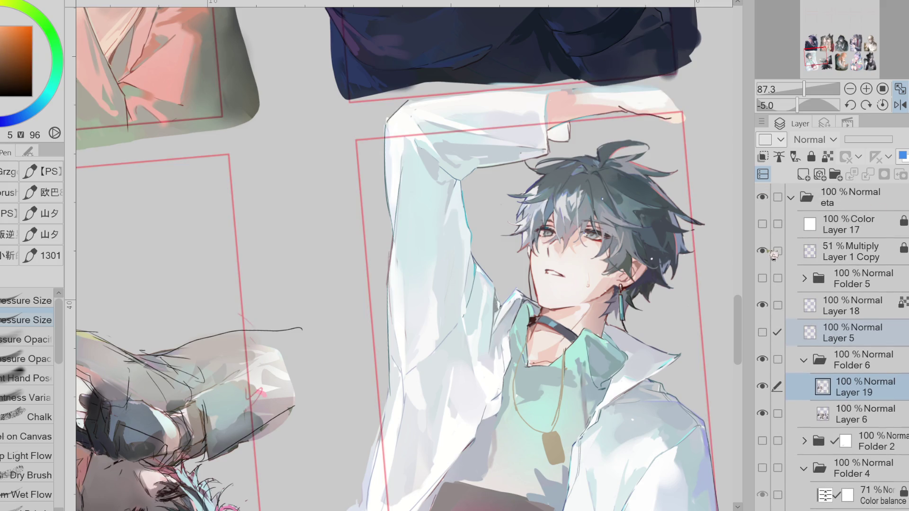
{"action": "left_click", "coordinate": [763, 251]}
Step: On Layer 6, erase the stray reddish line along the arm and the stray shading at the sleeve cuff
{"action": "left_click", "coordinate": [391, 264], "text": "alt"}
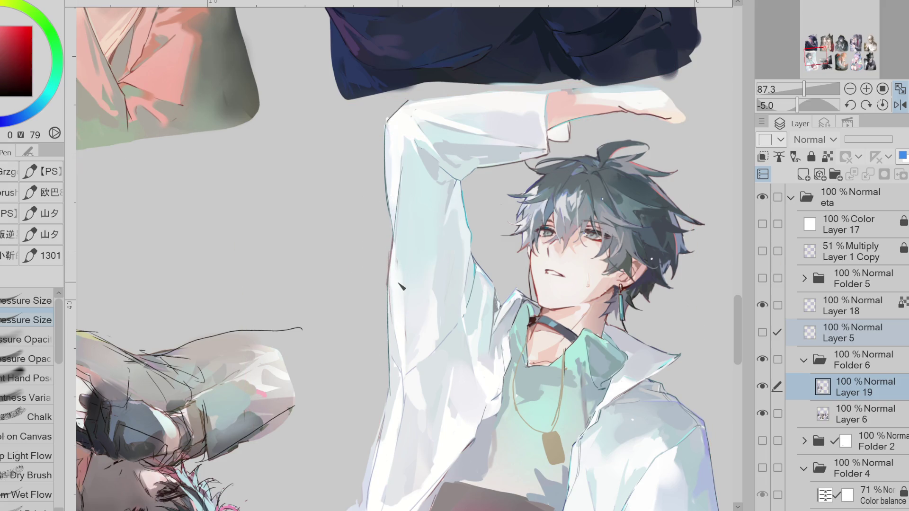
{"action": "left_click", "coordinate": [845, 386]}
{"action": "key", "text": "e"}
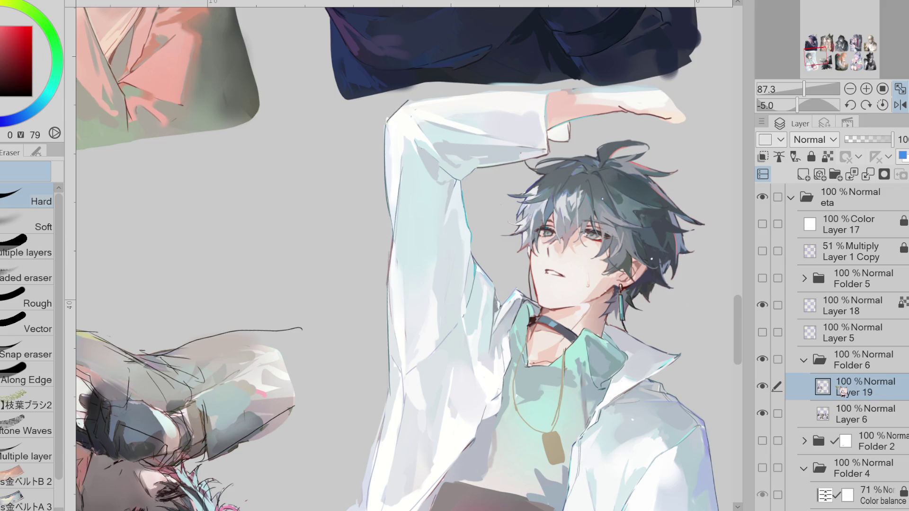
{"action": "left_click", "coordinate": [858, 412]}
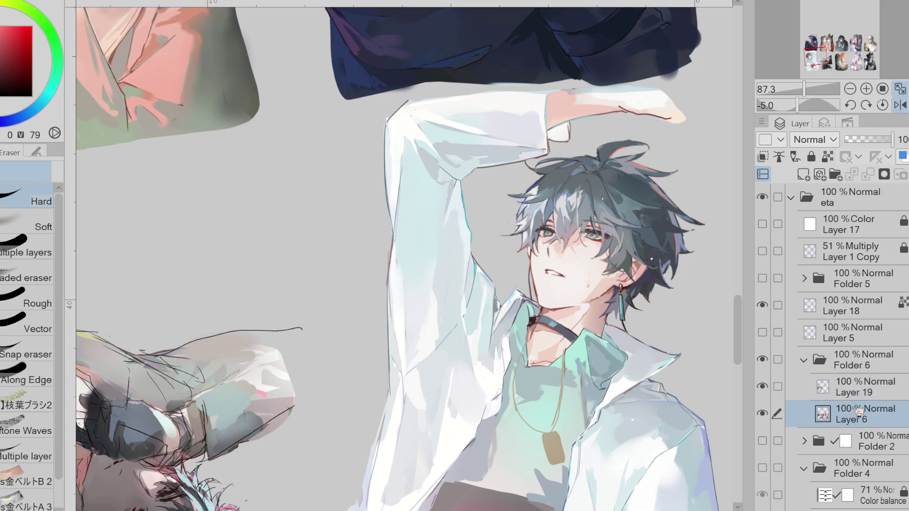
{"action": "left_click_drag", "start_coordinate": [383, 279], "coordinate": [391, 248]}
{"action": "left_click_drag", "start_coordinate": [570, 138], "coordinate": [573, 126]}
{"action": "scroll", "coordinate": [892, 294], "scroll_direction": "down", "scroll_amount": 1}
{"action": "scroll", "coordinate": [745, 334], "scroll_direction": "down", "scroll_amount": 2}
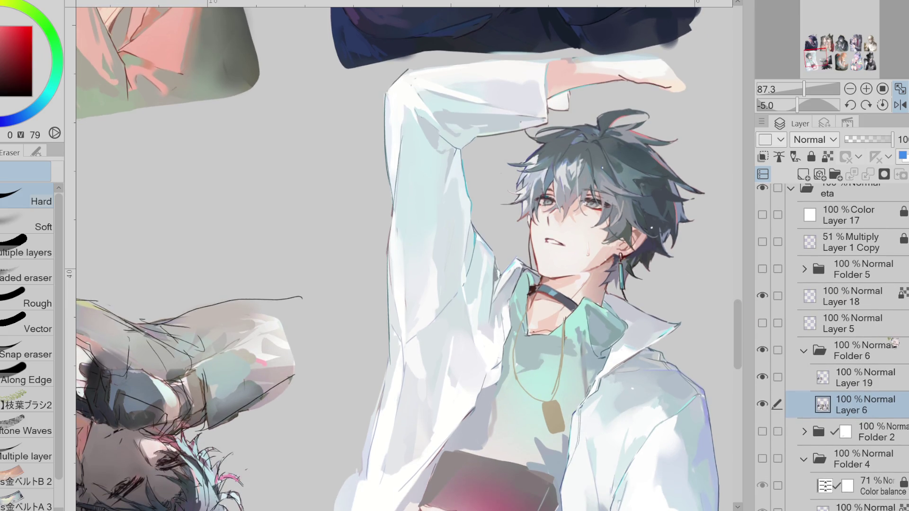
Step: On Layer 19, sample skin tones and add a small dark stroke on the chin
{"action": "left_click", "coordinate": [881, 378]}
{"action": "key", "text": "p"}
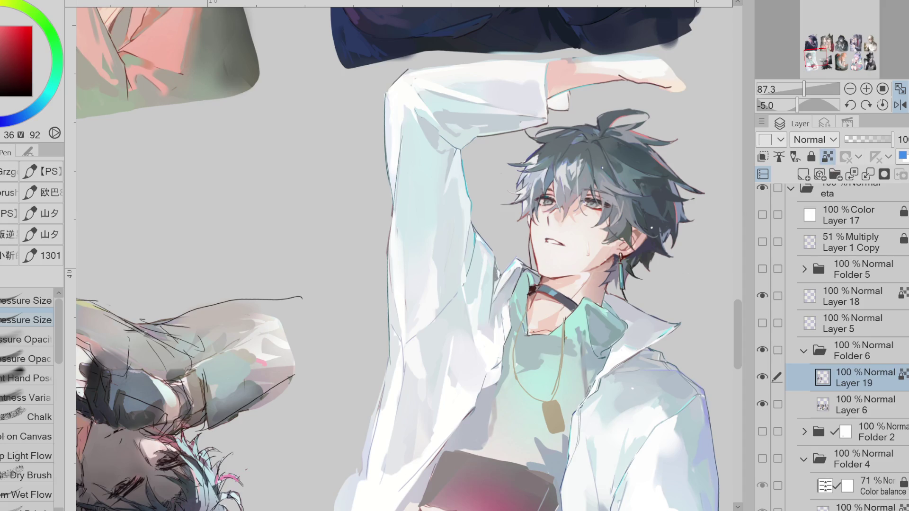
{"action": "left_click", "coordinate": [535, 254], "text": "alt"}
{"action": "left_click_drag", "start_coordinate": [537, 252], "coordinate": [542, 261]}
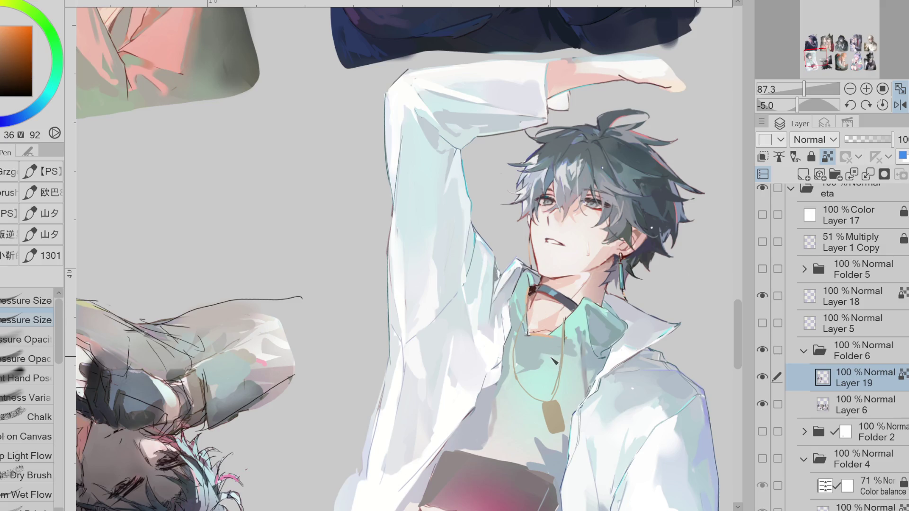
{"action": "left_click", "coordinate": [539, 337], "text": "alt"}
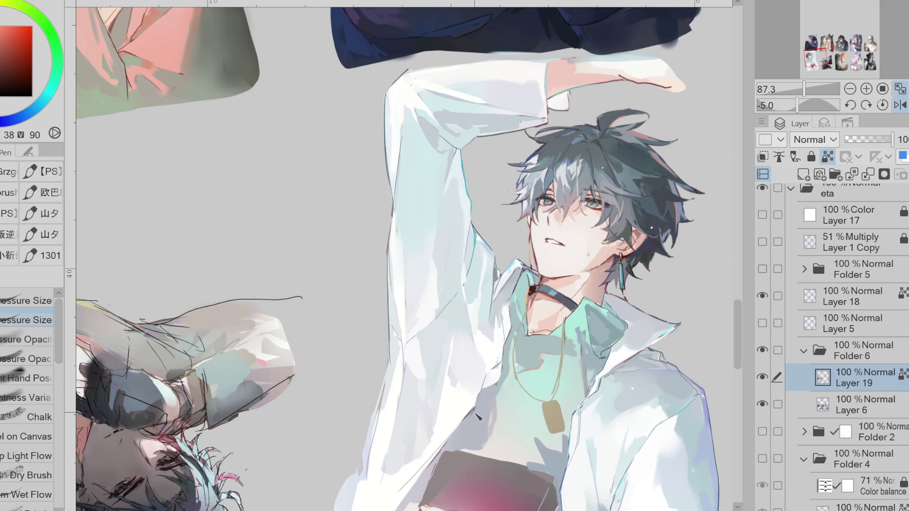
Step: Stop limiting paint to existing pixels and flip the canvas view back to normal
{"action": "left_click", "coordinate": [828, 157]}
{"action": "scroll", "coordinate": [391, 284], "scroll_direction": "down", "scroll_amount": 5}
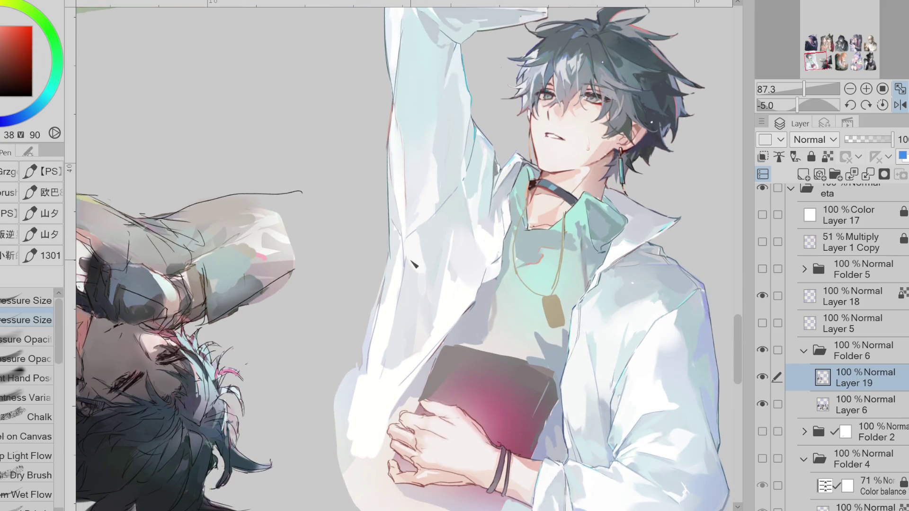
{"action": "key", "text": "e"}
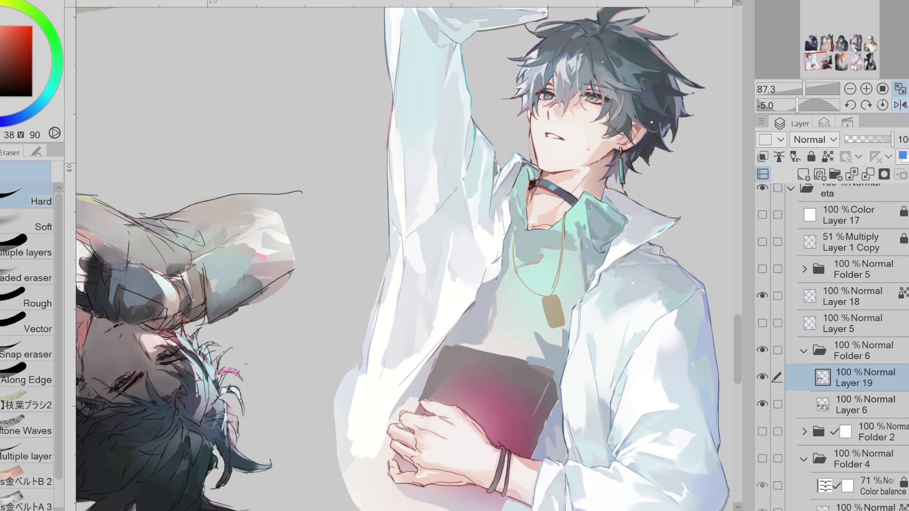
{"action": "left_click", "coordinate": [901, 105]}
Step: Sample the sleeve's whites and brighten a small patch of the sleeve
{"action": "key", "text": "p"}
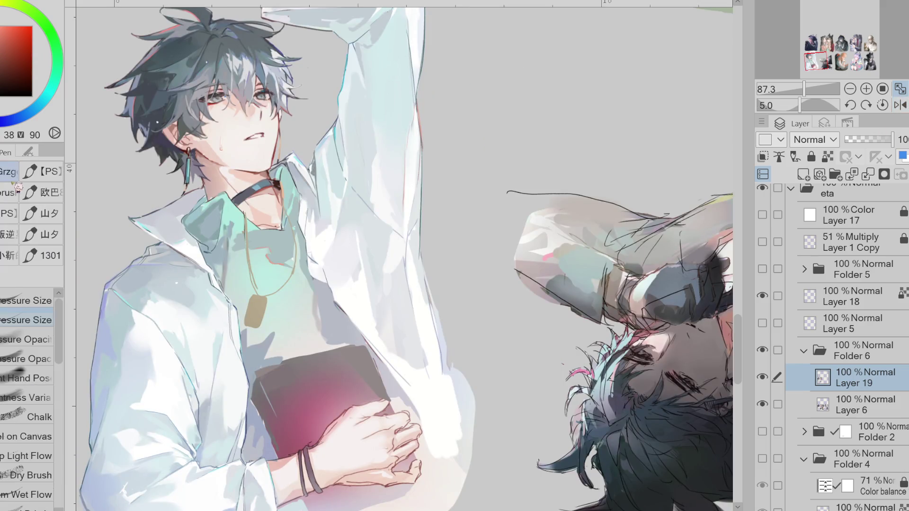
{"action": "left_click", "coordinate": [383, 307], "text": "alt"}
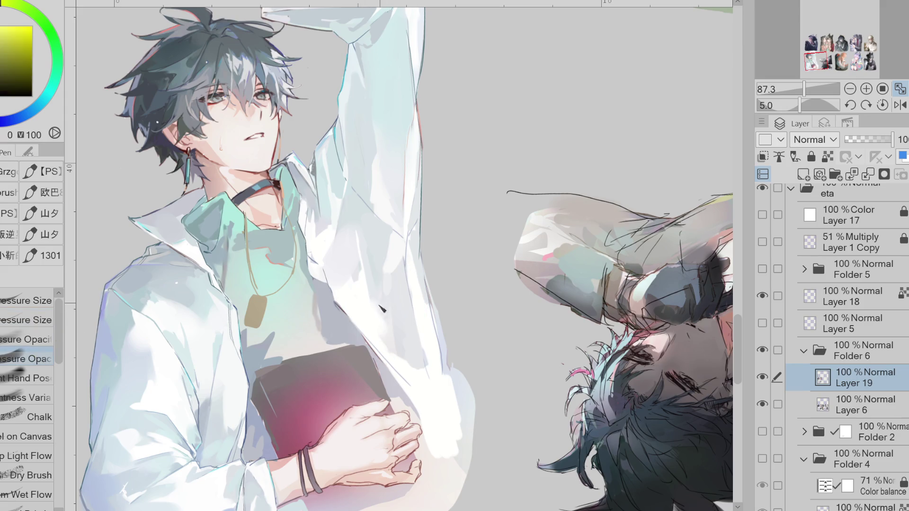
{"action": "left_click", "coordinate": [399, 280], "text": "alt"}
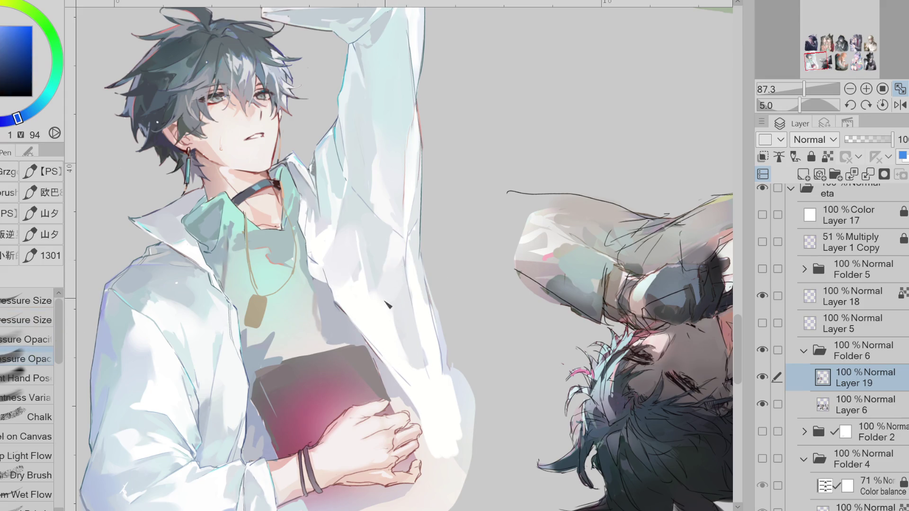
{"action": "left_click", "coordinate": [387, 294], "text": "alt"}
{"action": "left_click", "coordinate": [408, 275], "text": "alt"}
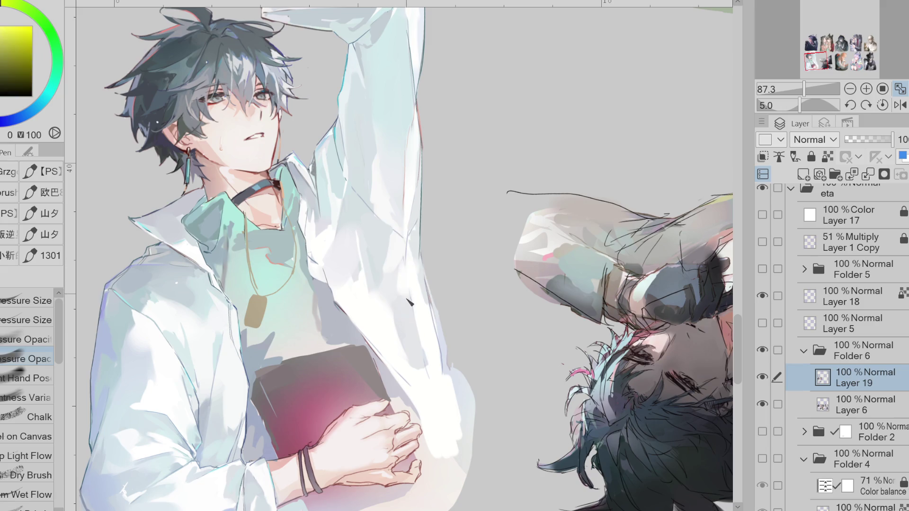
{"action": "left_click_drag", "start_coordinate": [399, 325], "coordinate": [396, 339]}
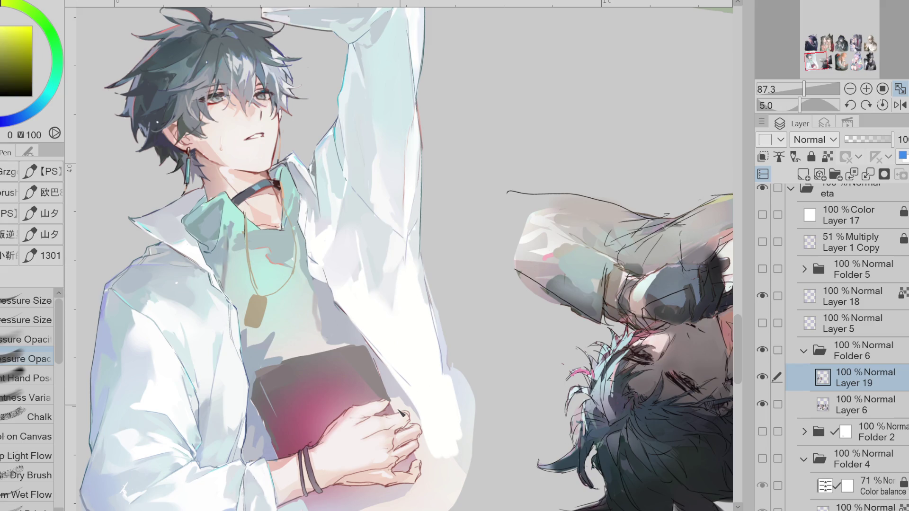
Step: Sample sleeve tones and paint grey-blue shading strokes on the lower sleeve
{"action": "left_click", "coordinate": [387, 289], "text": "alt"}
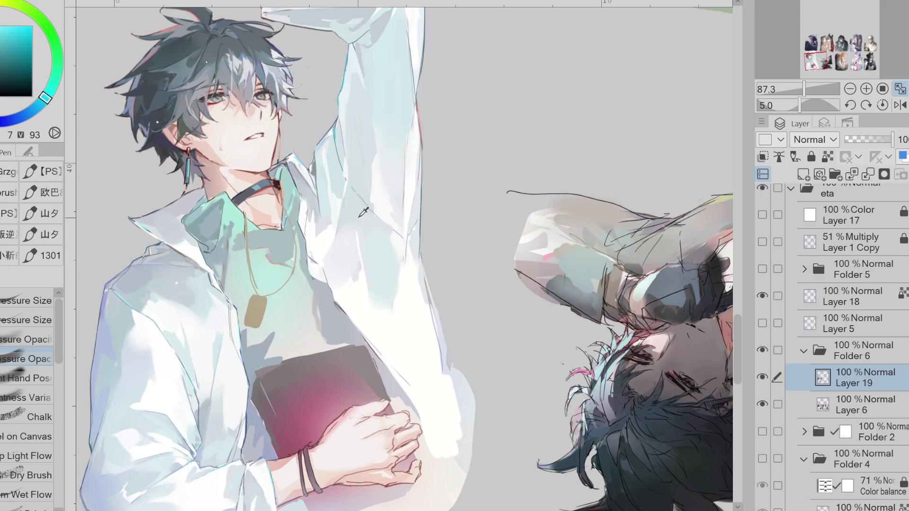
{"action": "left_click", "coordinate": [365, 230], "text": "alt"}
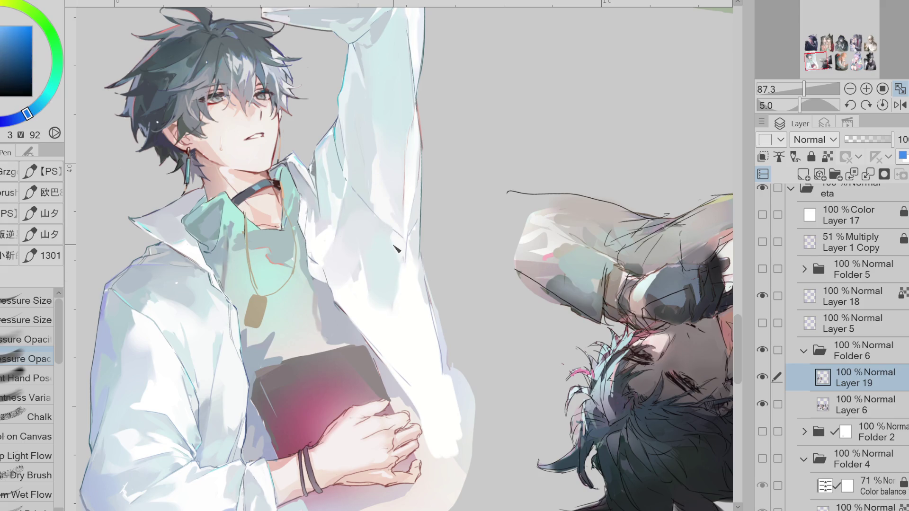
{"action": "left_click", "coordinate": [362, 172], "text": "alt"}
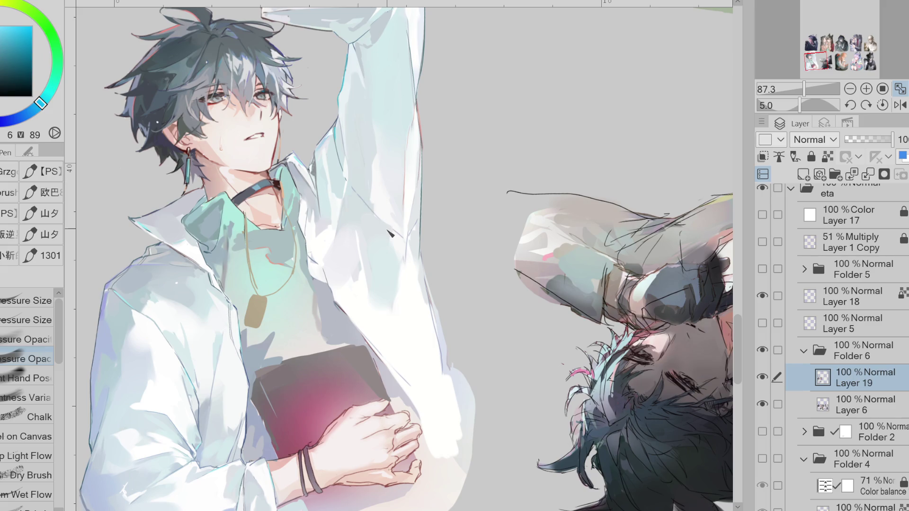
{"action": "left_click", "coordinate": [411, 297], "text": "alt"}
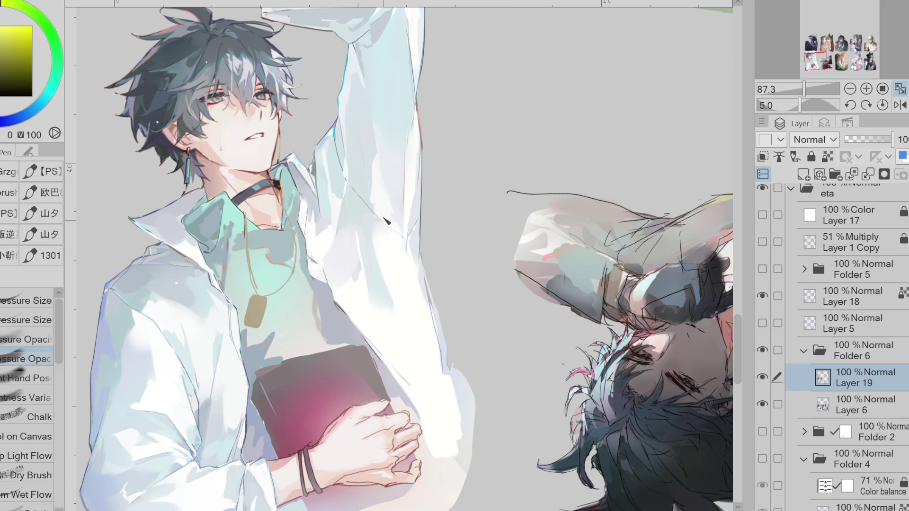
{"action": "left_click", "coordinate": [414, 259], "text": "alt"}
{"action": "left_click", "coordinate": [416, 274], "text": "alt"}
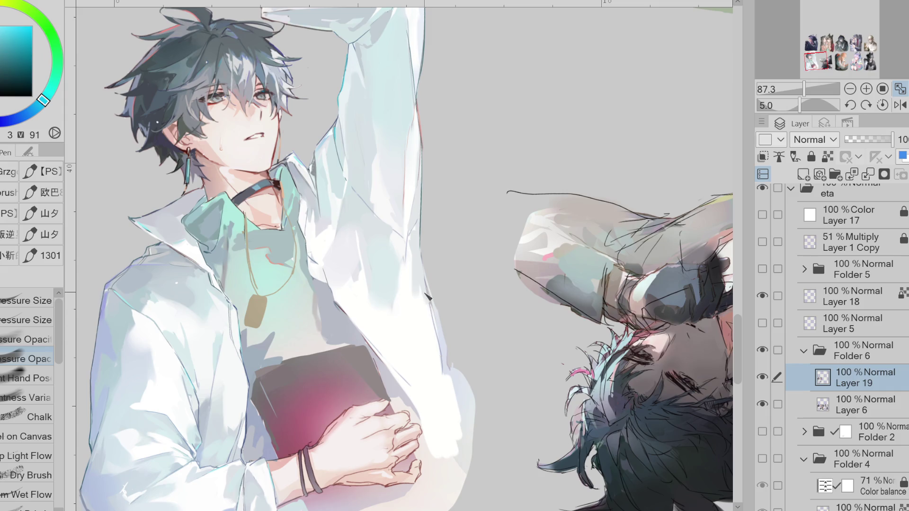
{"action": "left_click", "coordinate": [441, 343], "text": "alt"}
{"action": "mouse_move", "coordinate": [445, 379]}
{"action": "left_mouse_down"}
{"action": "mouse_move", "coordinate": [391, 334]}
{"action": "mouse_move", "coordinate": [447, 381]}
{"action": "mouse_move", "coordinate": [423, 369]}
{"action": "left_mouse_up"}
Step: Toggle Layer 1 Copy's frame lines and Folder 6 to compare the painting
{"action": "left_click", "coordinate": [763, 242]}
{"action": "left_click", "coordinate": [762, 242]}
{"action": "left_click", "coordinate": [762, 350]}
{"action": "left_click", "coordinate": [764, 350]}
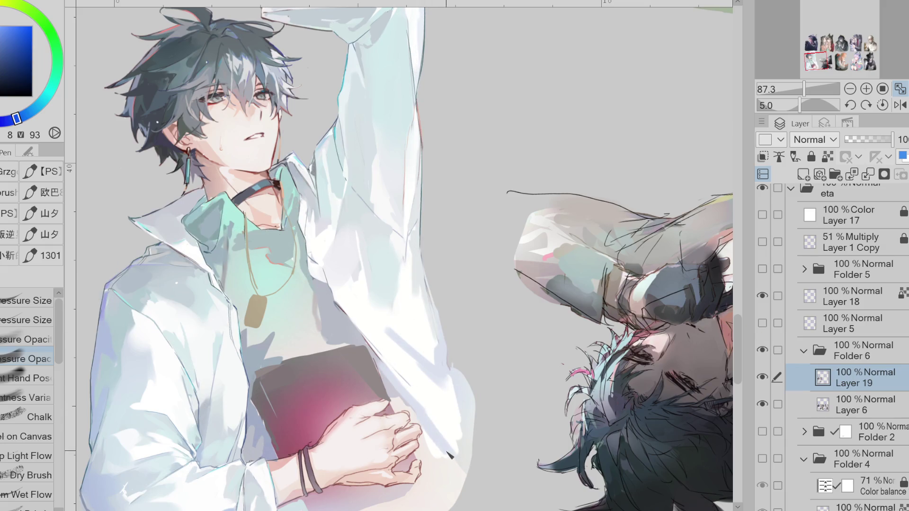
Step: Smooth and brighten the sleeve's white paint with a long stroke along the arm
{"action": "left_click", "coordinate": [408, 407], "text": "alt"}
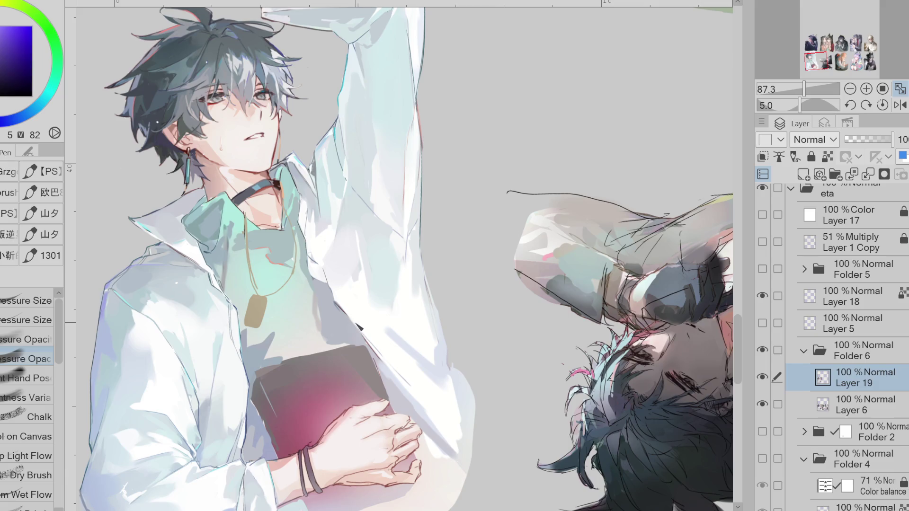
{"action": "left_click", "coordinate": [402, 327], "text": "alt"}
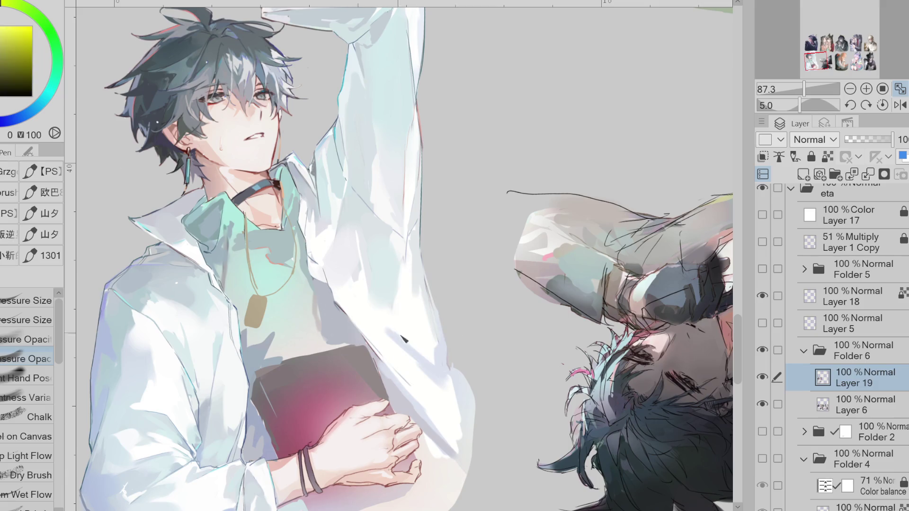
{"action": "left_click", "coordinate": [400, 303], "text": "alt"}
{"action": "left_click_drag", "start_coordinate": [398, 312], "coordinate": [345, 218]}
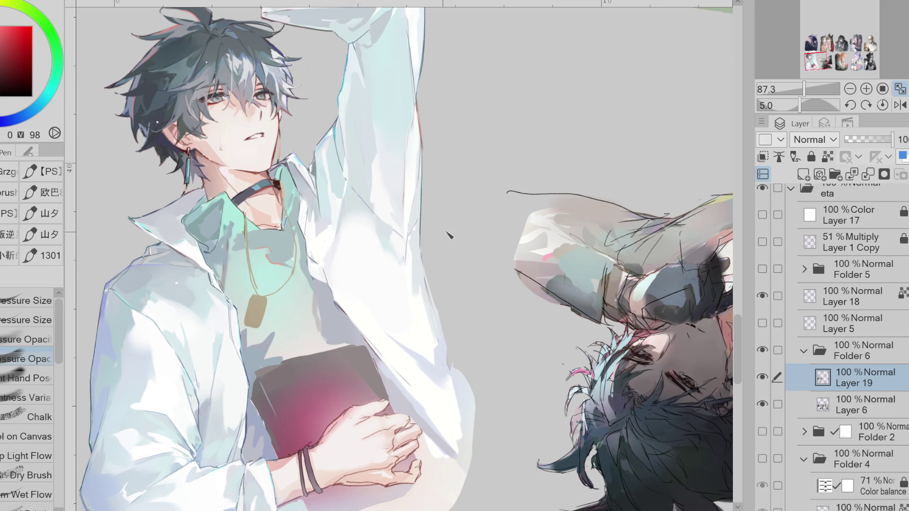
Step: Mirror the view and brighten the white shading on the sleeve with sampled teal tones
{"action": "key", "text": "h"}
{"action": "left_click", "coordinate": [458, 211], "text": "alt"}
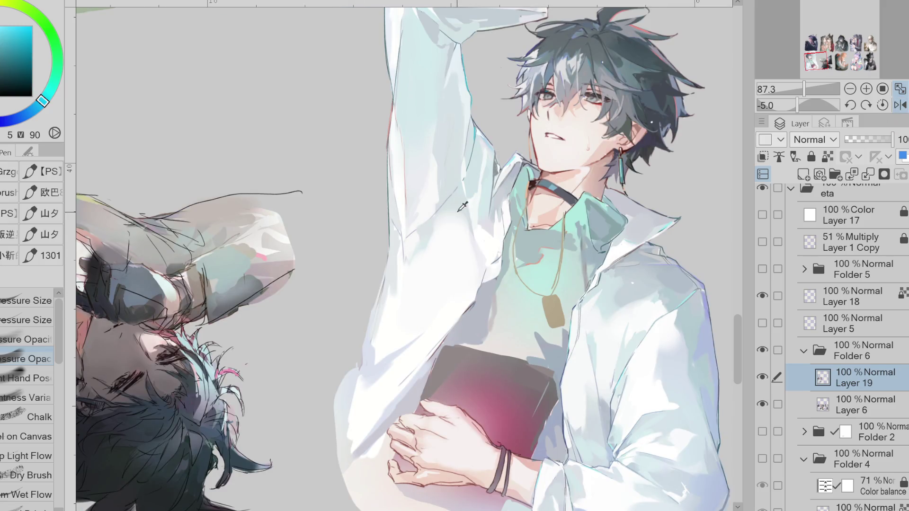
{"action": "left_click", "coordinate": [452, 227], "text": "alt"}
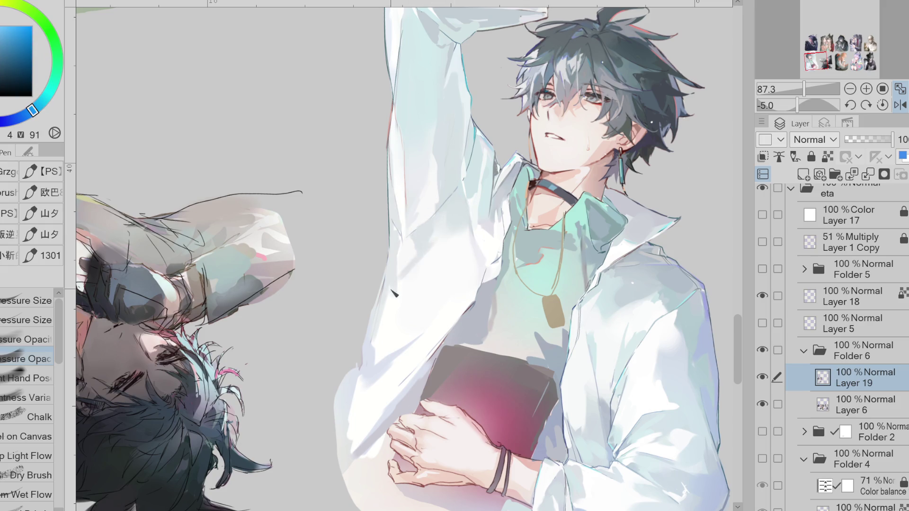
{"action": "left_click_drag", "start_coordinate": [402, 284], "coordinate": [431, 243]}
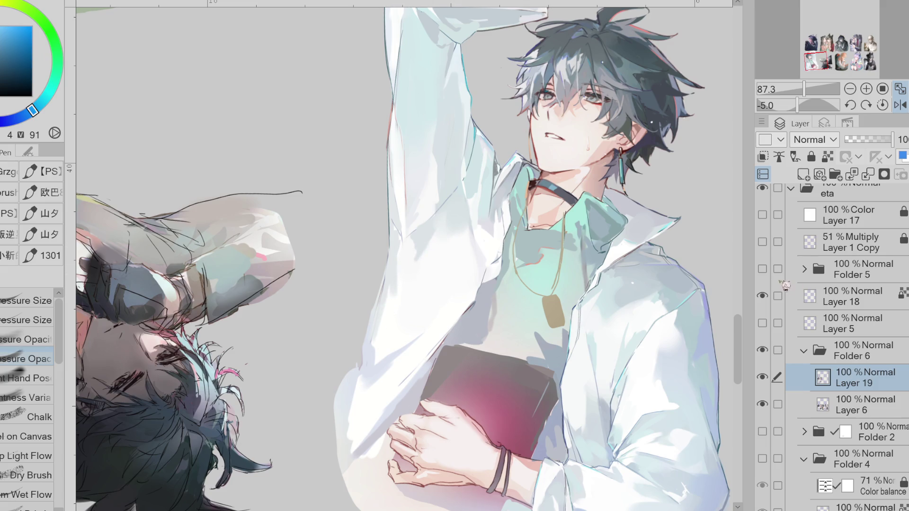
Step: Check Layer 5's sketch, then sample pale near-white sleeve tones up toward the collar
{"action": "left_click", "coordinate": [763, 324]}
{"action": "left_click", "coordinate": [763, 324]}
{"action": "left_click", "coordinate": [438, 242], "text": "alt"}
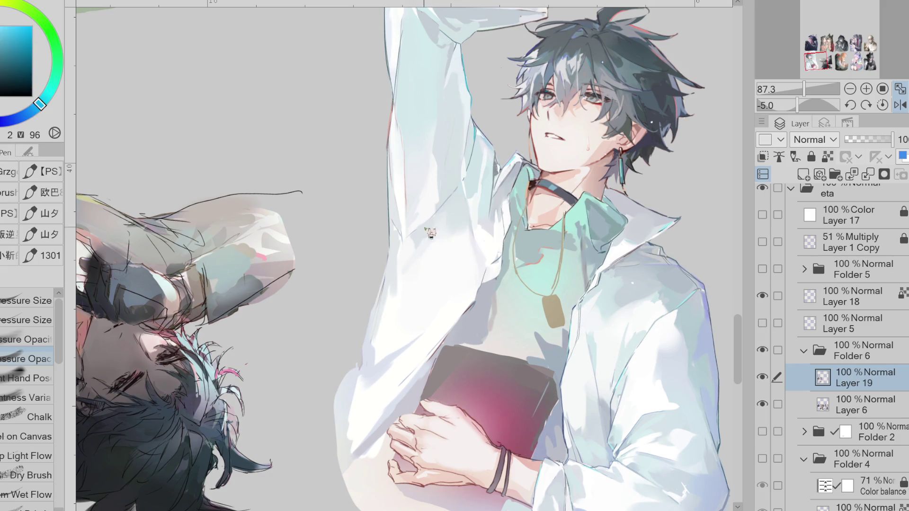
{"action": "left_click", "coordinate": [418, 233], "text": "alt"}
{"action": "left_click", "coordinate": [446, 207], "text": "alt"}
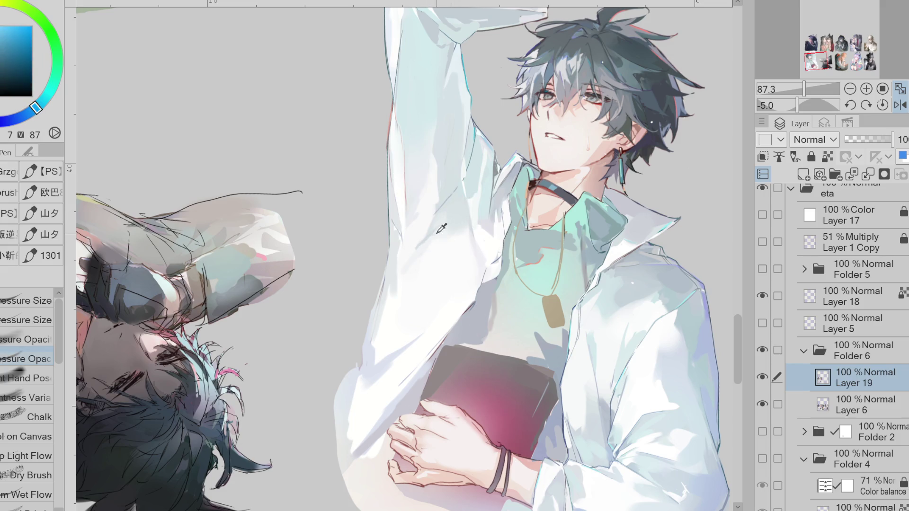
{"action": "left_click", "coordinate": [395, 234], "text": "alt"}
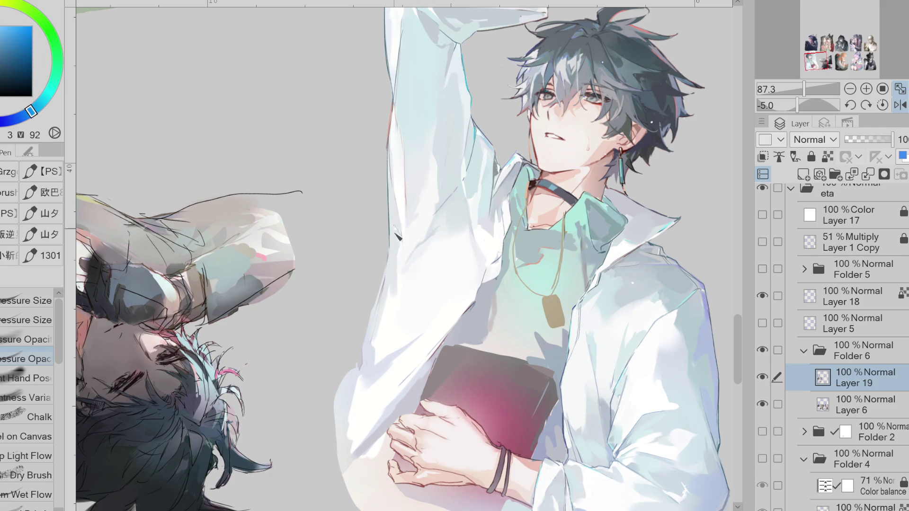
{"action": "left_click", "coordinate": [403, 277], "text": "alt"}
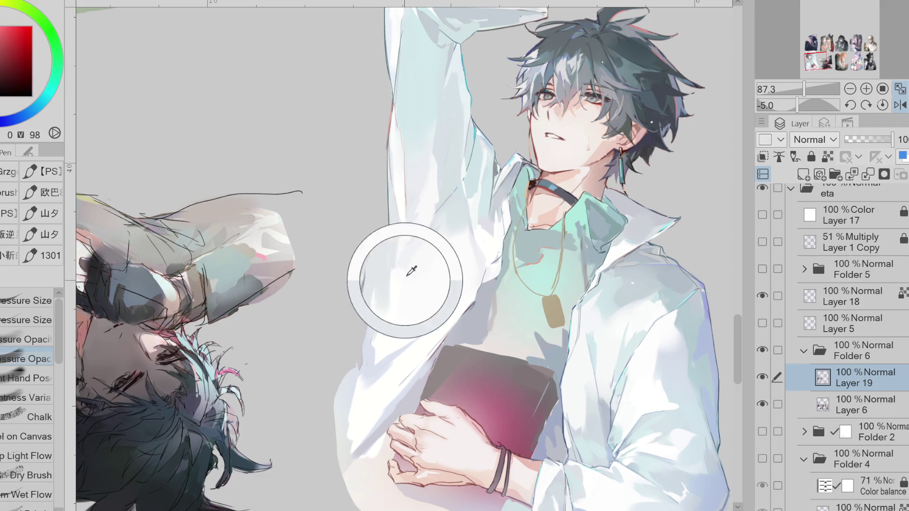
{"action": "left_click", "coordinate": [415, 261], "text": "alt"}
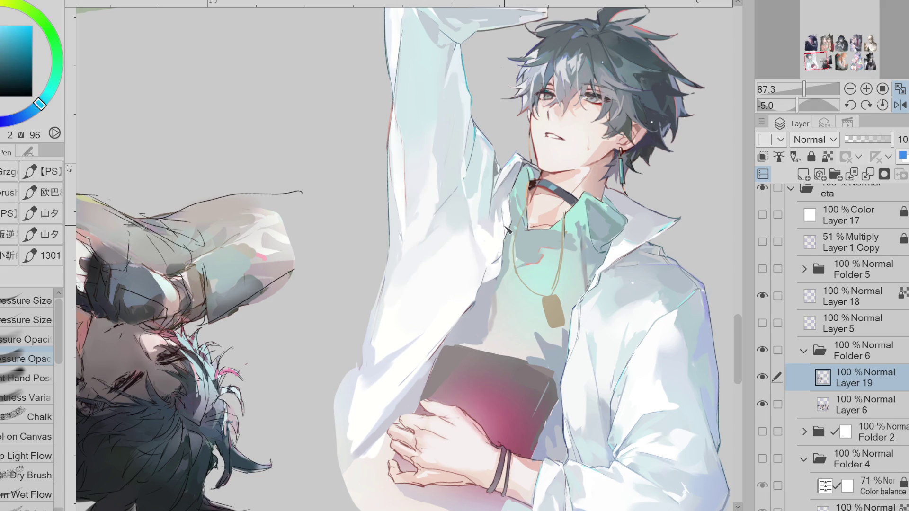
{"action": "left_click", "coordinate": [482, 201], "text": "alt"}
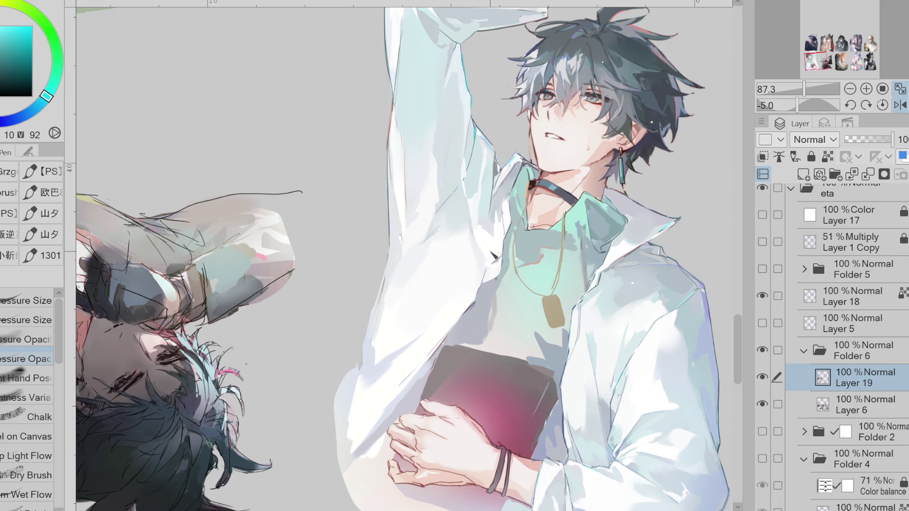
{"action": "left_click", "coordinate": [486, 222], "text": "alt"}
{"action": "left_click", "coordinate": [482, 209], "text": "alt"}
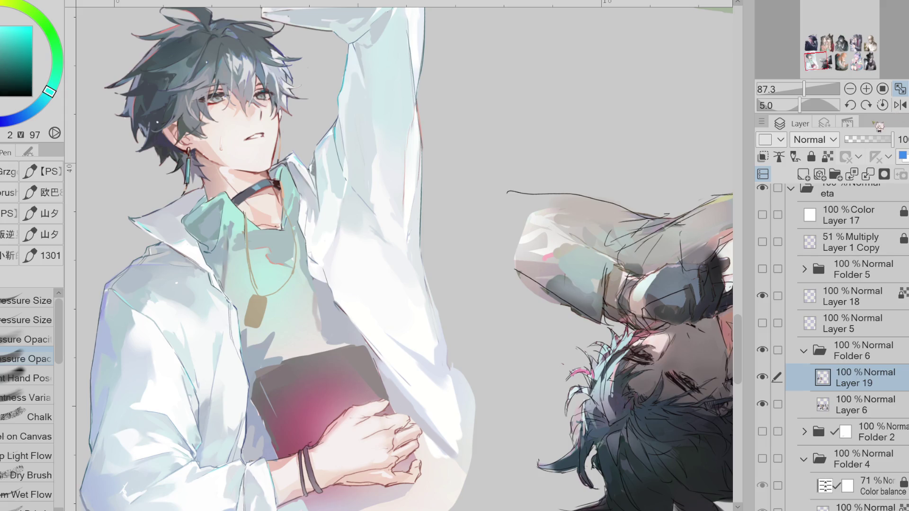
Step: Sample pure white, cyan-grey and near-white tones from the sleeve
{"action": "left_click", "coordinate": [329, 259], "text": "alt"}
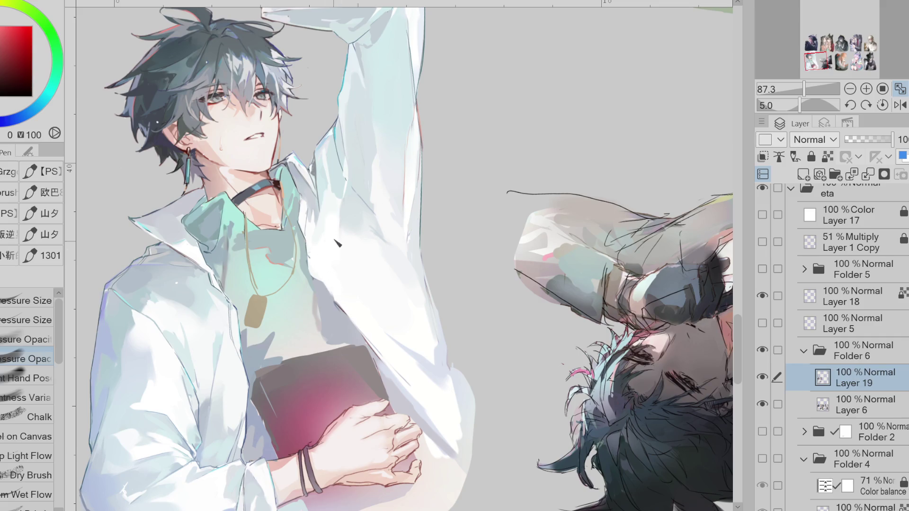
{"action": "left_click", "coordinate": [341, 156], "text": "alt"}
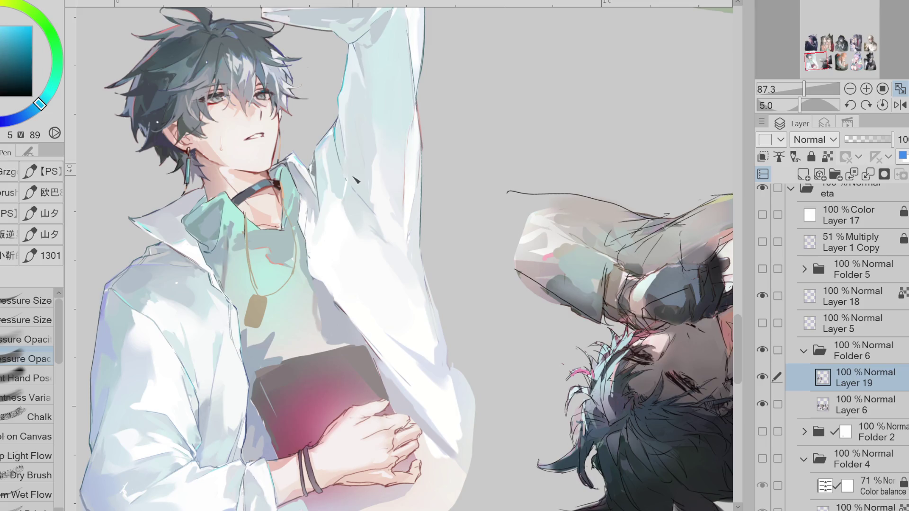
{"action": "left_click", "coordinate": [329, 177], "text": "alt"}
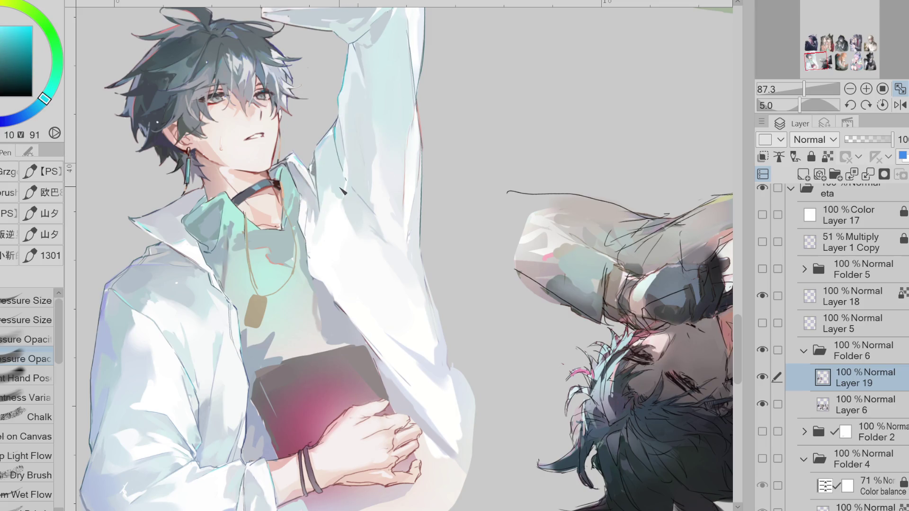
{"action": "left_click", "coordinate": [359, 223], "text": "alt"}
{"action": "left_click", "coordinate": [365, 232], "text": "alt"}
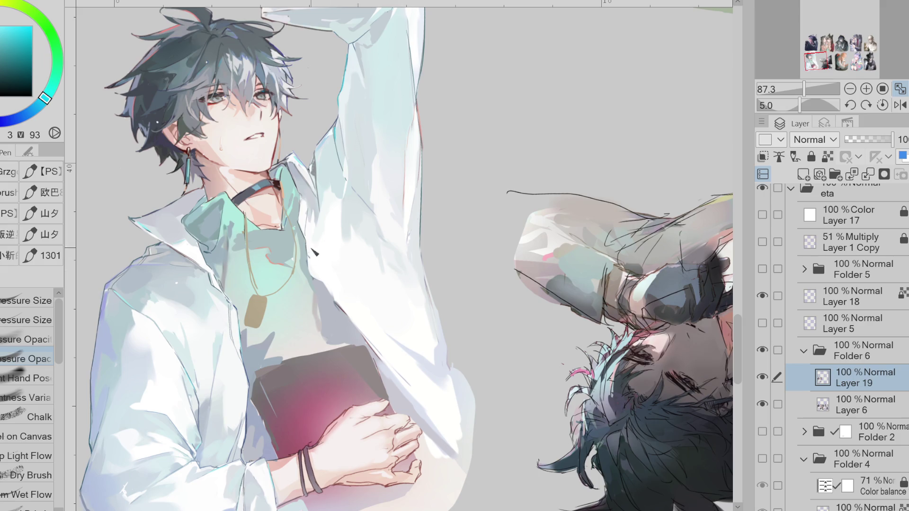
Step: Select the collar area, shade it softly with pale teal airbrush, then deselect
{"action": "left_click", "coordinate": [329, 187], "text": "alt"}
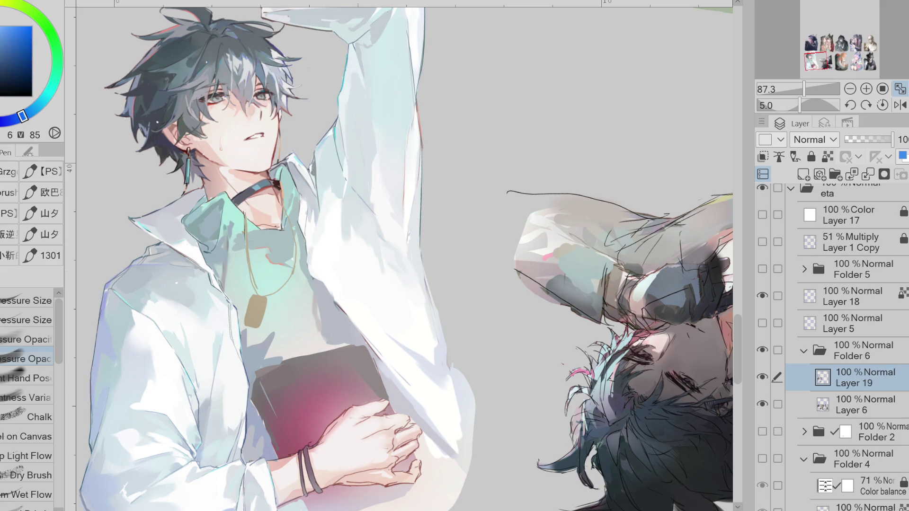
{"action": "key", "text": "w"}
{"action": "left_click", "coordinate": [308, 186]}
{"action": "left_click", "coordinate": [261, 207], "text": "alt"}
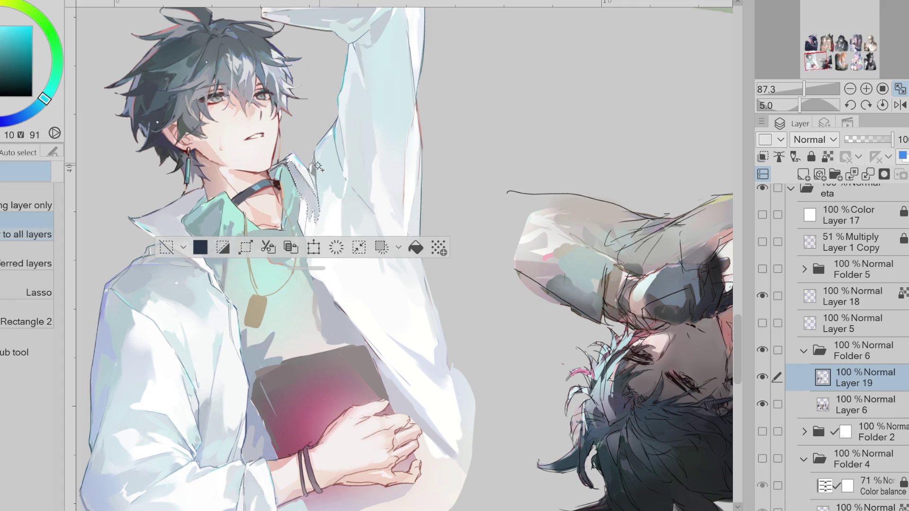
{"action": "key", "text": "b"}
{"action": "key", "text": "ctrl+d"}
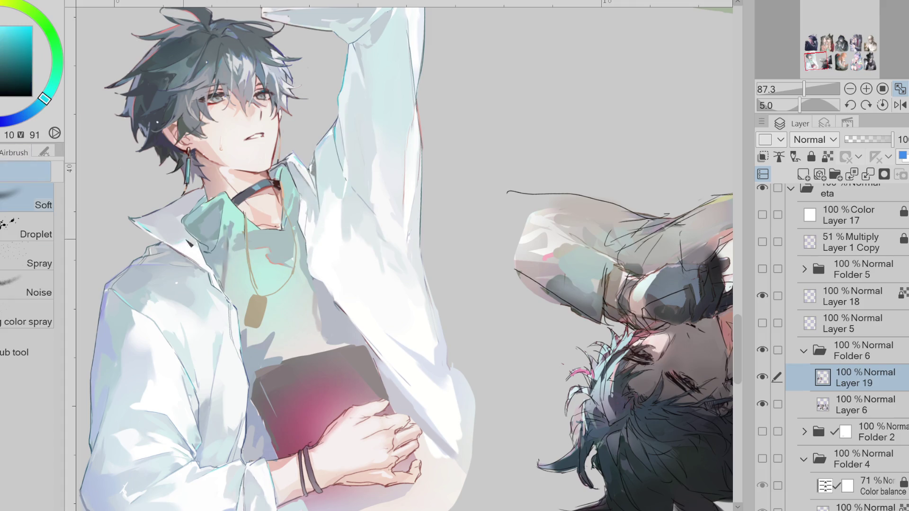
Step: Switch to a Pressure Size pen with a darker colour for line accents
{"action": "key", "text": "p"}
{"action": "left_click", "coordinate": [40, 322]}
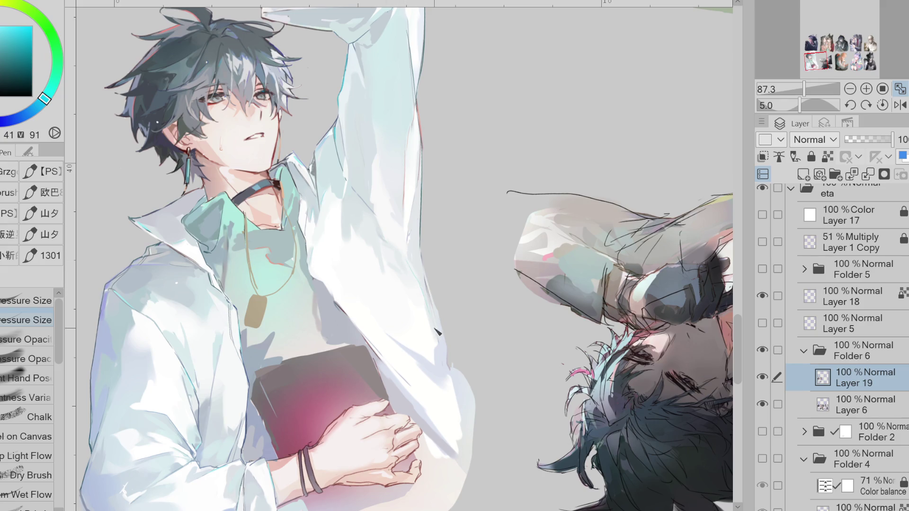
{"action": "left_click", "coordinate": [426, 301], "text": "alt"}
Step: Draw a dark line down the sleeve's right edge, then sample shirt whites and shadows
{"action": "left_click_drag", "start_coordinate": [422, 258], "coordinate": [451, 370]}
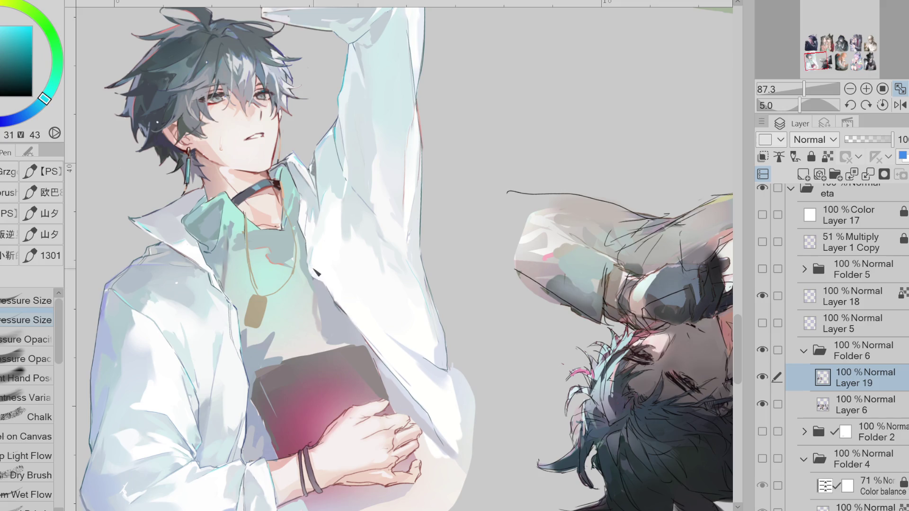
{"action": "left_click", "coordinate": [306, 273], "text": "alt"}
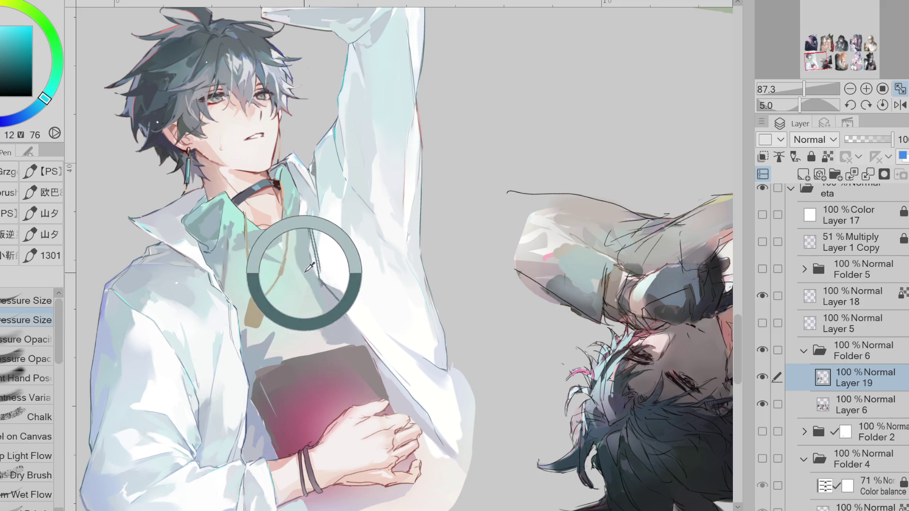
{"action": "left_click", "coordinate": [325, 261], "text": "alt"}
{"action": "left_click", "coordinate": [331, 307], "text": "alt"}
{"action": "left_click", "coordinate": [334, 308], "text": "alt"}
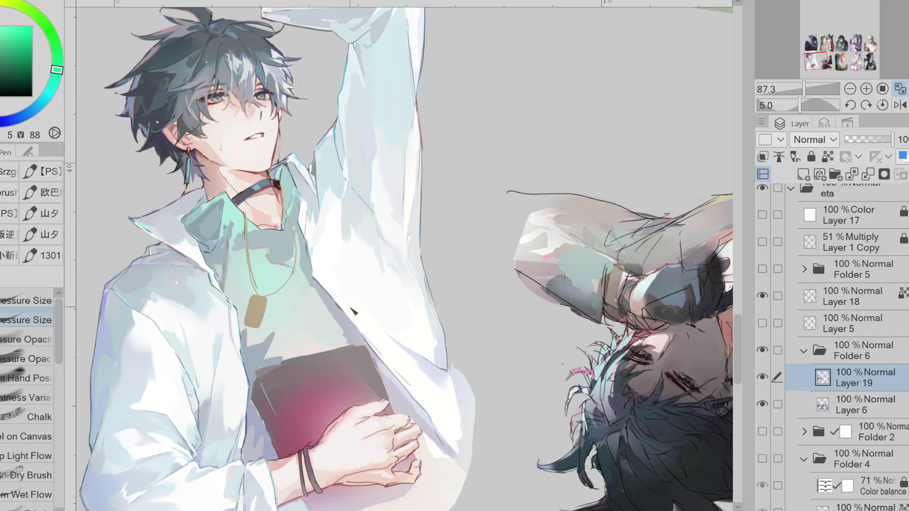
Step: Sample the collar's pale teals, then pick a light pink and a dark reddish colour
{"action": "left_click", "coordinate": [235, 221], "text": "alt"}
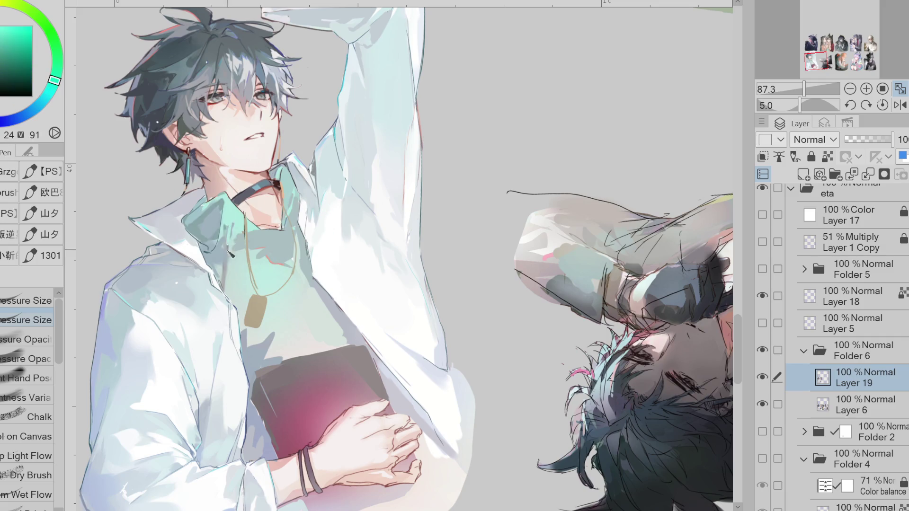
{"action": "left_click", "coordinate": [224, 259], "text": "alt"}
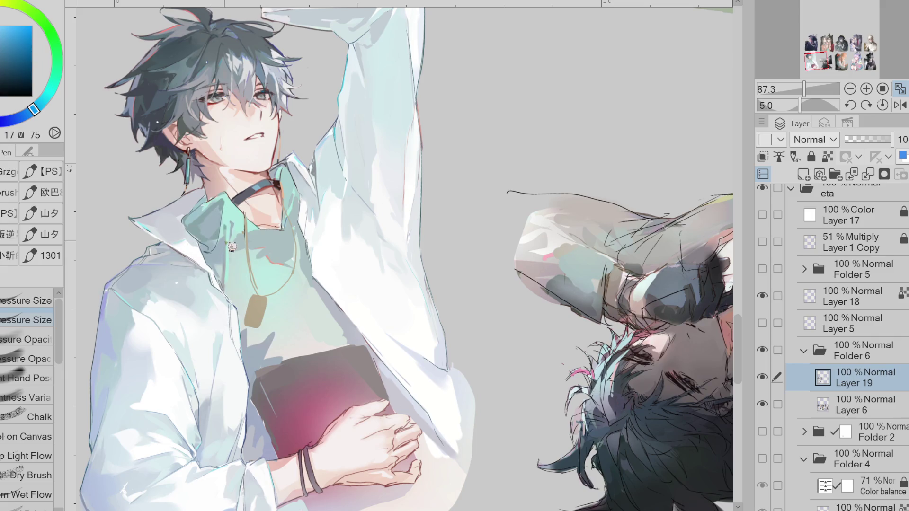
{"action": "left_click", "coordinate": [206, 214], "text": "alt"}
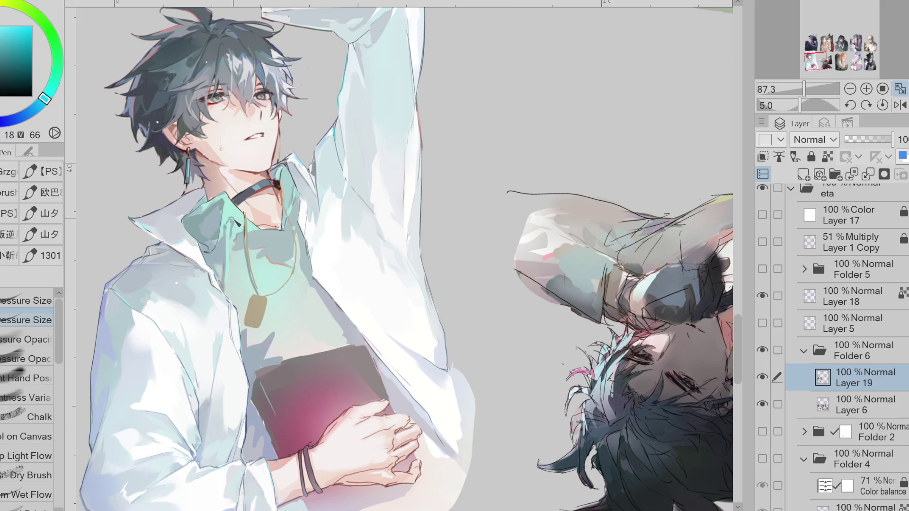
{"action": "left_click", "coordinate": [229, 187], "text": "alt"}
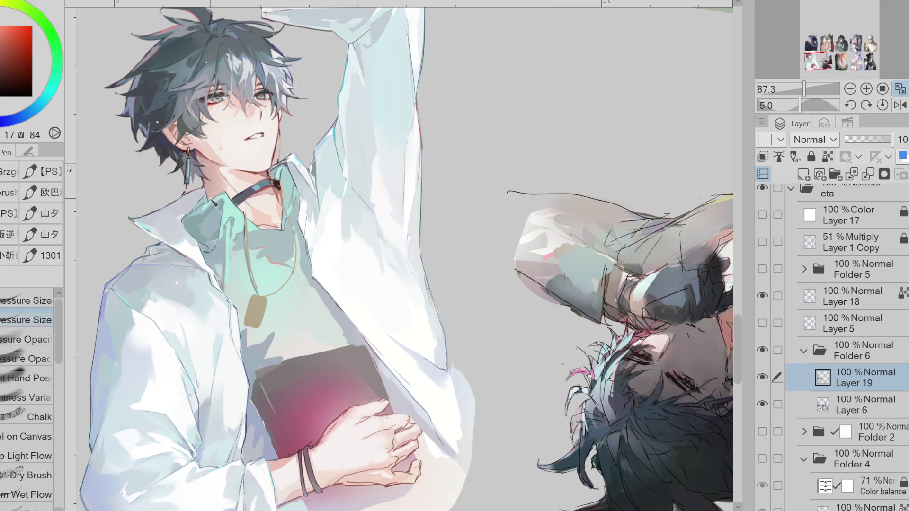
{"action": "left_click", "coordinate": [242, 171], "text": "alt"}
{"action": "scroll", "coordinate": [732, 347], "scroll_direction": "down", "scroll_amount": 5}
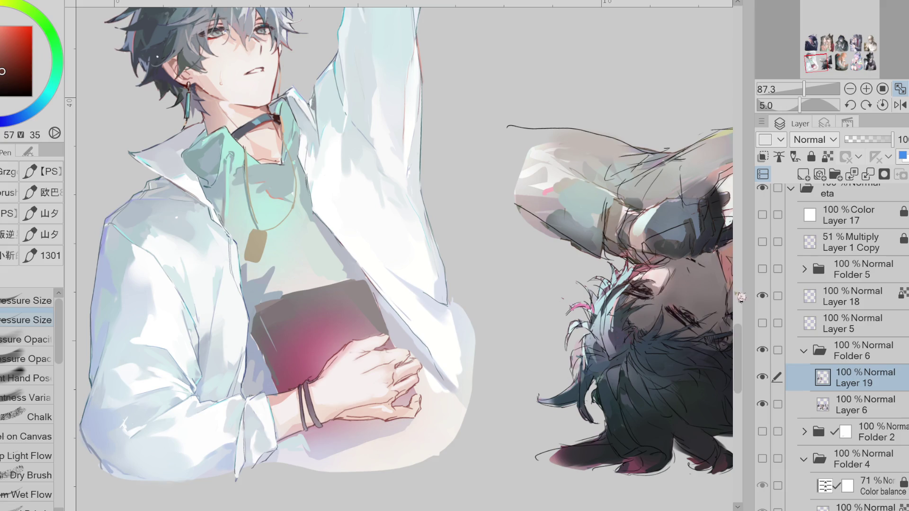
Step: Mirror the view and paint a small pointed pendant under the choker, redoing it darker and higher
{"action": "scroll", "coordinate": [741, 331], "scroll_direction": "up", "scroll_amount": 3}
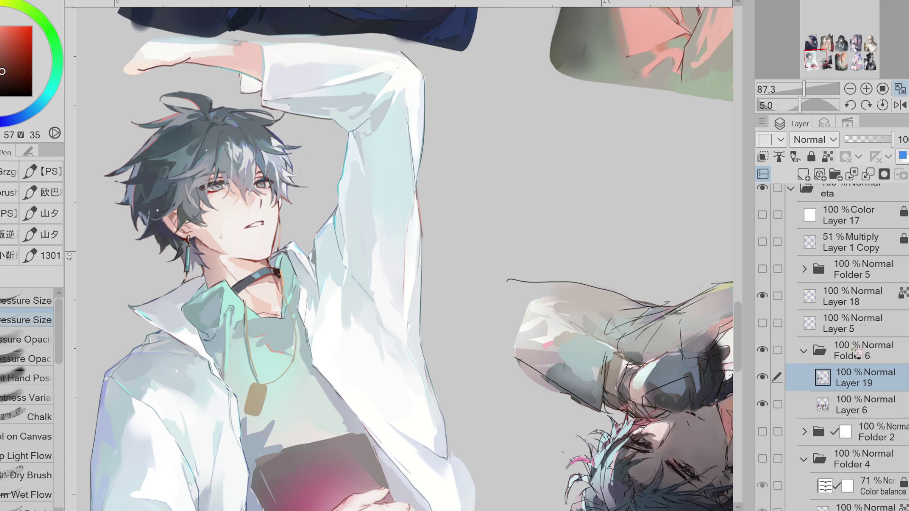
{"action": "scroll", "coordinate": [710, 325], "scroll_direction": "down", "scroll_amount": 2}
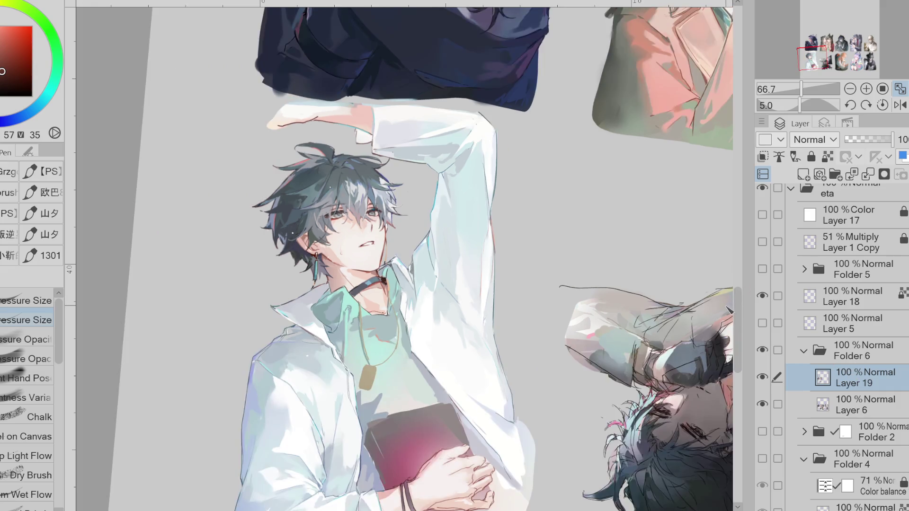
{"action": "scroll", "coordinate": [405, 255], "scroll_direction": "right", "scroll_amount": 5}
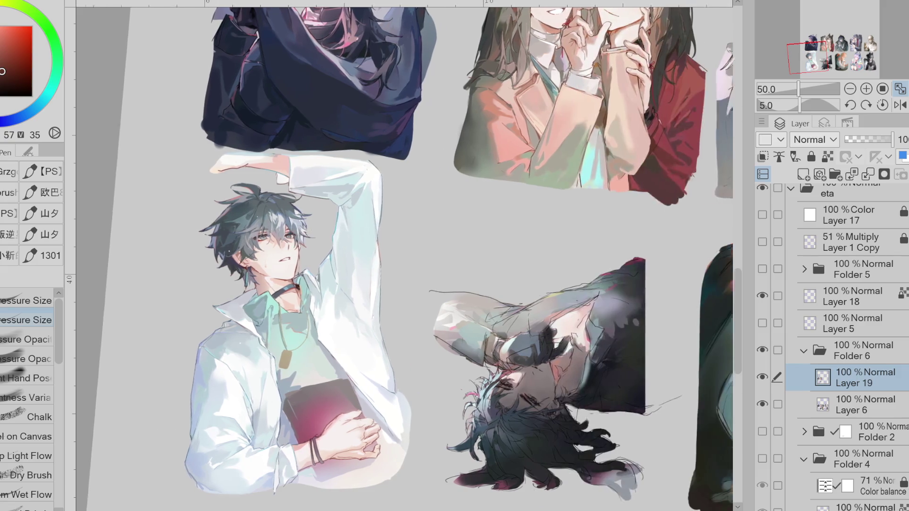
{"action": "scroll", "coordinate": [455, 495], "scroll_direction": "left", "scroll_amount": 1}
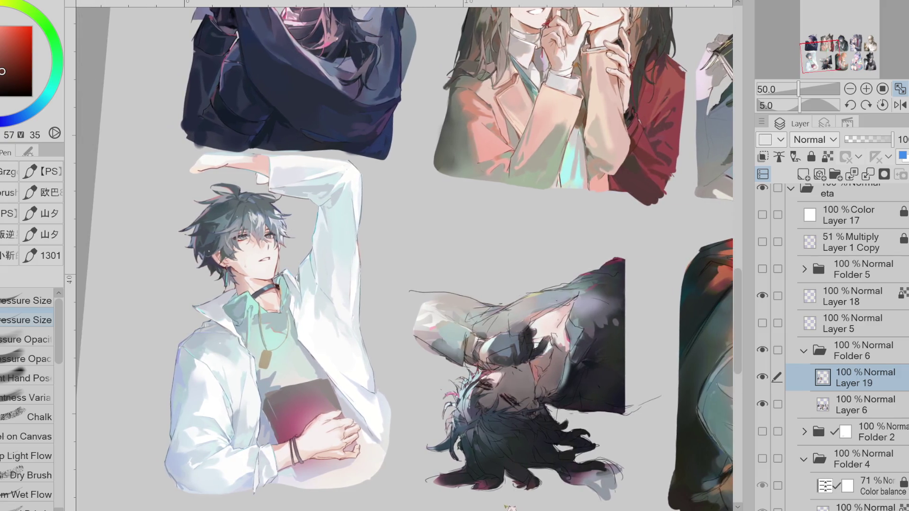
{"action": "scroll", "coordinate": [455, 495], "scroll_direction": "left", "scroll_amount": 1}
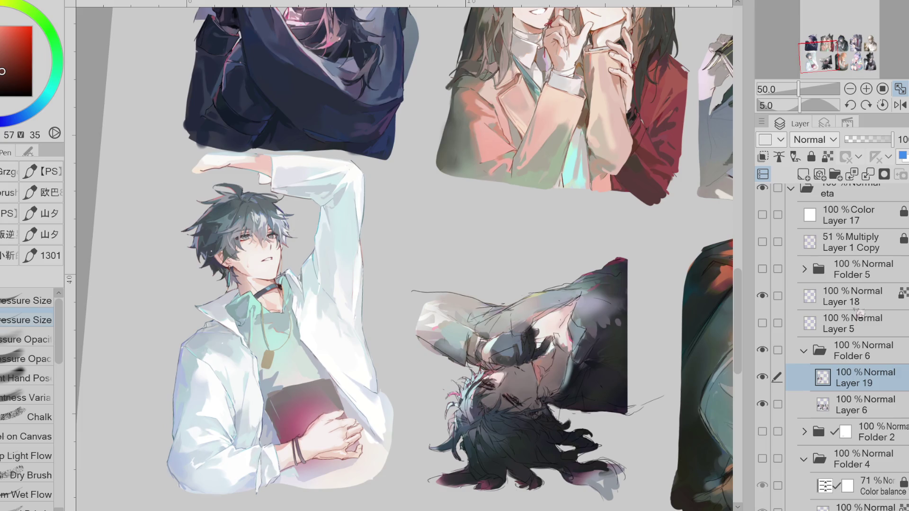
{"action": "left_click", "coordinate": [900, 105]}
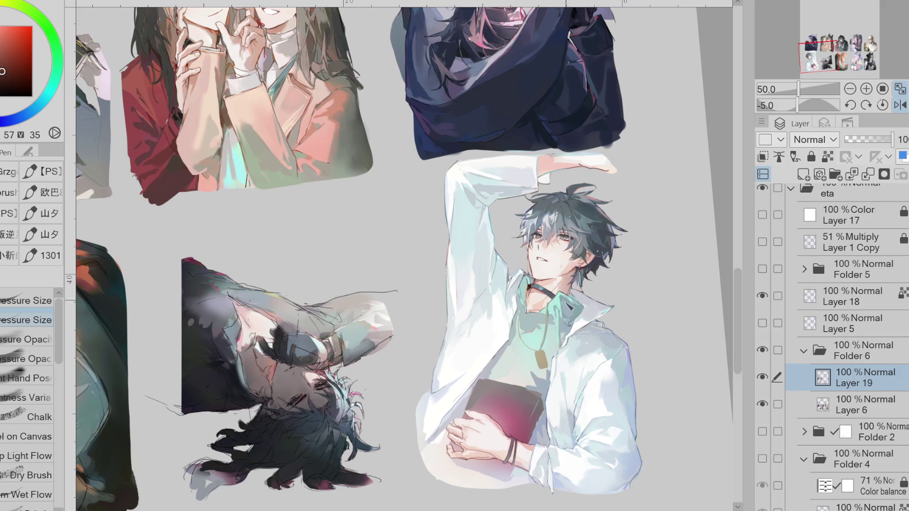
{"action": "left_click_drag", "start_coordinate": [538, 290], "coordinate": [532, 312]}
{"action": "left_click_drag", "start_coordinate": [538, 289], "coordinate": [532, 297]}
{"action": "scroll", "coordinate": [536, 291], "scroll_direction": "up", "scroll_amount": 1}
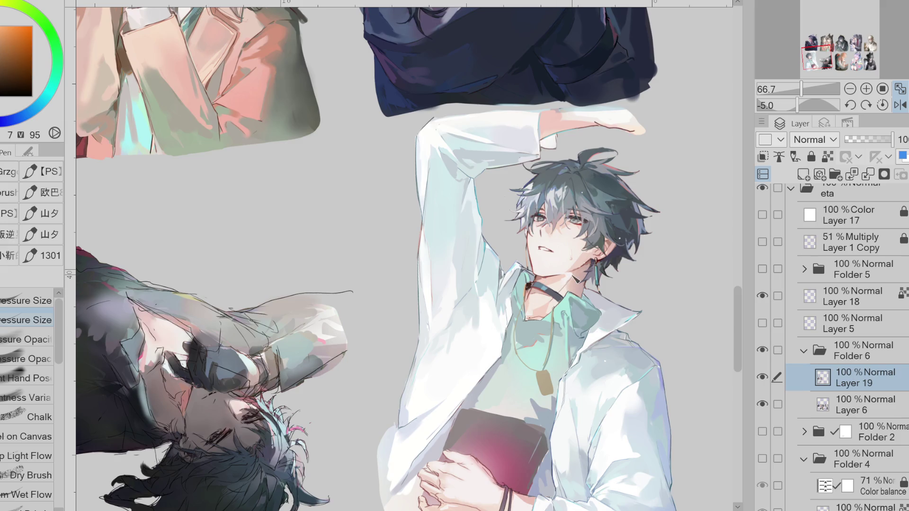
Step: Sample shirt greys and whites while moving between Layer 6 and Layer 19
{"action": "left_click", "coordinate": [131, 140], "text": "alt"}
{"action": "left_click", "coordinate": [395, 421], "text": "alt"}
{"action": "key", "text": "e"}
{"action": "key", "text": "alt+bracketleft"}
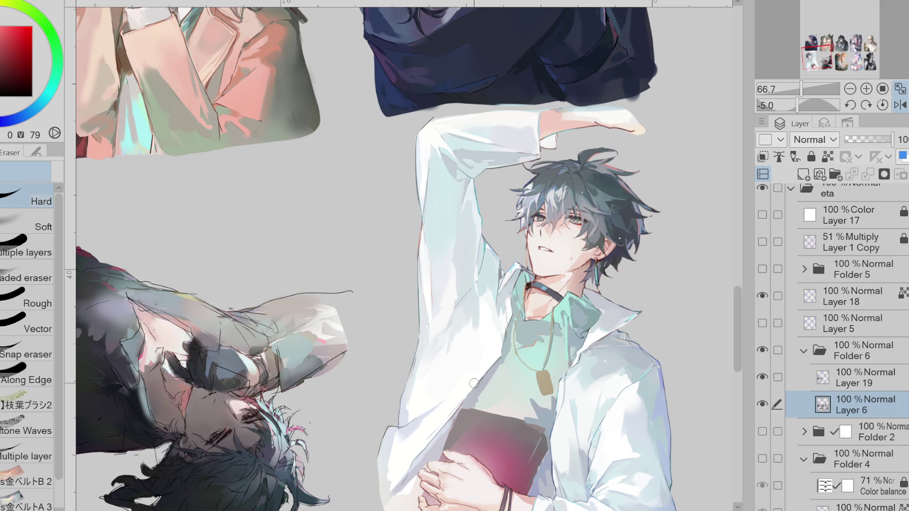
{"action": "left_click", "coordinate": [436, 417], "text": "alt"}
{"action": "key", "text": "p"}
{"action": "left_click", "coordinate": [857, 384]}
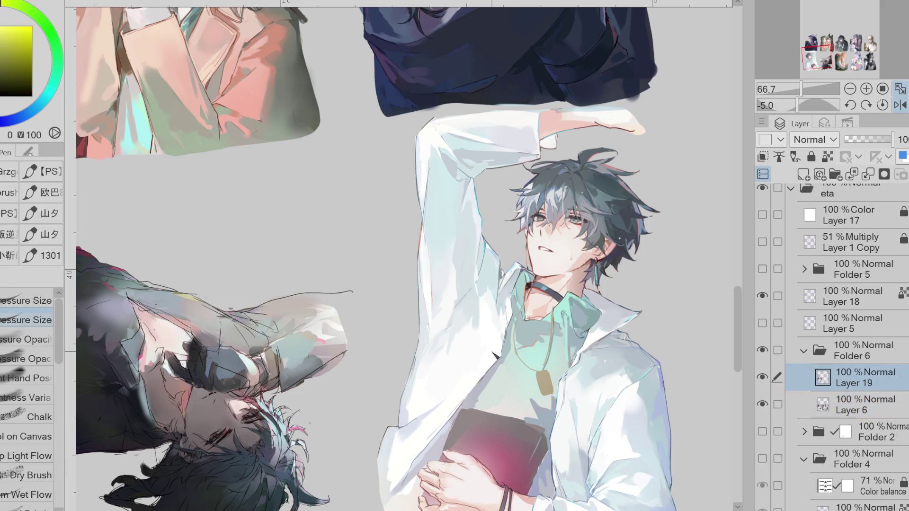
Step: Sample pale blues and near-whites from the shirt for the pin, then unflip the canvas view
{"action": "left_click", "coordinate": [496, 356], "text": "alt"}
{"action": "left_click", "coordinate": [466, 348], "text": "alt"}
{"action": "left_click", "coordinate": [488, 253], "text": "alt"}
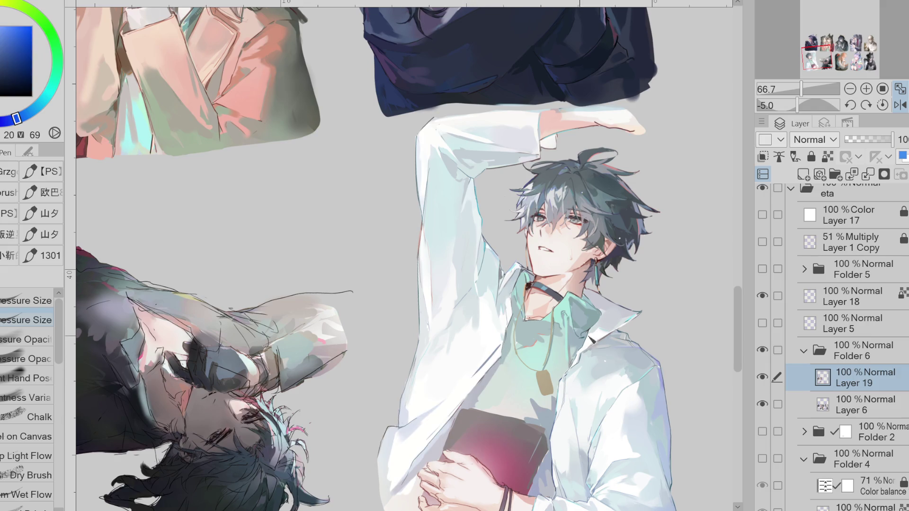
{"action": "left_click", "coordinate": [606, 362], "text": "alt"}
{"action": "key", "text": "e"}
{"action": "left_click", "coordinate": [568, 393], "text": "alt"}
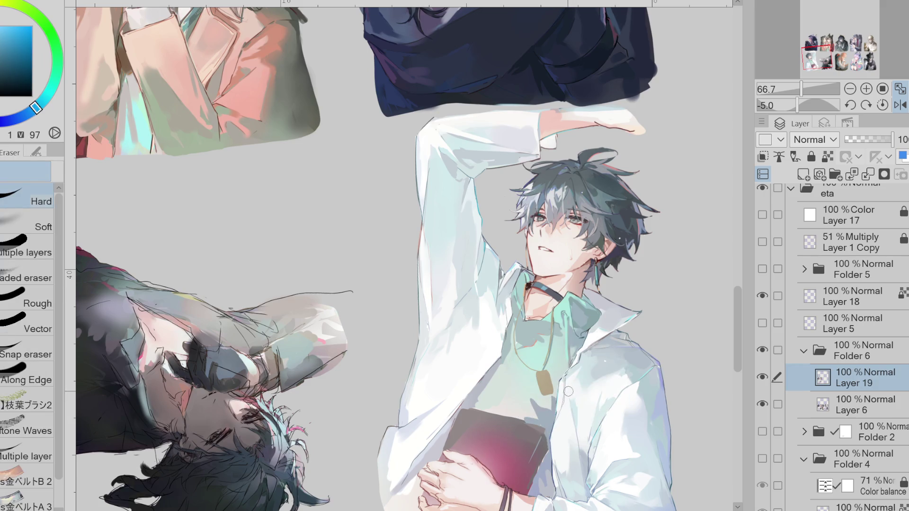
{"action": "key", "text": "p"}
{"action": "left_click", "coordinate": [578, 388], "text": "alt"}
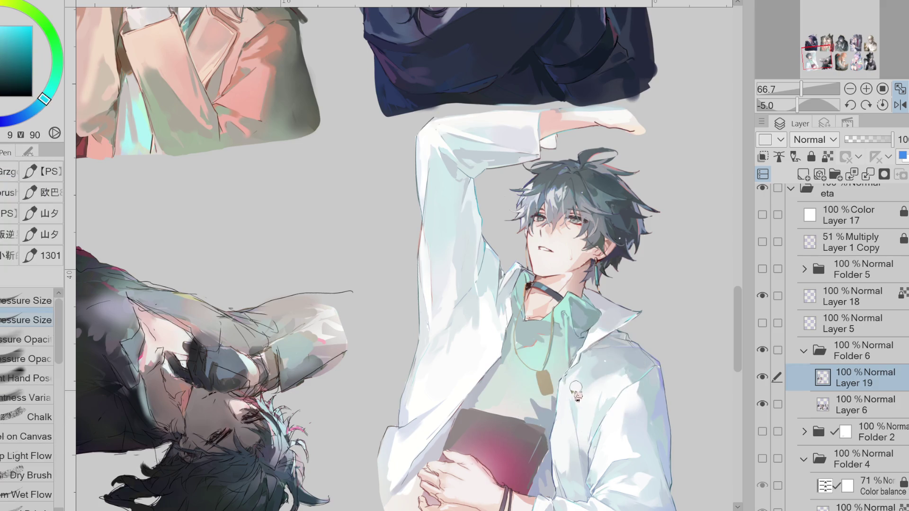
{"action": "left_click", "coordinate": [900, 105]}
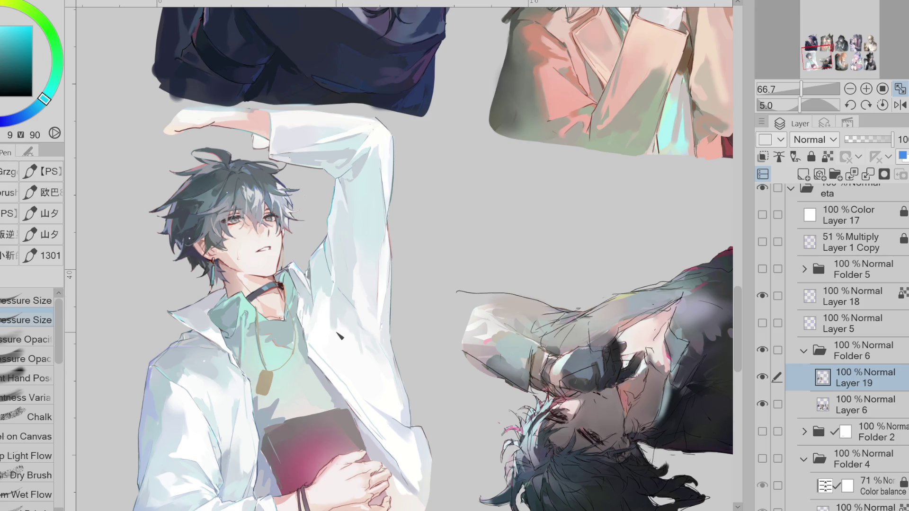
Step: Paint white over the lower coat with the opacity-pressure brush to brighten it
{"action": "key", "text": "x"}
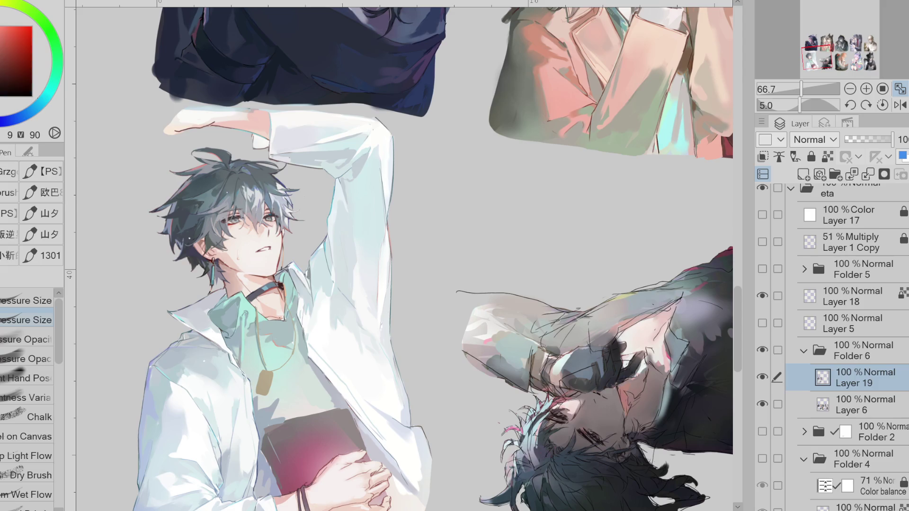
{"action": "left_click", "coordinate": [4, 122]}
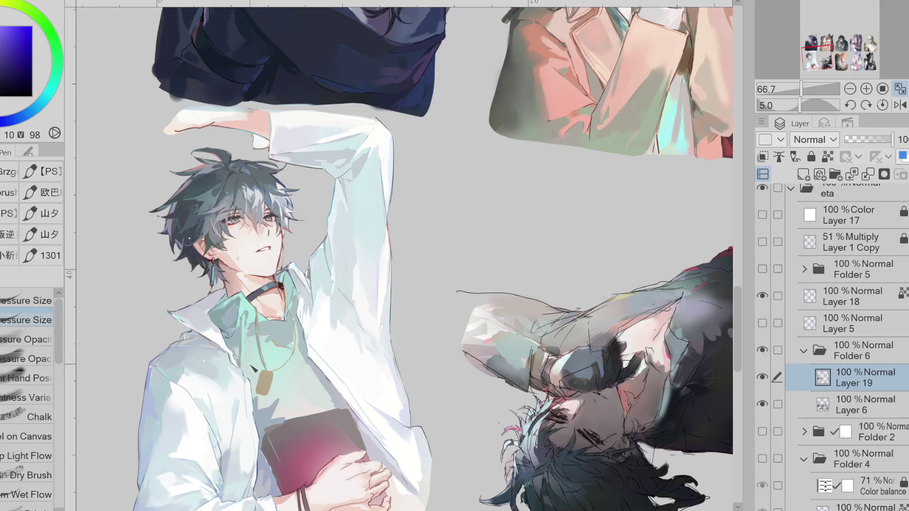
{"action": "left_click", "coordinate": [28, 340]}
{"action": "left_click", "coordinate": [211, 406], "text": "alt"}
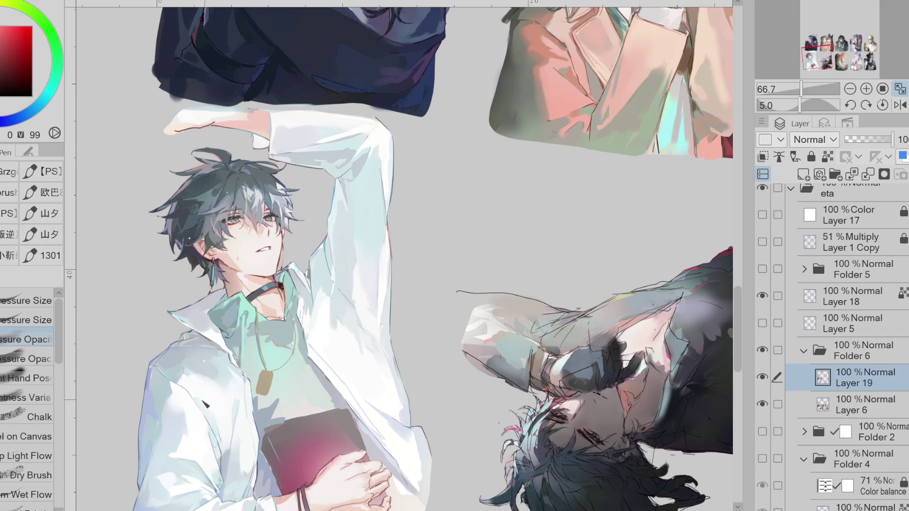
{"action": "left_click_drag", "start_coordinate": [251, 391], "coordinate": [154, 397]}
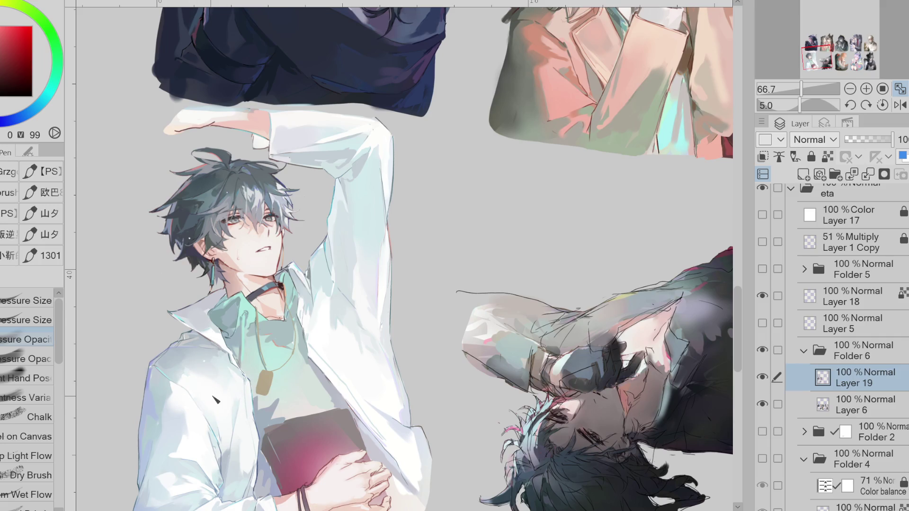
Step: Draw a dark edge along the top of the red book with the size-pressure brush
{"action": "left_click_drag", "start_coordinate": [738, 327], "coordinate": [737, 338]}
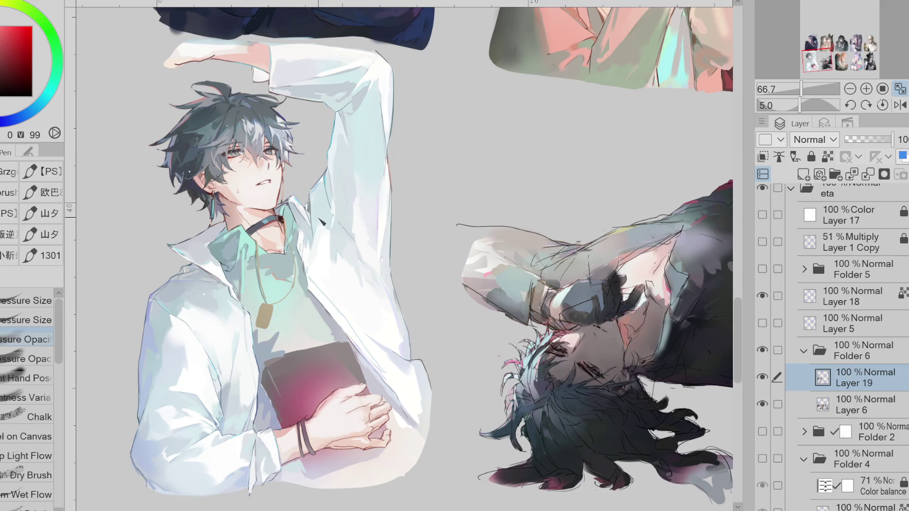
{"action": "left_click", "coordinate": [330, 250], "text": "alt"}
{"action": "left_click", "coordinate": [26, 320]}
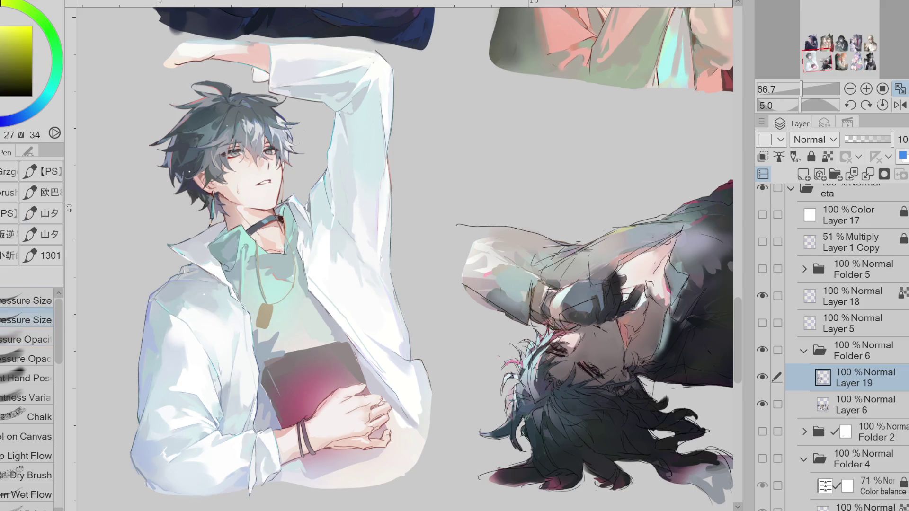
{"action": "left_click_drag", "start_coordinate": [294, 356], "coordinate": [348, 347]}
{"action": "left_click", "coordinate": [290, 437], "text": "alt"}
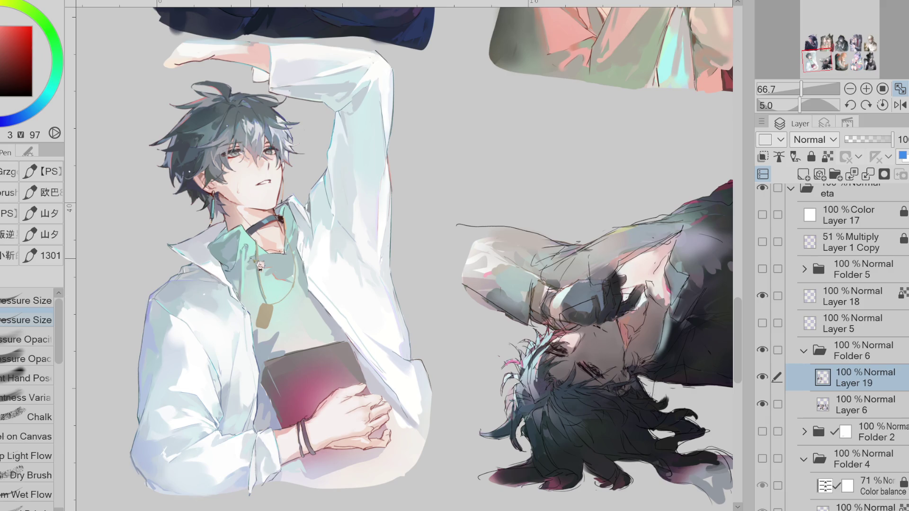
Step: Sample several mint-teal shades from the shirt, then switch to the eraser
{"action": "left_click", "coordinate": [14, 119]}
{"action": "left_click", "coordinate": [297, 252], "text": "alt"}
{"action": "left_click", "coordinate": [295, 246], "text": "alt"}
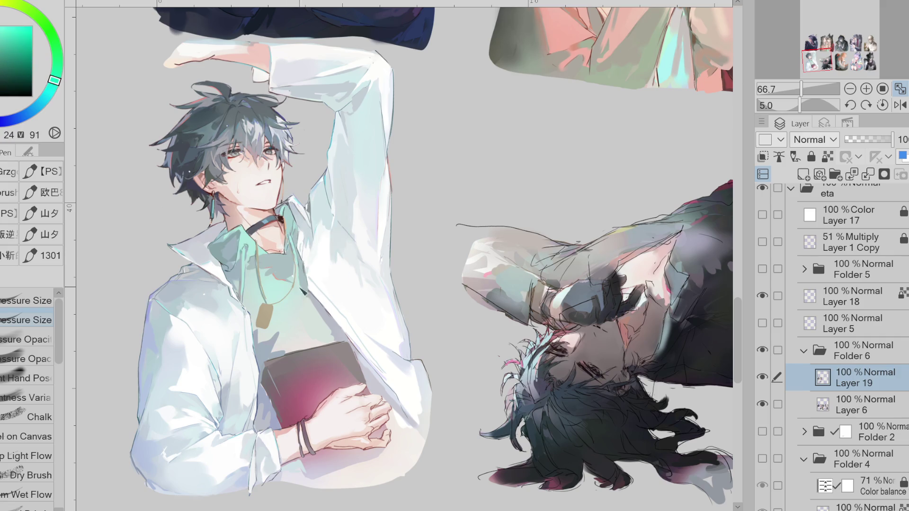
{"action": "left_click", "coordinate": [301, 280], "text": "alt"}
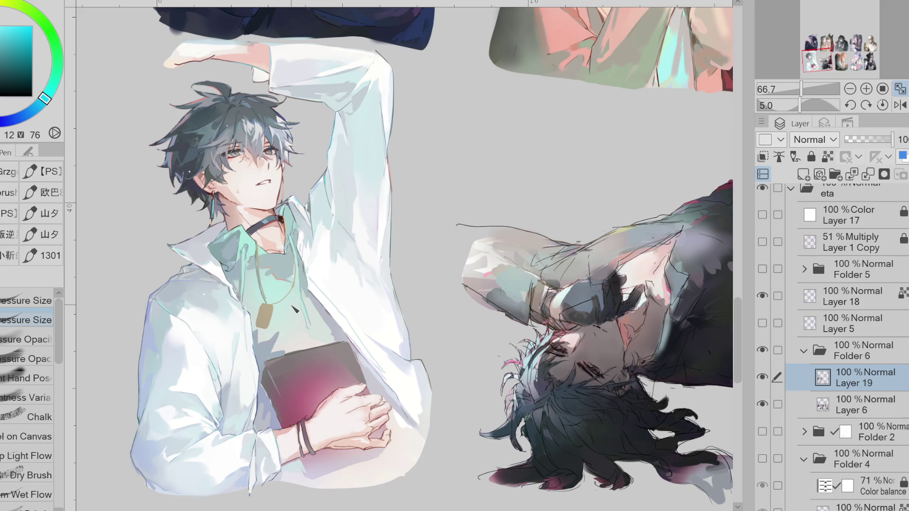
{"action": "key", "text": "e"}
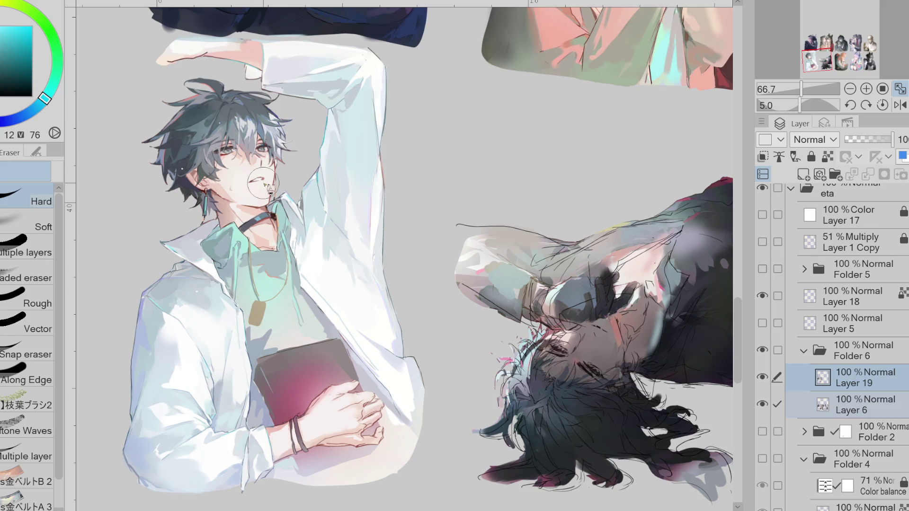
Step: Add Layer 6 to the selection, check the mirrored view, and sample the face's red
{"action": "left_click", "coordinate": [778, 404]}
{"action": "left_click", "coordinate": [900, 104]}
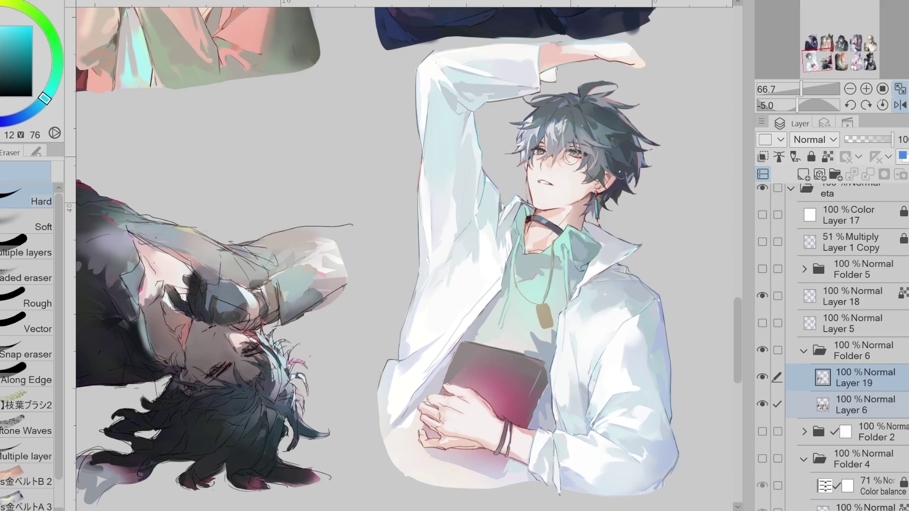
{"action": "left_click", "coordinate": [900, 105]}
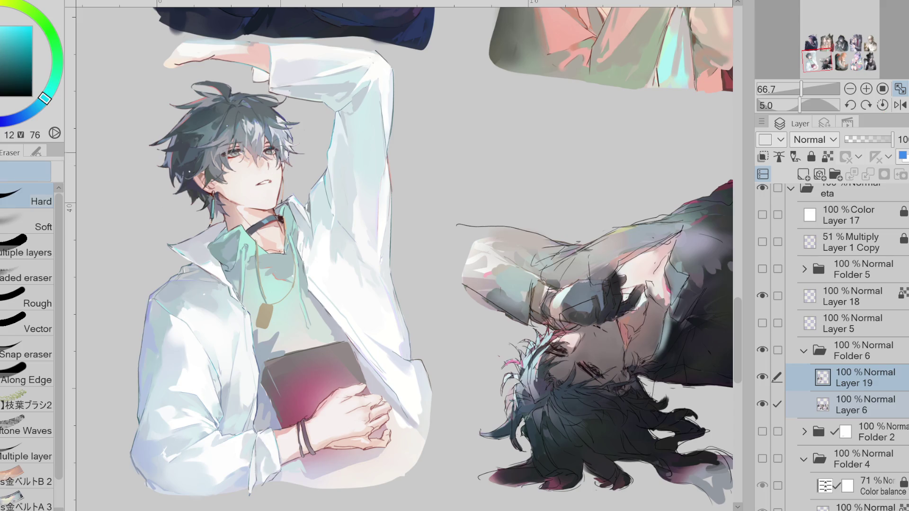
{"action": "key", "text": "ctrl+alt+0"}
{"action": "left_click", "coordinate": [274, 163], "text": "alt"}
{"action": "key", "text": "p"}
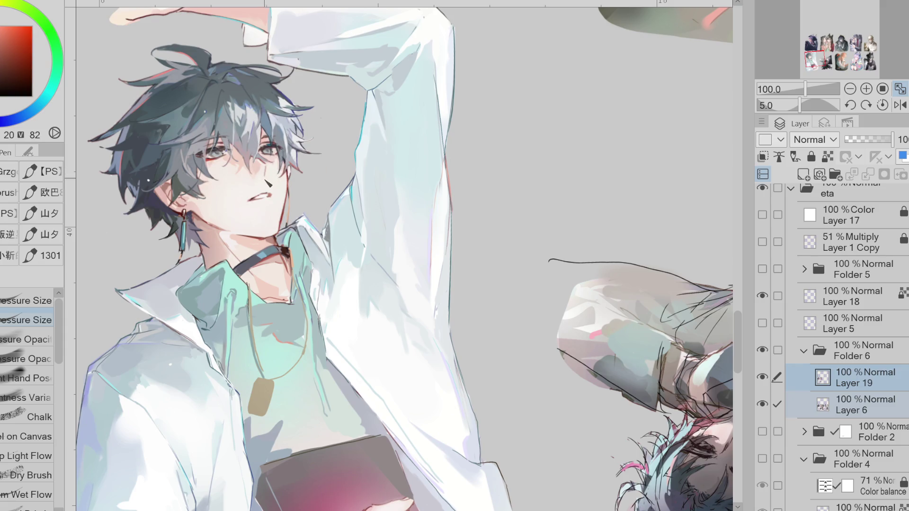
Step: Draw a thin dark line below the right eye, replacing the first cheek stroke
{"action": "left_click_drag", "start_coordinate": [269, 167], "coordinate": [274, 174]}
{"action": "key", "text": "ctrl+z"}
{"action": "scroll", "coordinate": [266, 161], "scroll_direction": "up", "scroll_amount": 2}
{"action": "left_click_drag", "start_coordinate": [266, 173], "coordinate": [265, 183]}
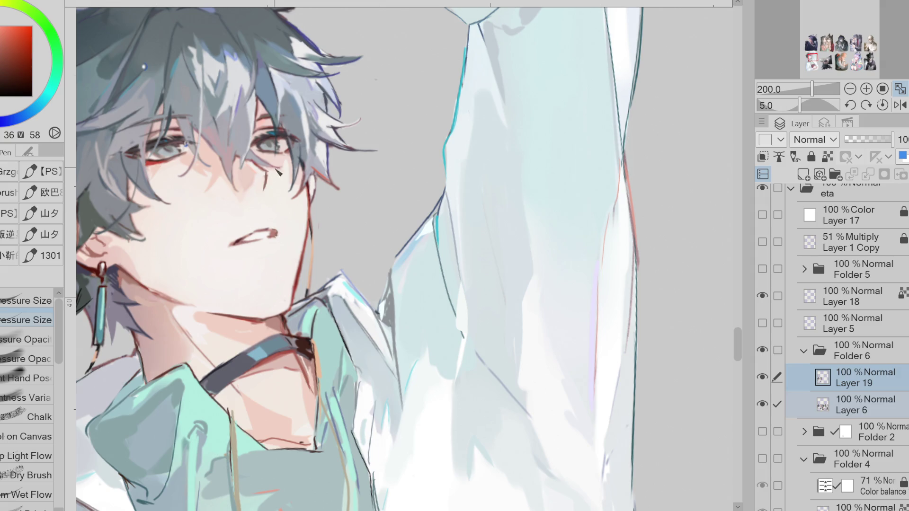
{"action": "key", "text": "e"}
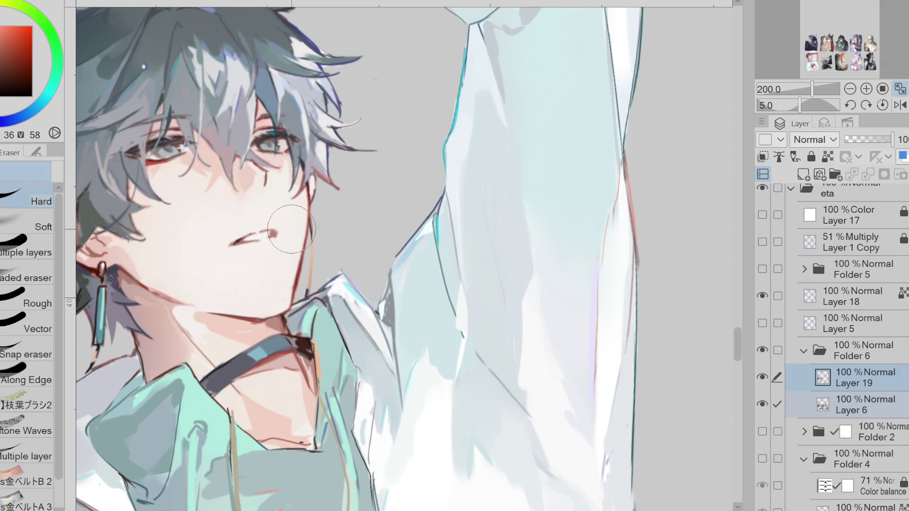
{"action": "left_click", "coordinate": [264, 185], "text": "alt"}
{"action": "key", "text": "p"}
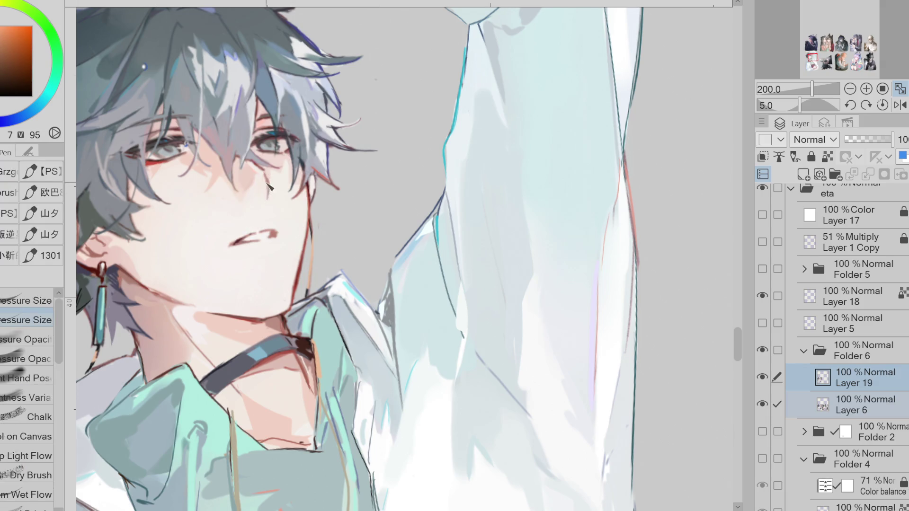
Step: Draw a thin red line under the eye and shorten its lower end with skin colour
{"action": "scroll", "coordinate": [303, 172], "scroll_direction": "down", "scroll_amount": 1}
{"action": "left_click", "coordinate": [274, 171], "text": "alt"}
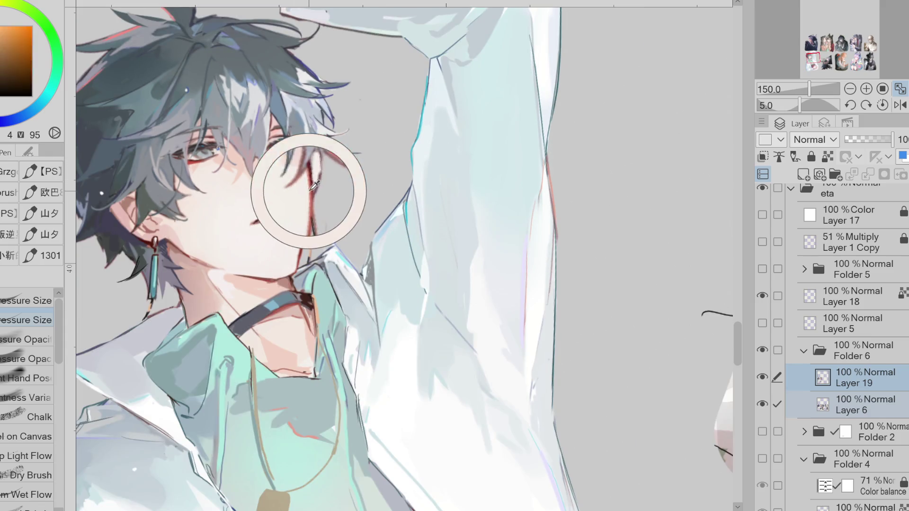
{"action": "mouse_move", "coordinate": [281, 173]}
{"action": "left_mouse_down"}
{"action": "mouse_move", "coordinate": [284, 192]}
{"action": "mouse_move", "coordinate": [279, 182]}
{"action": "left_mouse_up"}
{"action": "left_click", "coordinate": [292, 179], "text": "alt"}
{"action": "left_click", "coordinate": [286, 184], "text": "alt"}
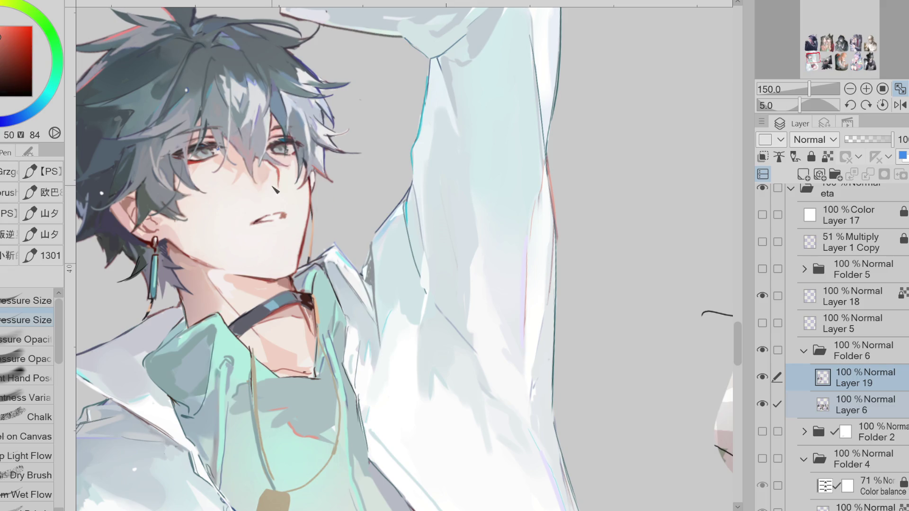
{"action": "scroll", "coordinate": [313, 157], "scroll_direction": "down", "scroll_amount": 1}
{"action": "scroll", "coordinate": [316, 142], "scroll_direction": "up", "scroll_amount": 2}
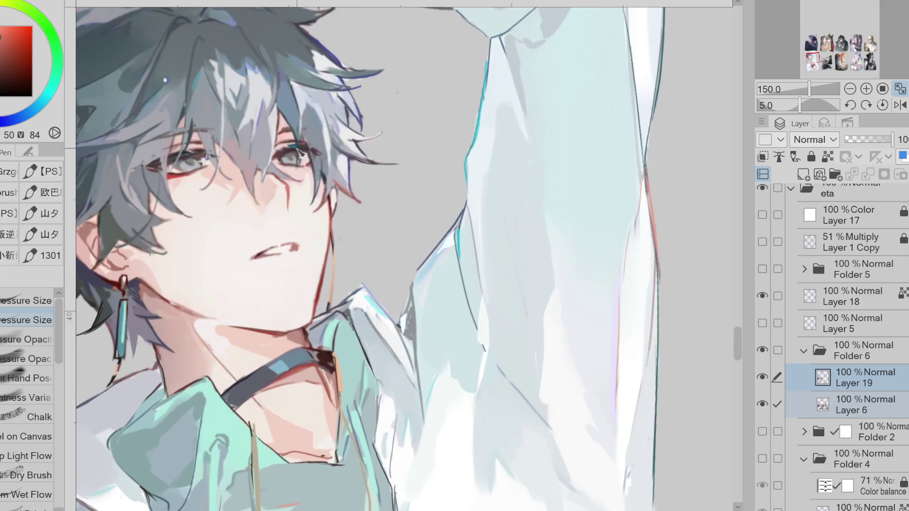
{"action": "left_click", "coordinate": [302, 154], "text": "alt"}
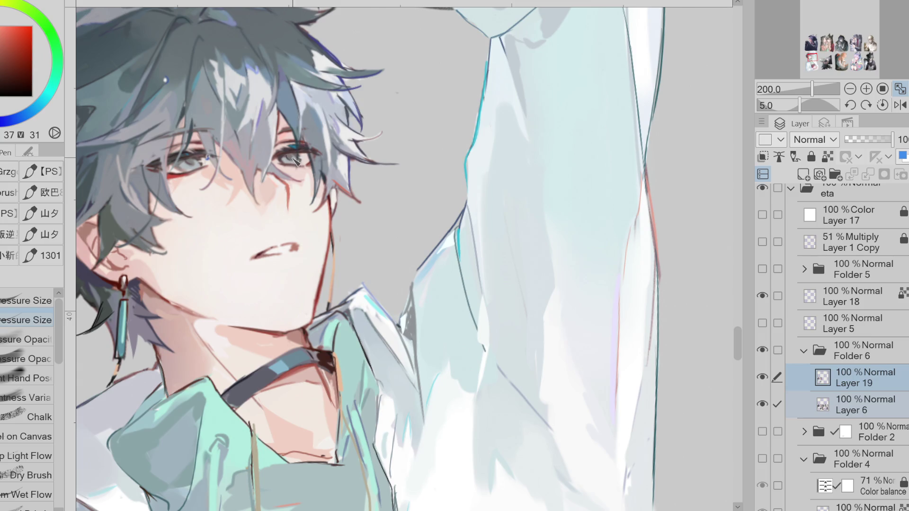
{"action": "scroll", "coordinate": [301, 154], "scroll_direction": "down", "scroll_amount": 1}
{"action": "scroll", "coordinate": [302, 154], "scroll_direction": "up", "scroll_amount": 1}
{"action": "scroll", "coordinate": [302, 154], "scroll_direction": "down", "scroll_amount": 1}
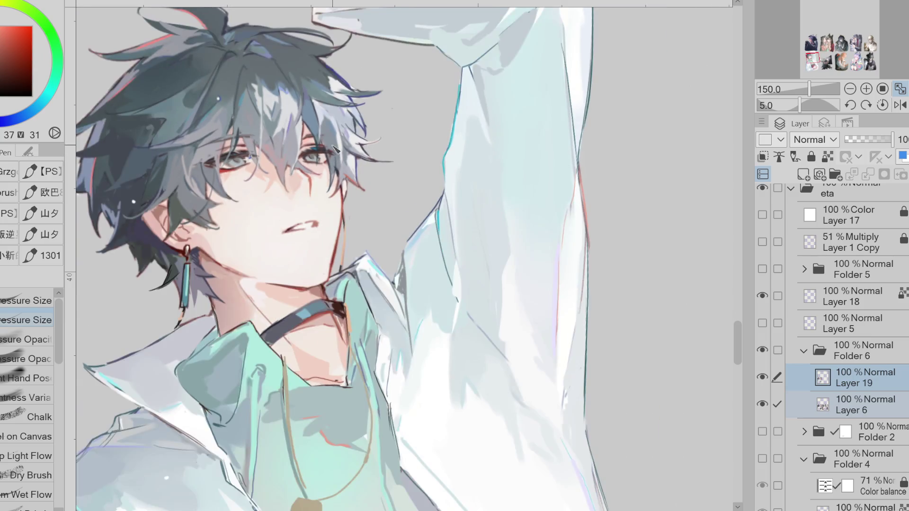
{"action": "scroll", "coordinate": [301, 154], "scroll_direction": "down", "scroll_amount": 1}
{"action": "scroll", "coordinate": [348, 123], "scroll_direction": "down", "scroll_amount": 1}
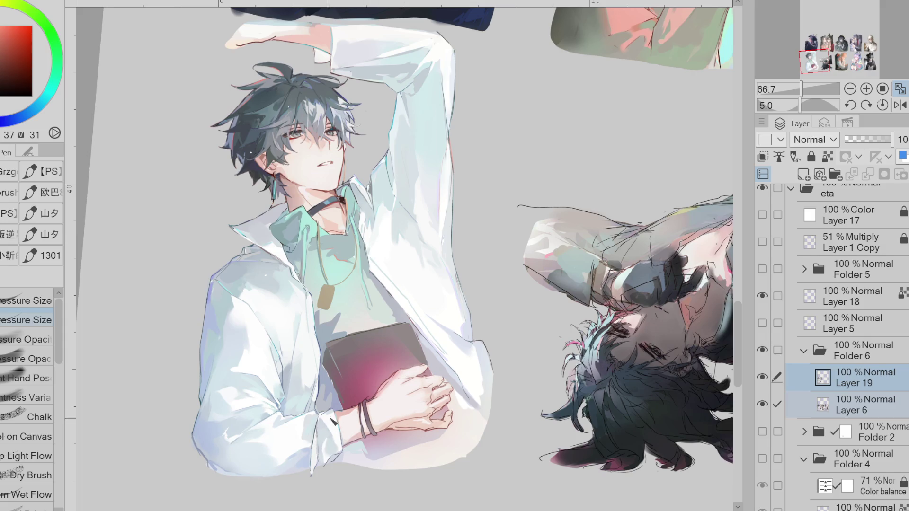
Step: Auto-select the green shirt area and add the book to the selection
{"action": "left_click", "coordinate": [247, 427], "text": "alt"}
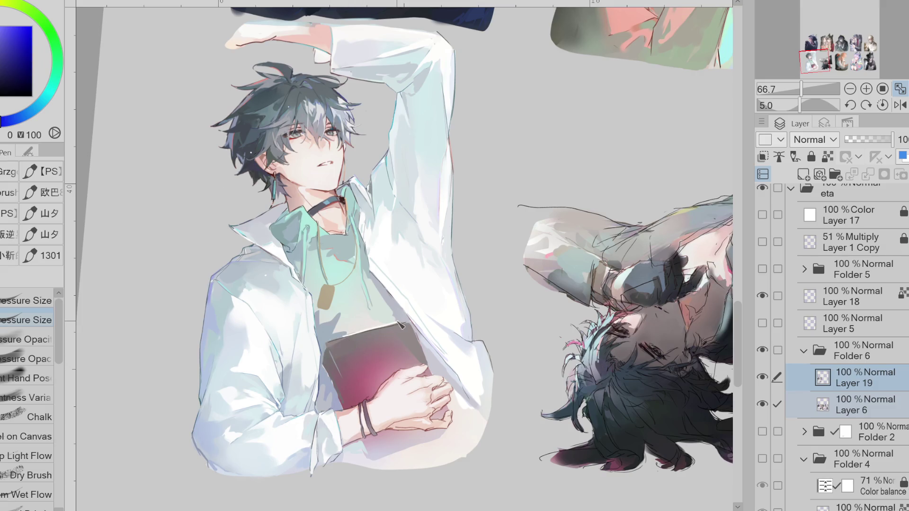
{"action": "key", "text": "w"}
{"action": "left_click", "coordinate": [372, 322]}
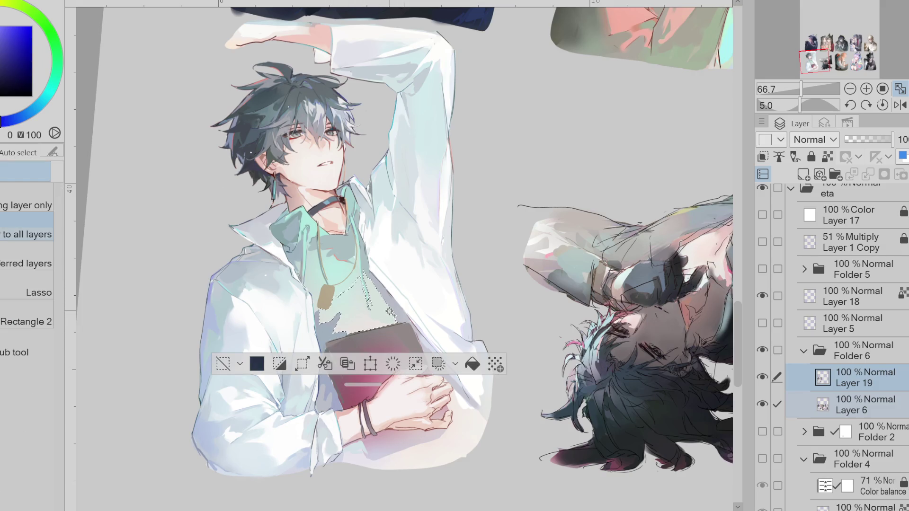
{"action": "left_click", "coordinate": [333, 332], "text": "shift"}
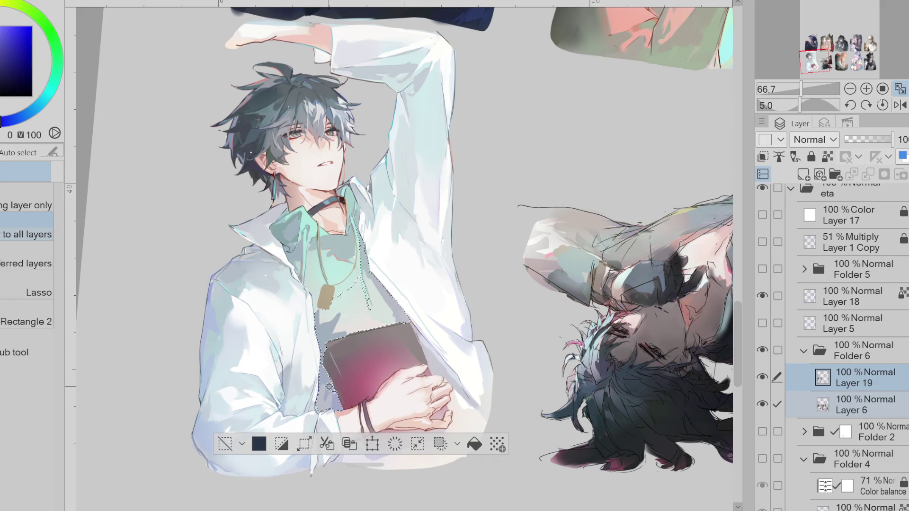
{"action": "key", "text": "p"}
Step: Switch to an opacity-pressure brush with a pale green and show Layer 5's sketch lines
{"action": "left_click", "coordinate": [53, 338]}
{"action": "left_click", "coordinate": [315, 414], "text": "alt"}
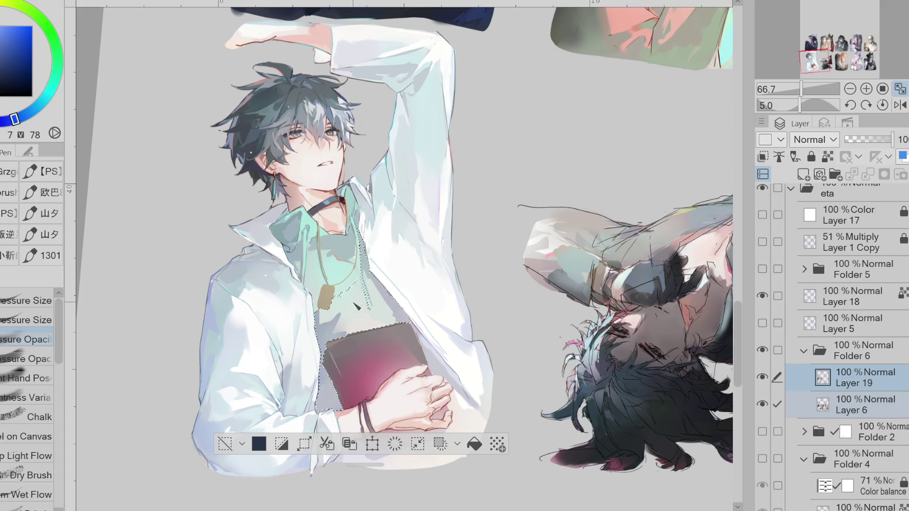
{"action": "left_click", "coordinate": [364, 307], "text": "alt"}
{"action": "left_click", "coordinate": [28, 359]}
{"action": "left_click", "coordinate": [341, 304], "text": "alt"}
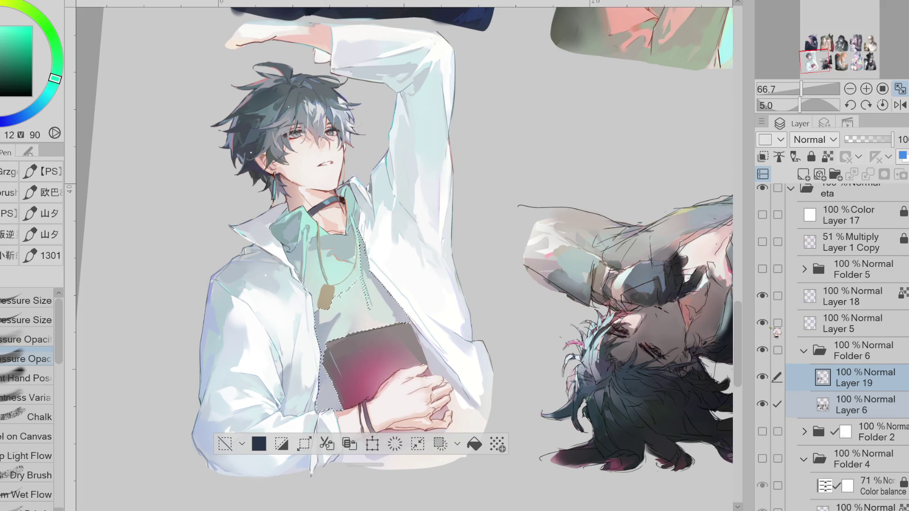
{"action": "left_click", "coordinate": [762, 323]}
Step: Compare blue, cyan, grey-blue and green swatches, settling on a cyan-teal for the shirt
{"action": "left_click", "coordinate": [329, 340], "text": "alt"}
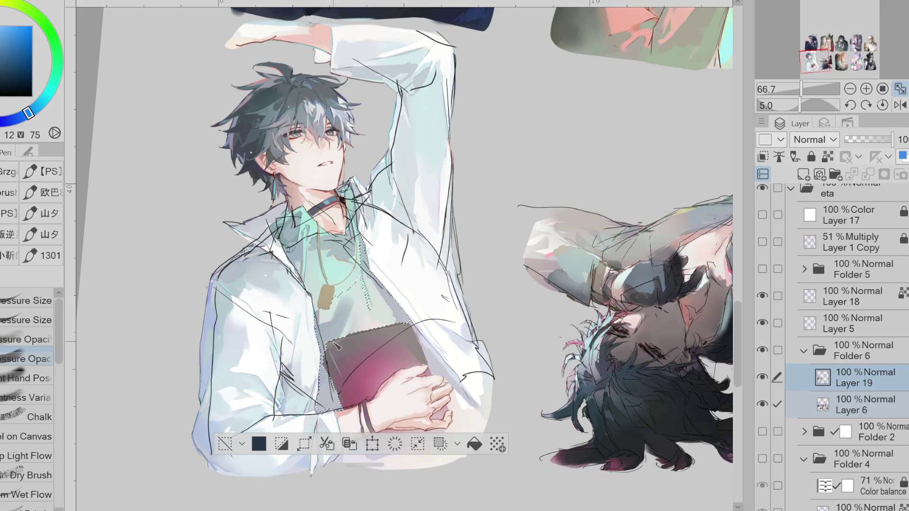
{"action": "left_click", "coordinate": [353, 300], "text": "alt"}
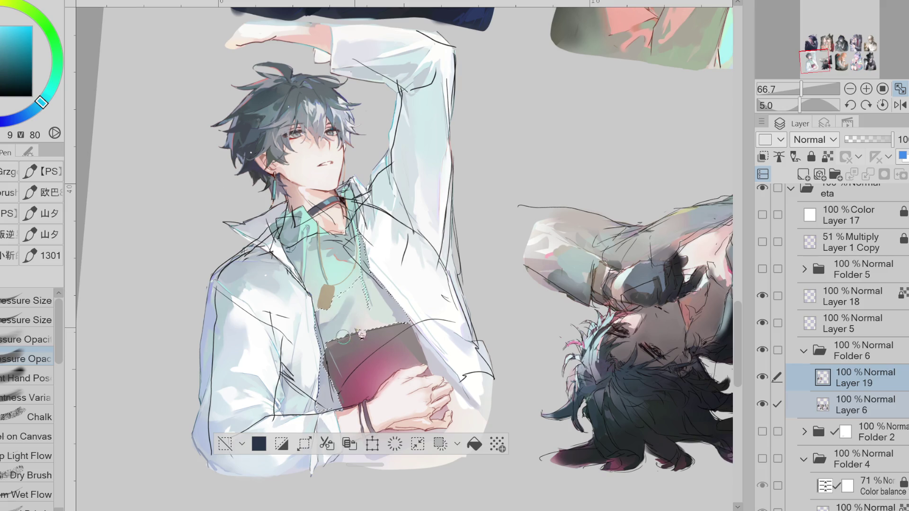
{"action": "left_click", "coordinate": [286, 303], "text": "alt"}
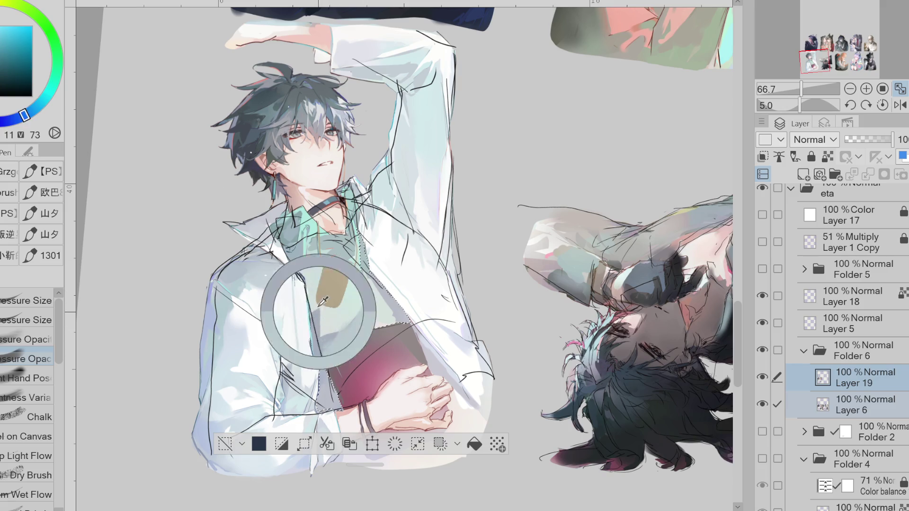
{"action": "left_click", "coordinate": [359, 251], "text": "alt"}
{"action": "left_click", "coordinate": [392, 315], "text": "alt"}
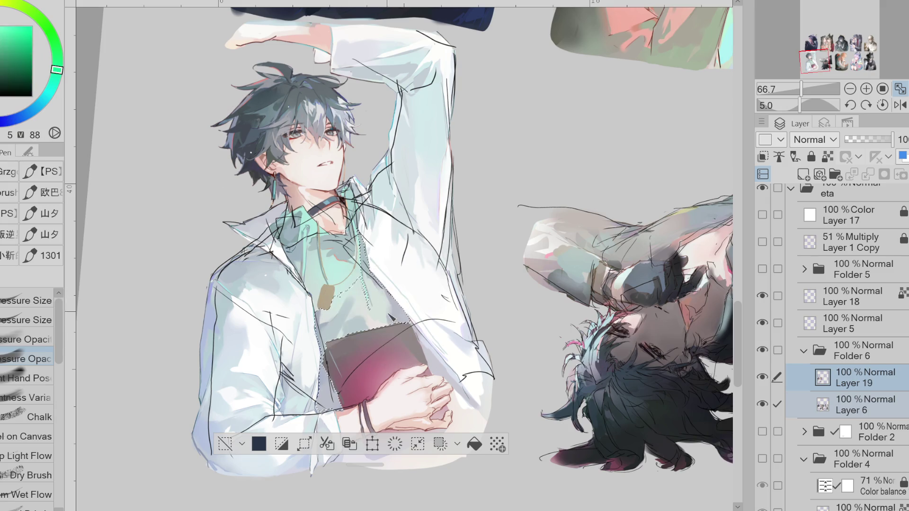
{"action": "left_click", "coordinate": [360, 251], "text": "alt"}
{"action": "left_click", "coordinate": [350, 287], "text": "alt"}
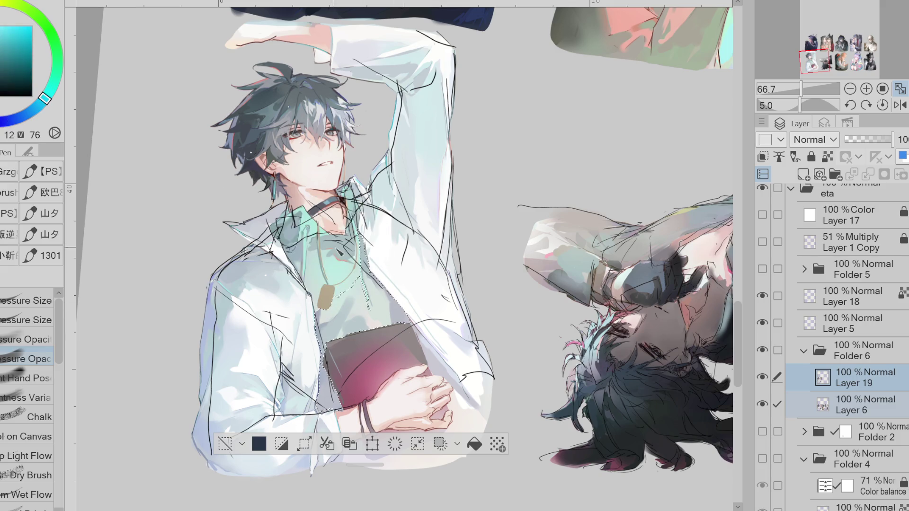
Step: Check the canvas mirrored, pick a paler teal, and deselect the shirt and book
{"action": "key", "text": "h"}
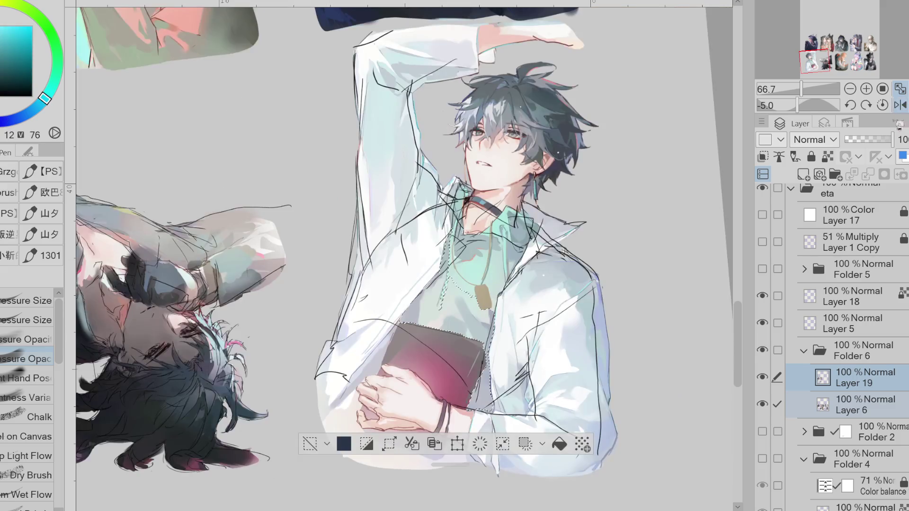
{"action": "left_click", "coordinate": [455, 300], "text": "alt"}
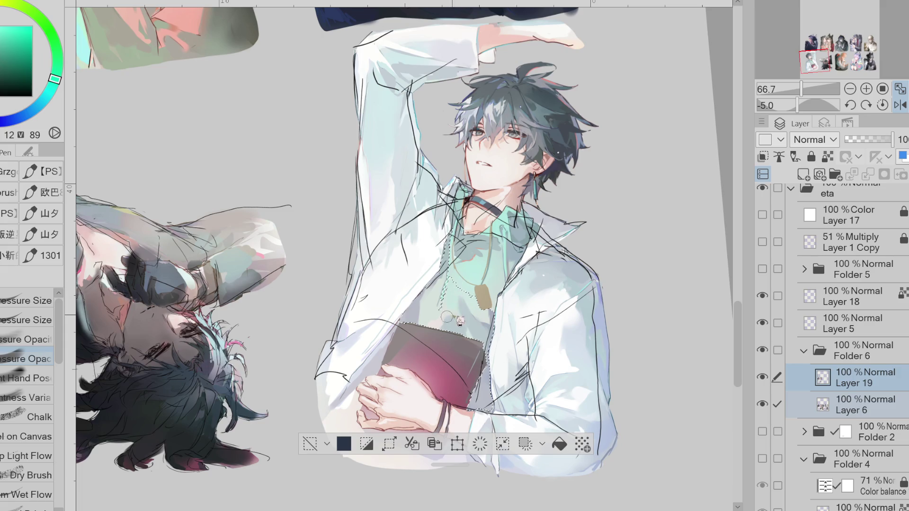
{"action": "key", "text": "ctrl+d"}
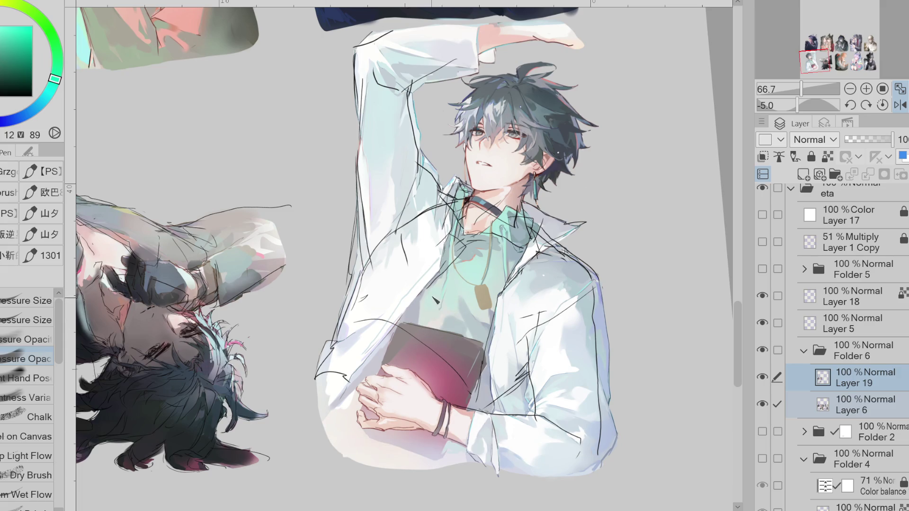
Step: Paint a short dark stroke on the shirt collar in a desaturated blue, then sample nearby tones
{"action": "left_click", "coordinate": [462, 316], "text": "alt"}
{"action": "left_click", "coordinate": [474, 307], "text": "alt"}
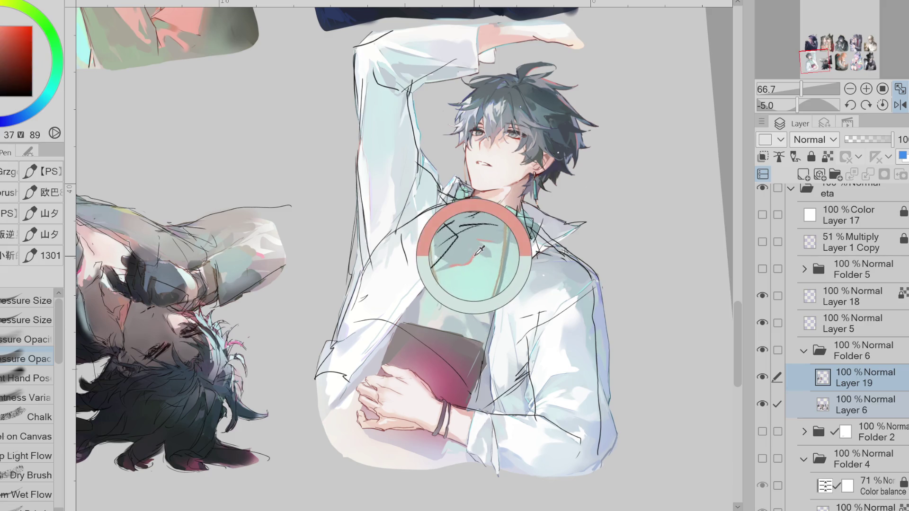
{"action": "key", "text": "comma"}
{"action": "key", "text": "comma"}
{"action": "left_click", "coordinate": [480, 304], "text": "alt"}
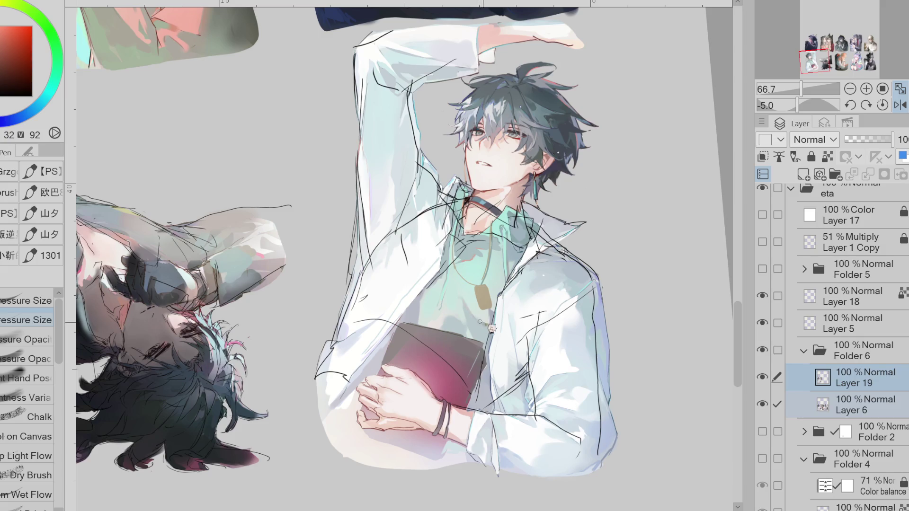
{"action": "left_click", "coordinate": [497, 314], "text": "alt"}
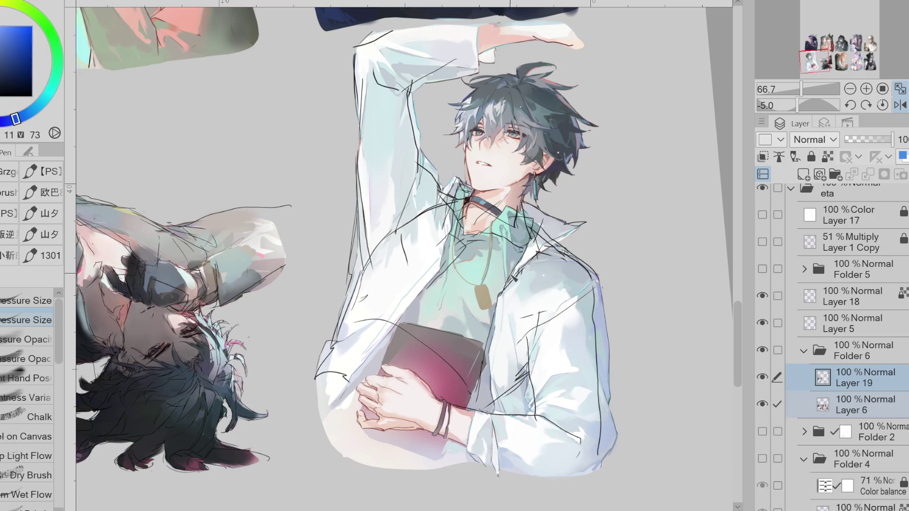
{"action": "left_click", "coordinate": [540, 238], "text": "alt"}
{"action": "left_click_drag", "start_coordinate": [518, 263], "coordinate": [512, 276]}
{"action": "left_click", "coordinate": [383, 364], "text": "alt"}
{"action": "left_click", "coordinate": [372, 365], "text": "alt"}
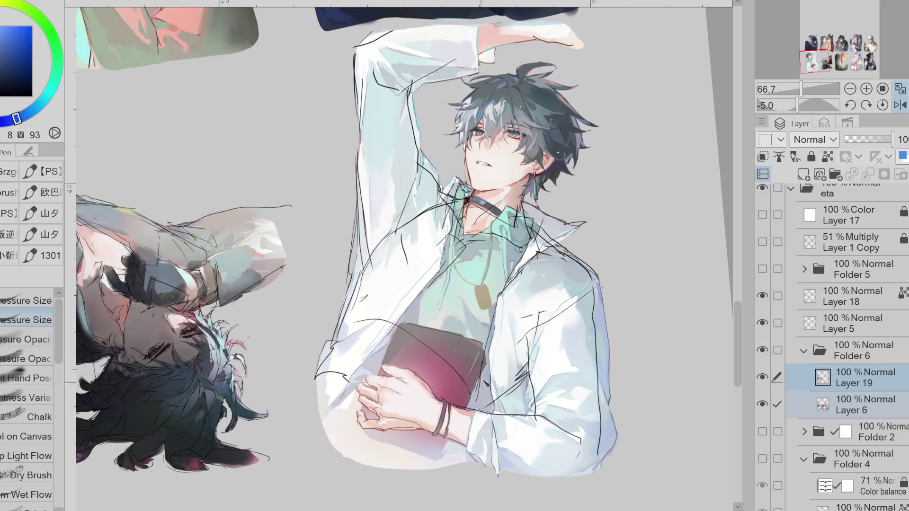
{"action": "left_click", "coordinate": [473, 260], "text": "alt"}
{"action": "left_click", "coordinate": [475, 264], "text": "alt"}
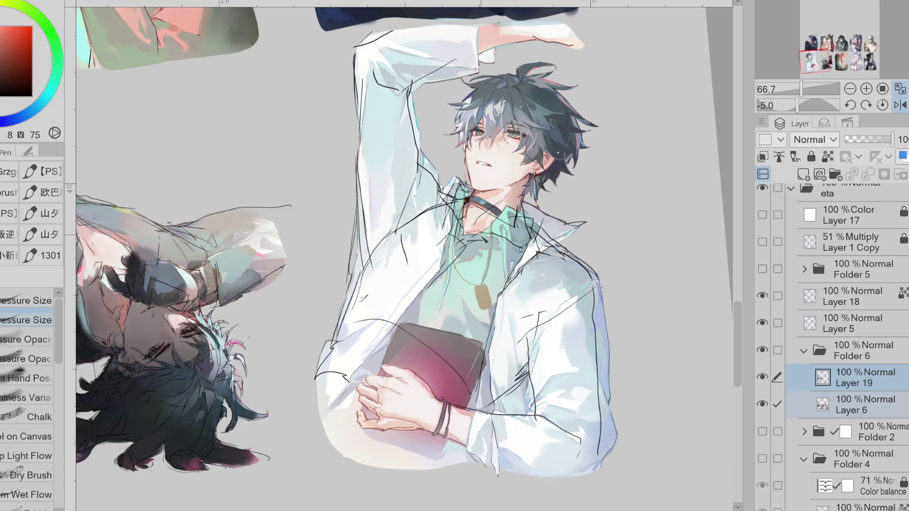
Step: Hide and delete the rough sketch layer Layer 5, then return to Layer 19
{"action": "left_click", "coordinate": [763, 324]}
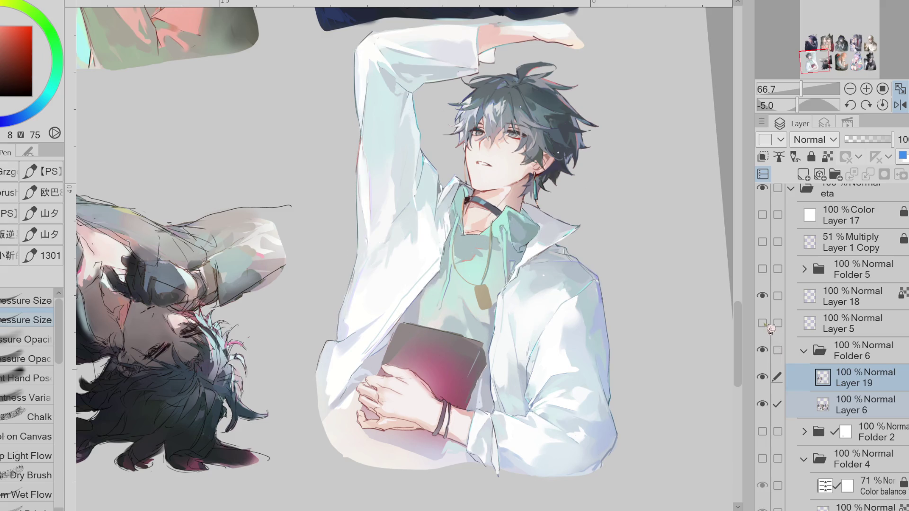
{"action": "left_click", "coordinate": [810, 322]}
{"action": "left_click", "coordinate": [483, 241], "text": "alt"}
{"action": "left_click", "coordinate": [483, 241], "text": "alt"}
{"action": "left_click", "coordinate": [848, 372]}
{"action": "left_click", "coordinate": [896, 321]}
{"action": "key", "text": "Delete"}
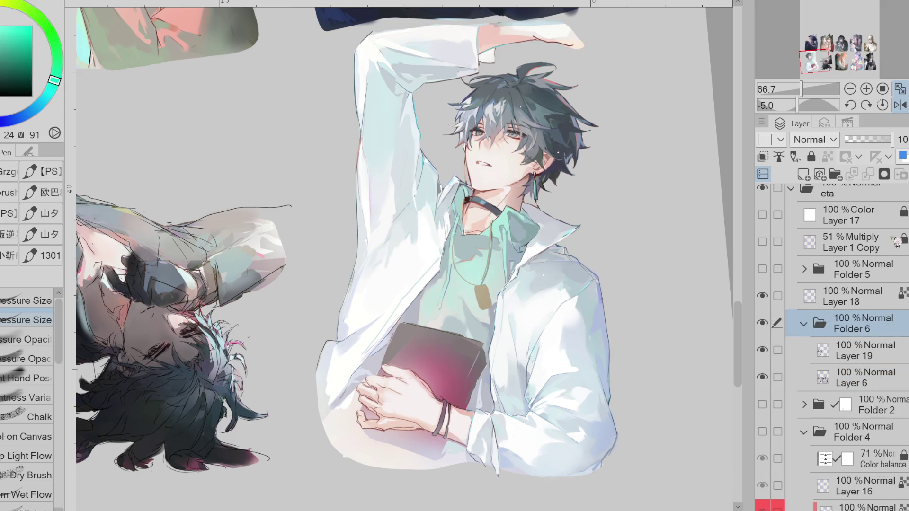
{"action": "left_click", "coordinate": [857, 350]}
{"action": "left_click", "coordinate": [490, 234], "text": "alt"}
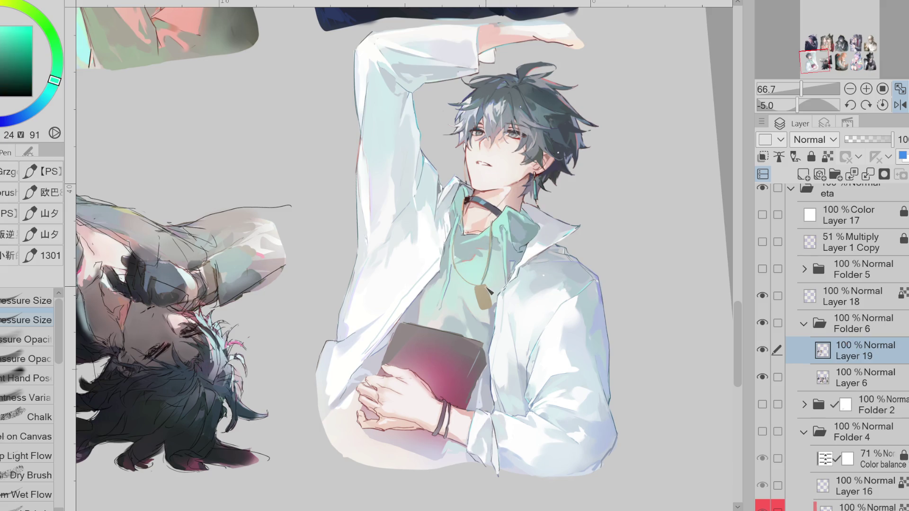
{"action": "left_click", "coordinate": [453, 234], "text": "alt"}
Step: Darken the necklace chain in brown-orange and extend the drawstring tip downward in mint teal
{"action": "scroll", "coordinate": [485, 234], "scroll_direction": "up", "scroll_amount": 1}
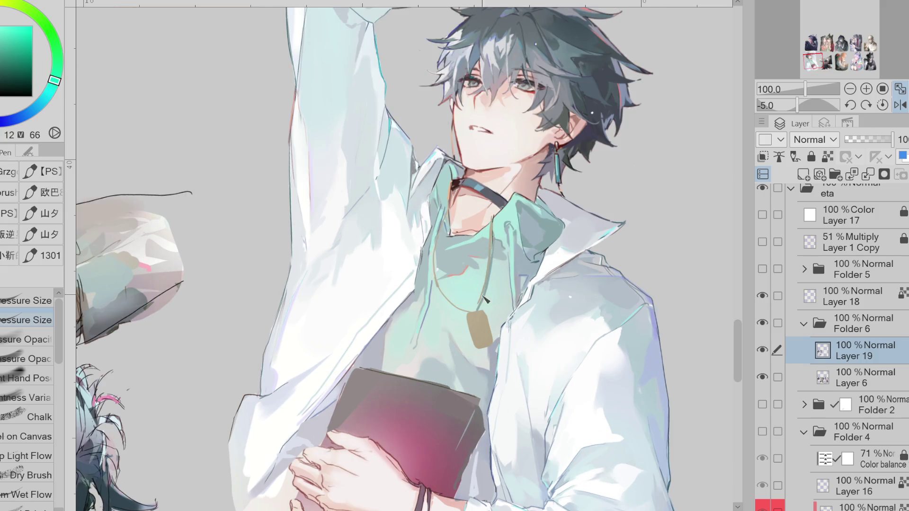
{"action": "left_click", "coordinate": [483, 298], "text": "alt"}
{"action": "left_click_drag", "start_coordinate": [490, 263], "coordinate": [476, 308]}
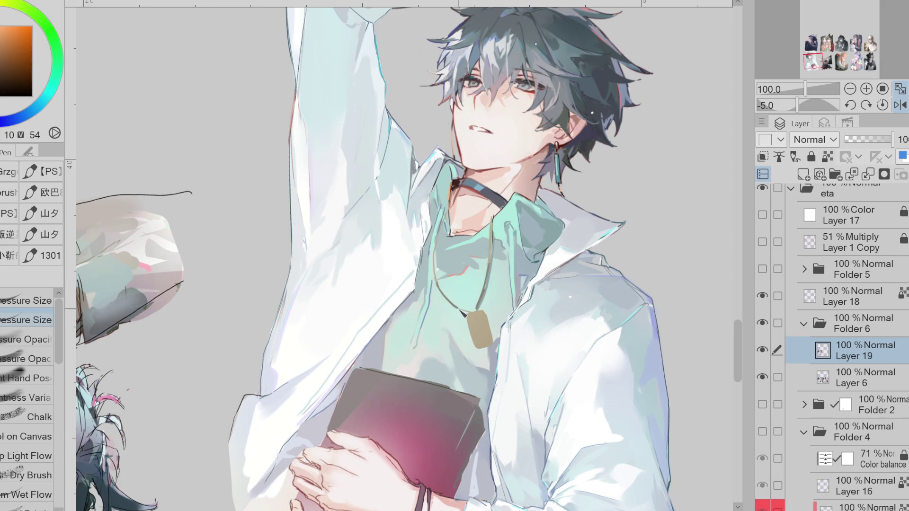
{"action": "left_click", "coordinate": [421, 343], "text": "alt"}
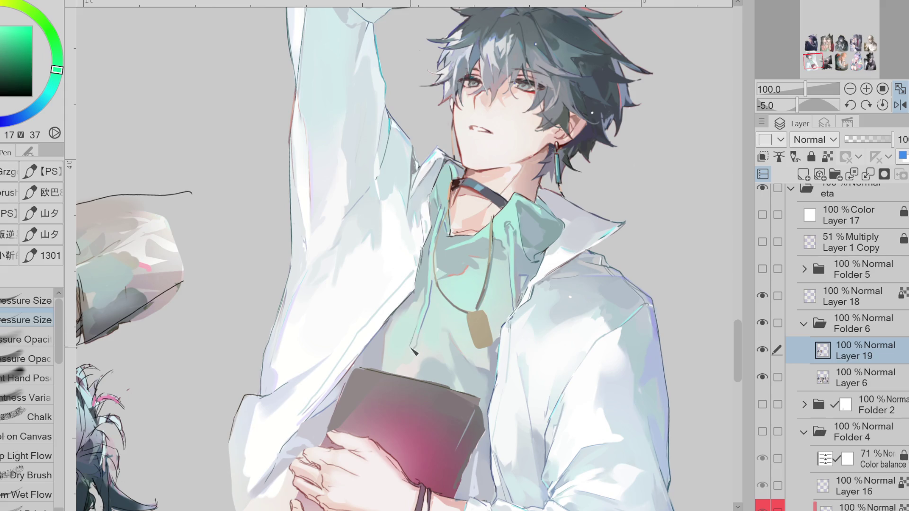
{"action": "left_click_drag", "start_coordinate": [411, 350], "coordinate": [410, 355]}
Step: Restore the canvas to normal orientation and auto-select the white area of the left sleeve
{"action": "key", "text": "g"}
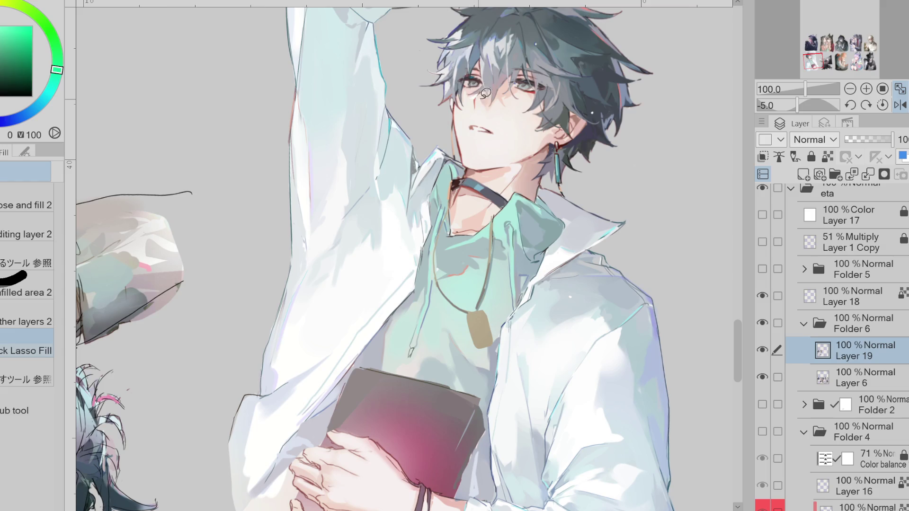
{"action": "left_click", "coordinate": [900, 104]}
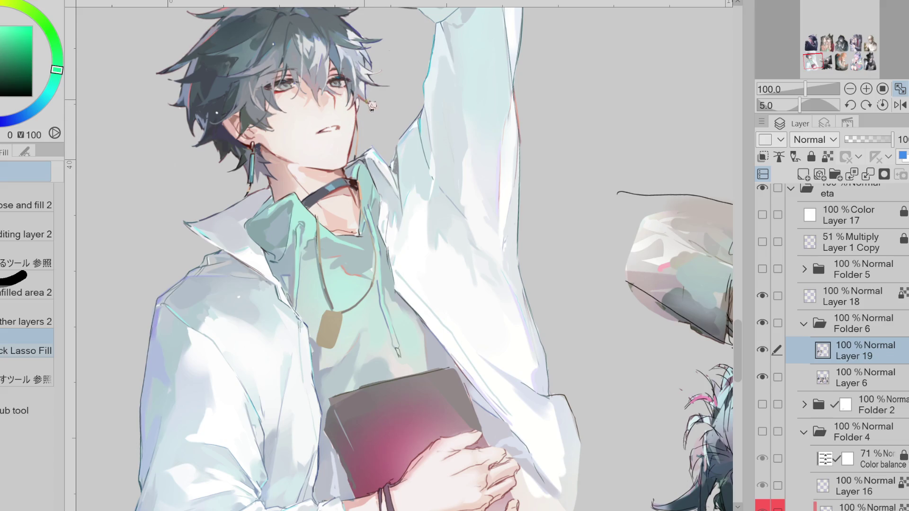
{"action": "left_click", "coordinate": [315, 163], "text": "alt"}
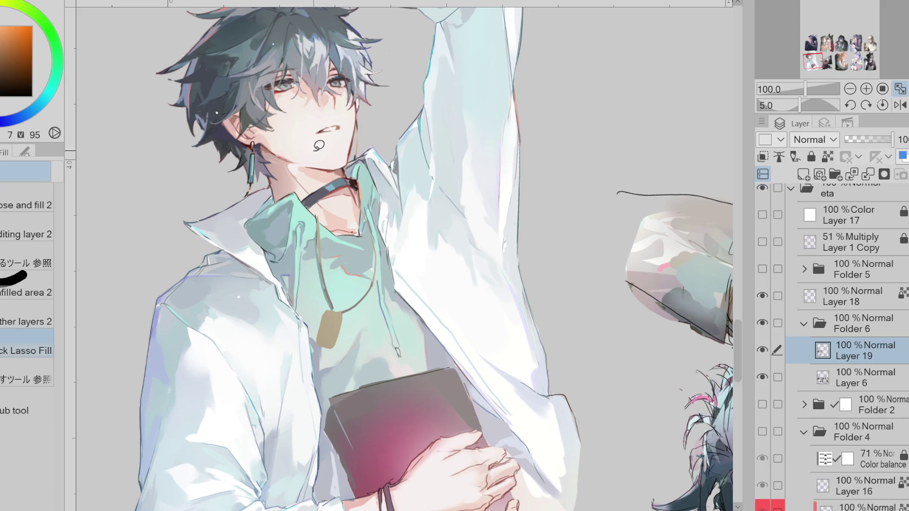
{"action": "scroll", "coordinate": [287, 129], "scroll_direction": "down", "scroll_amount": 1}
{"action": "left_click", "coordinate": [258, 226], "text": "alt"}
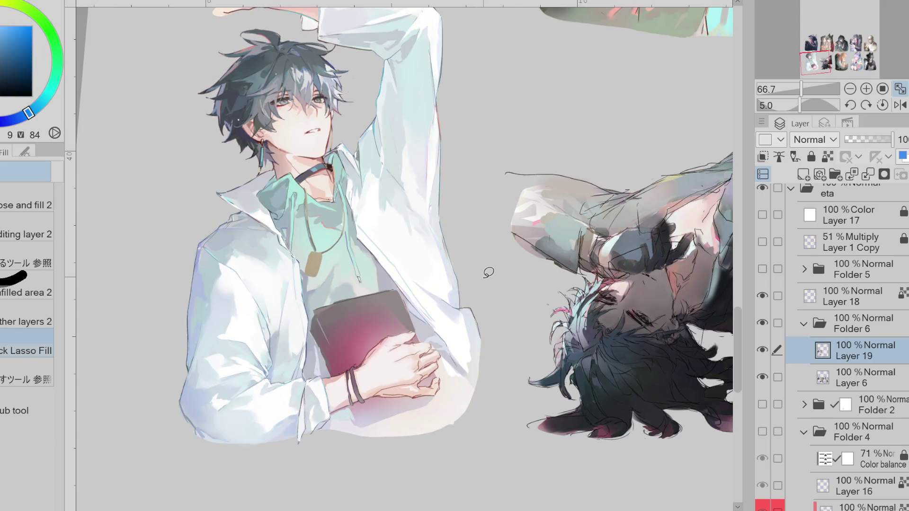
{"action": "left_click", "coordinate": [474, 286], "text": "alt"}
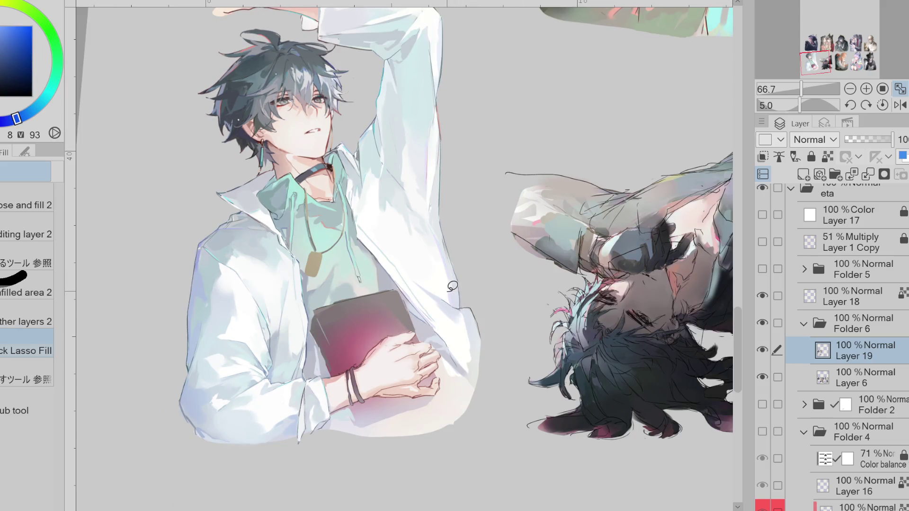
{"action": "key", "text": "w"}
{"action": "left_click", "coordinate": [254, 377]}
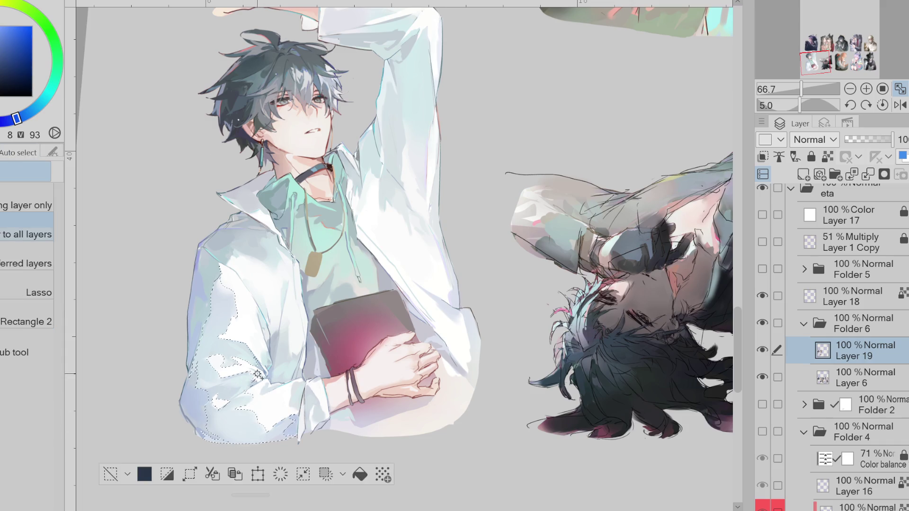
Step: Try the Airbrush, Eraser and Liquify tools, then return to the Pen with a light grey-blue
{"action": "key", "text": "b"}
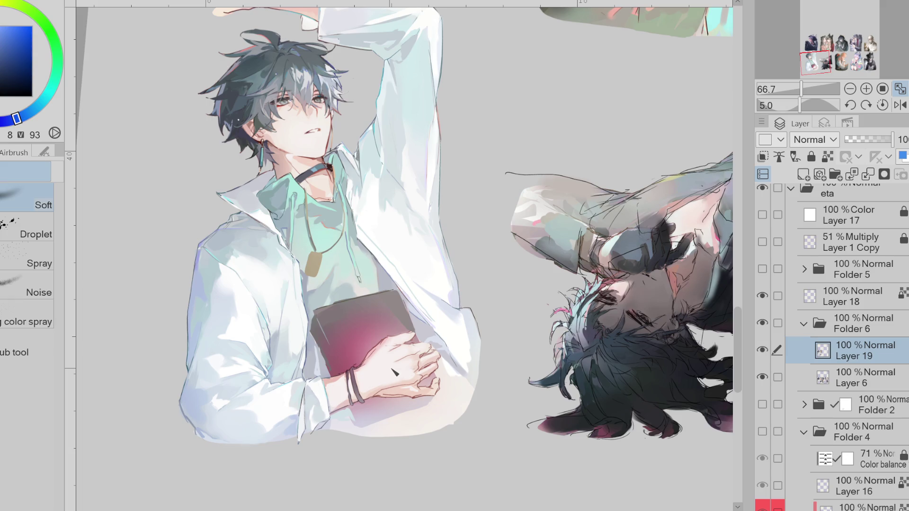
{"action": "key", "text": "e"}
{"action": "key", "text": "j"}
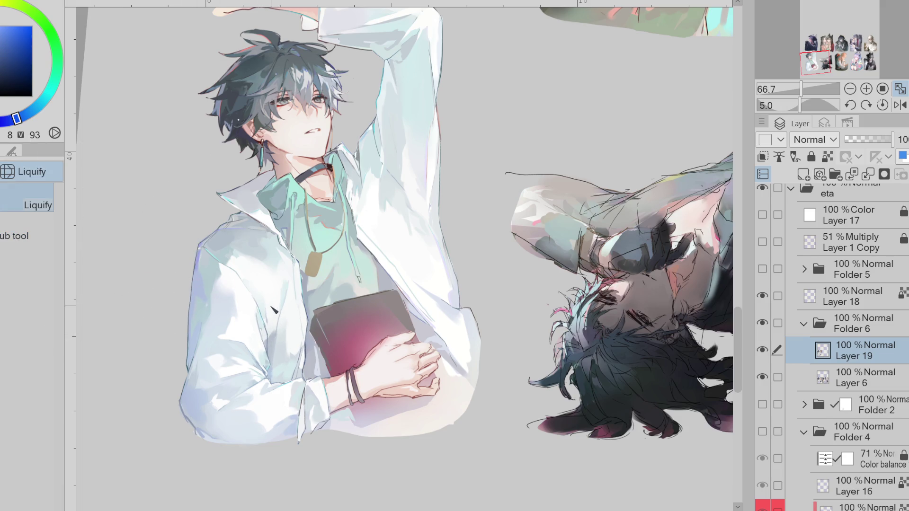
{"action": "left_click", "coordinate": [241, 256], "text": "alt"}
{"action": "key", "text": "p"}
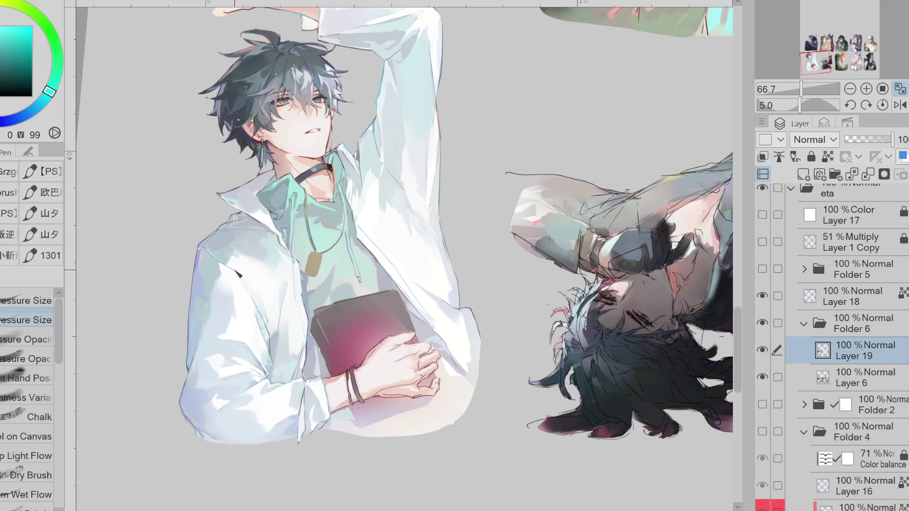
{"action": "left_click", "coordinate": [240, 281], "text": "alt"}
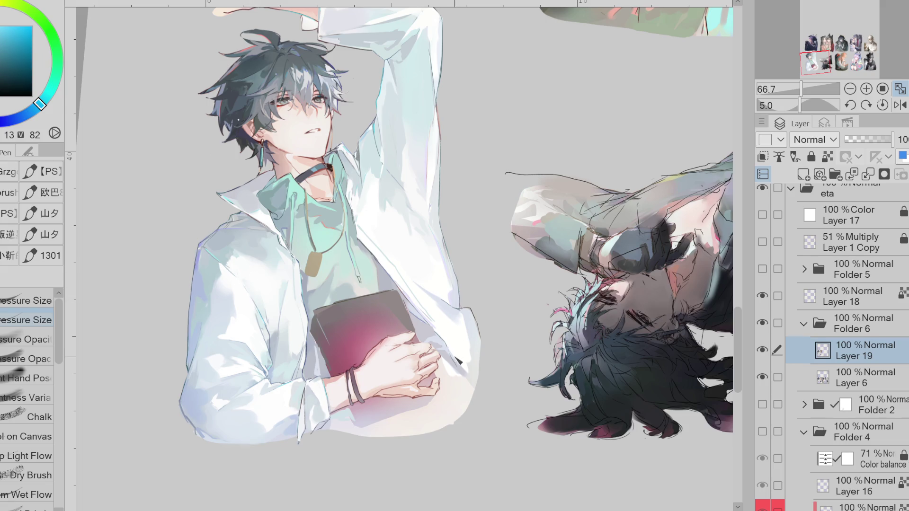
Step: Toggle Layer 1 Copy's visibility several times, leaving its red guide frames showing
{"action": "left_click", "coordinate": [763, 243]}
{"action": "left_click", "coordinate": [763, 242]}
{"action": "left_click", "coordinate": [763, 243]}
{"action": "left_click", "coordinate": [763, 242]}
{"action": "left_click", "coordinate": [764, 243]}
{"action": "left_click", "coordinate": [764, 243]}
{"action": "left_click", "coordinate": [764, 243]}
{"action": "left_click", "coordinate": [763, 243]}
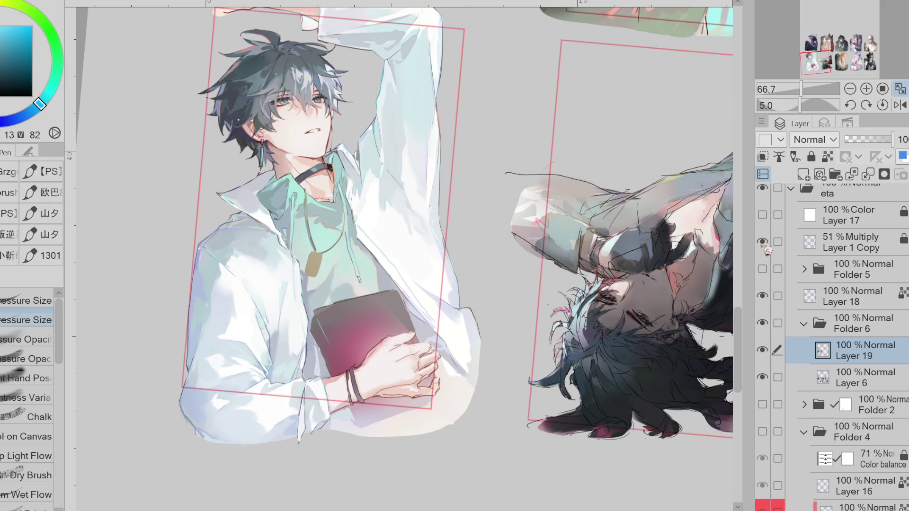
{"action": "left_click_drag", "start_coordinate": [44, 80], "coordinate": [48, 94]}
{"action": "left_click", "coordinate": [10, 56]}
{"action": "left_click", "coordinate": [263, 368], "text": "alt"}
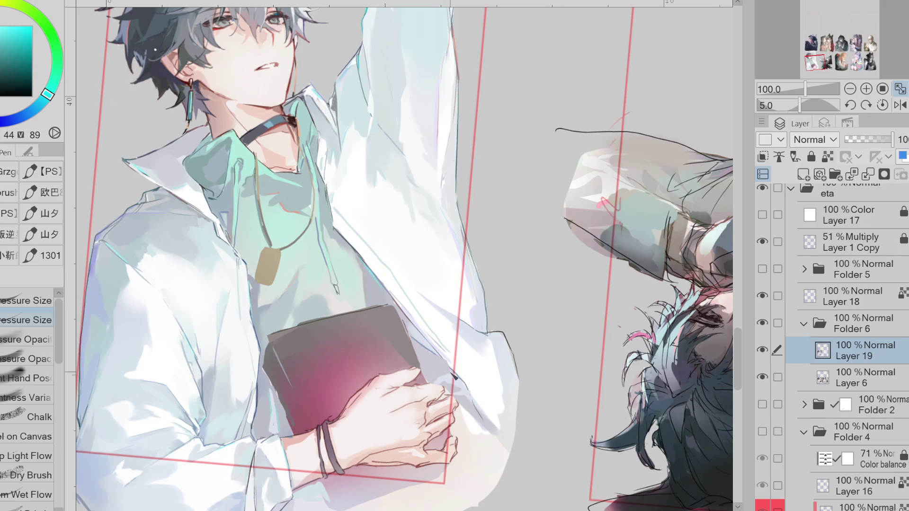
{"action": "key", "text": "e"}
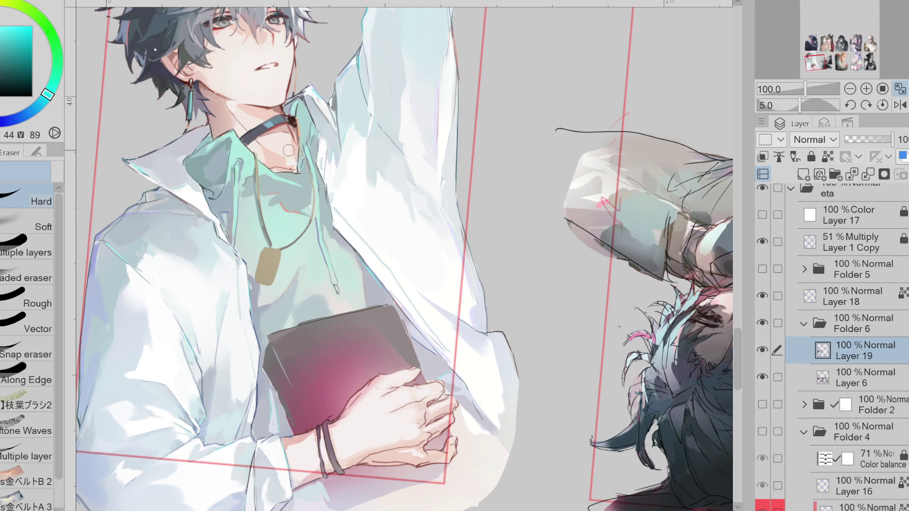
{"action": "key", "text": "g"}
{"action": "left_click", "coordinate": [281, 37], "text": "alt"}
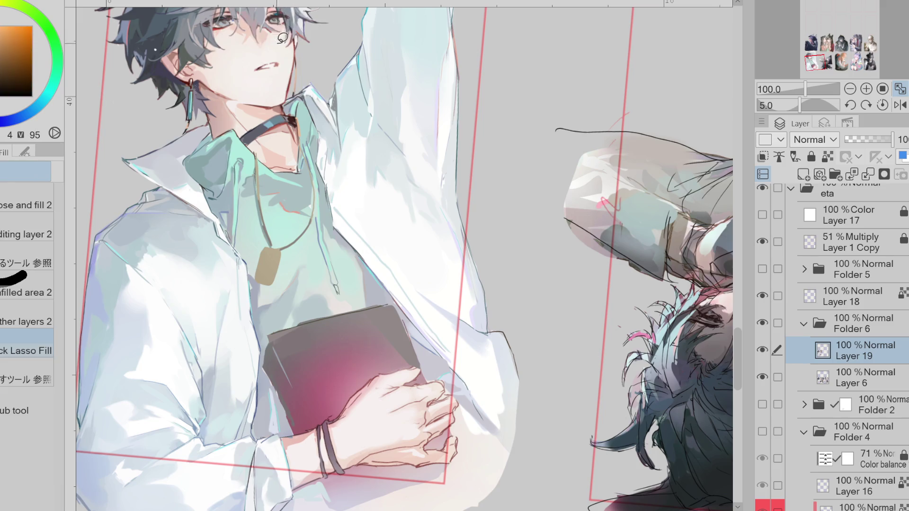
Step: Reset the canvas mirror and rotation, sample a red near the eyelid, and paint a short face stroke
{"action": "left_click", "coordinate": [883, 105]}
{"action": "left_click", "coordinate": [900, 105]}
{"action": "scroll", "coordinate": [578, 90], "scroll_direction": "up", "scroll_amount": 4}
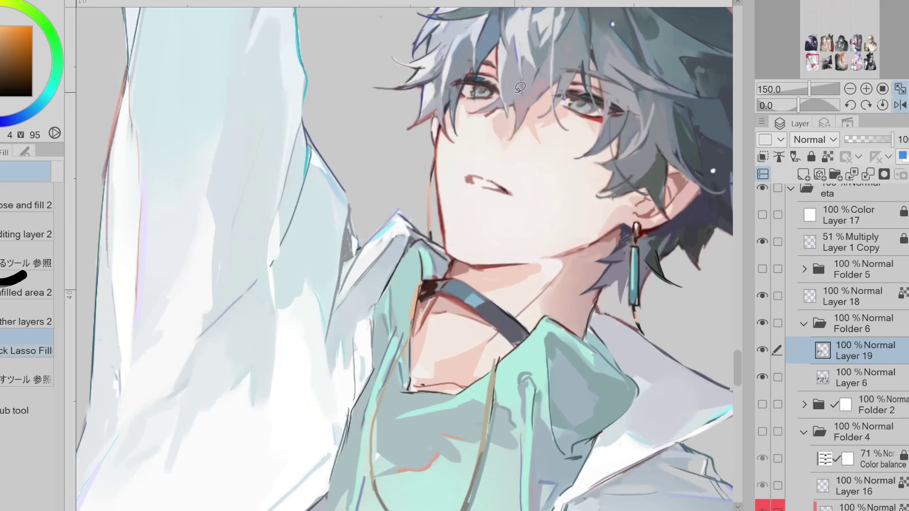
{"action": "left_click", "coordinate": [493, 110], "text": "alt"}
{"action": "left_click", "coordinate": [490, 113], "text": "alt"}
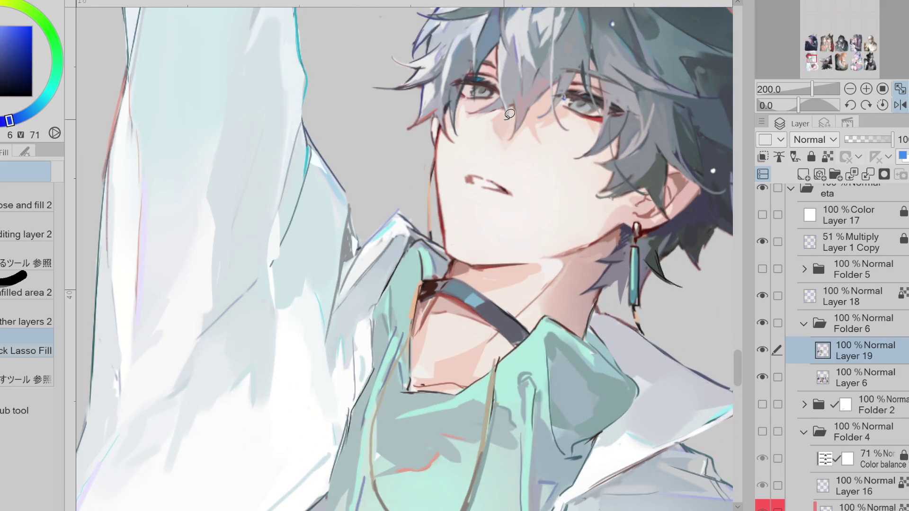
{"action": "key", "text": "p"}
{"action": "left_click", "coordinate": [580, 85], "text": "alt"}
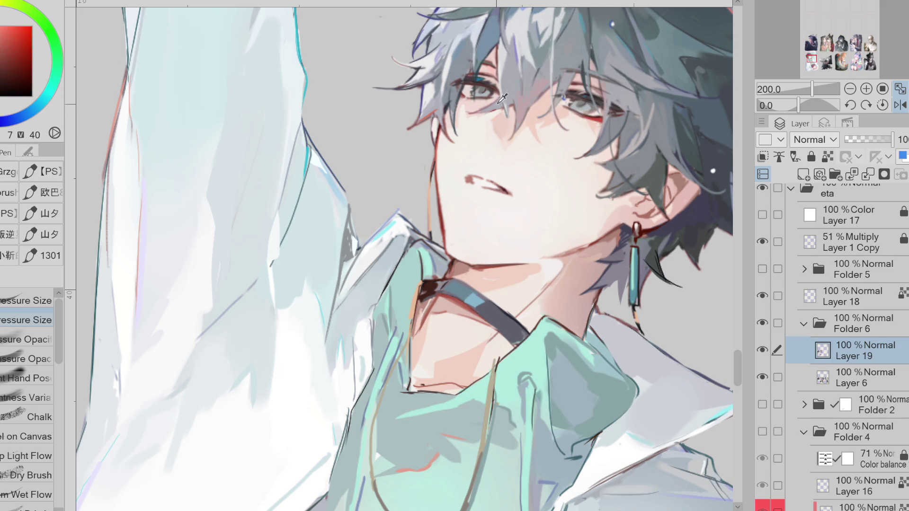
{"action": "left_click_drag", "start_coordinate": [482, 137], "coordinate": [481, 146]}
Step: In the mirrored view, draw thin red accent lines under the eye, then sample the hair's dark red
{"action": "key", "text": "h"}
{"action": "left_click", "coordinate": [331, 139], "text": "alt"}
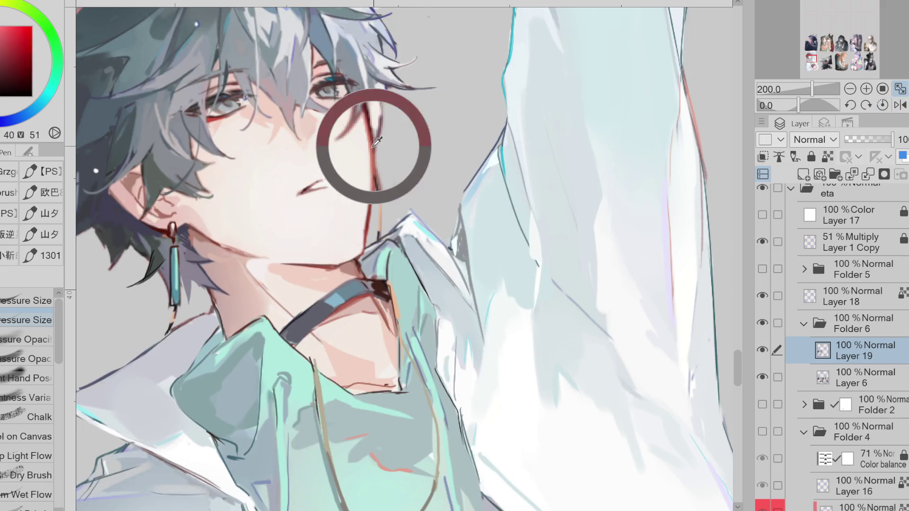
{"action": "left_click_drag", "start_coordinate": [321, 141], "coordinate": [316, 146]}
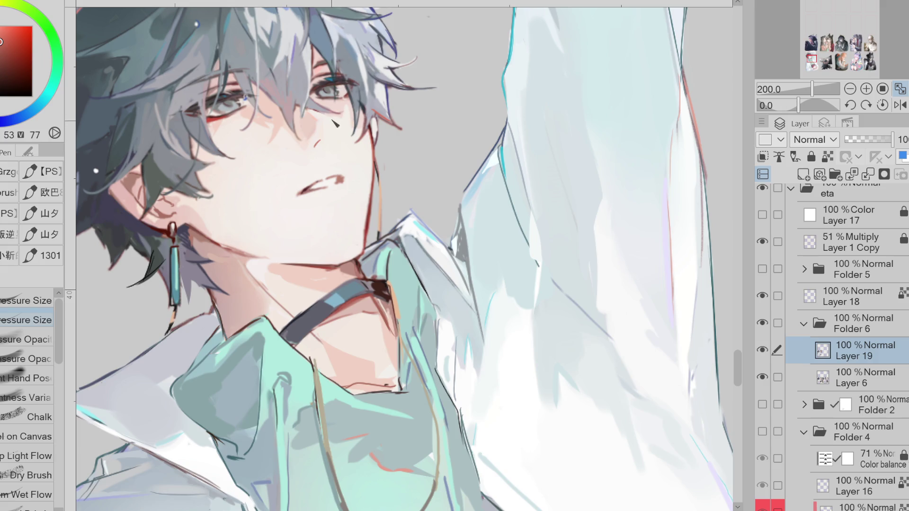
{"action": "mouse_move", "coordinate": [327, 116]}
{"action": "left_mouse_down"}
{"action": "mouse_move", "coordinate": [328, 139]}
{"action": "mouse_move", "coordinate": [328, 116]}
{"action": "left_mouse_up"}
{"action": "scroll", "coordinate": [309, 192], "scroll_direction": "down", "scroll_amount": 1}
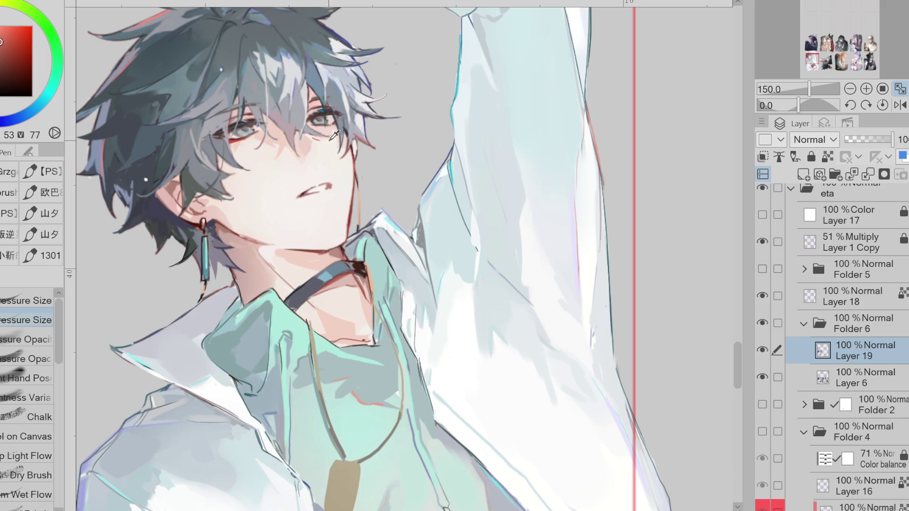
{"action": "key", "text": "g"}
{"action": "left_click", "coordinate": [314, 142], "text": "alt"}
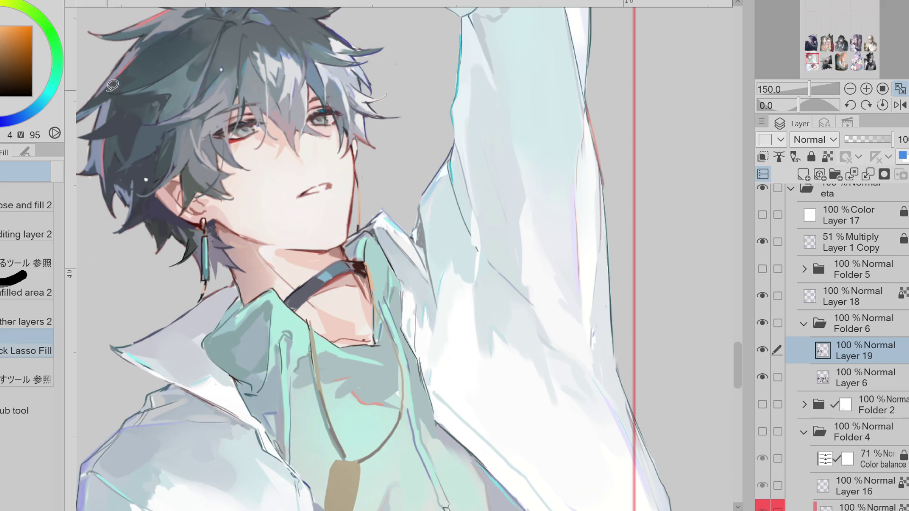
{"action": "left_click", "coordinate": [119, 38], "text": "alt"}
{"action": "key", "text": "p"}
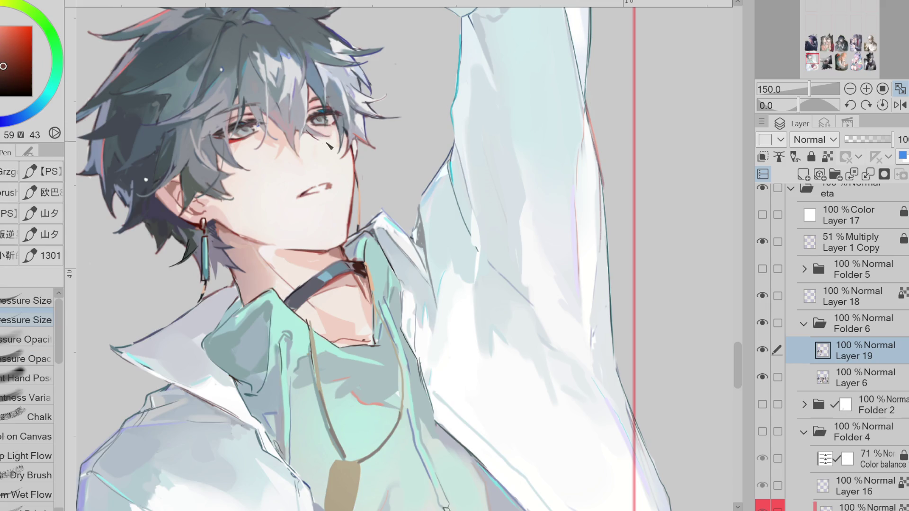
{"action": "scroll", "coordinate": [280, 242], "scroll_direction": "down", "scroll_amount": 1}
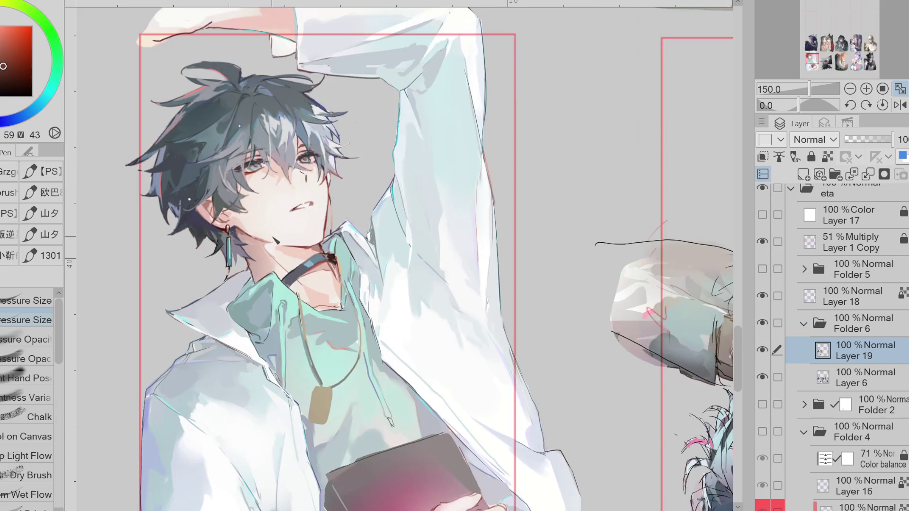
Step: Add a small dark mark below the eye and undo a stray line from nose to lips
{"action": "left_click_drag", "start_coordinate": [306, 174], "coordinate": [312, 182]}
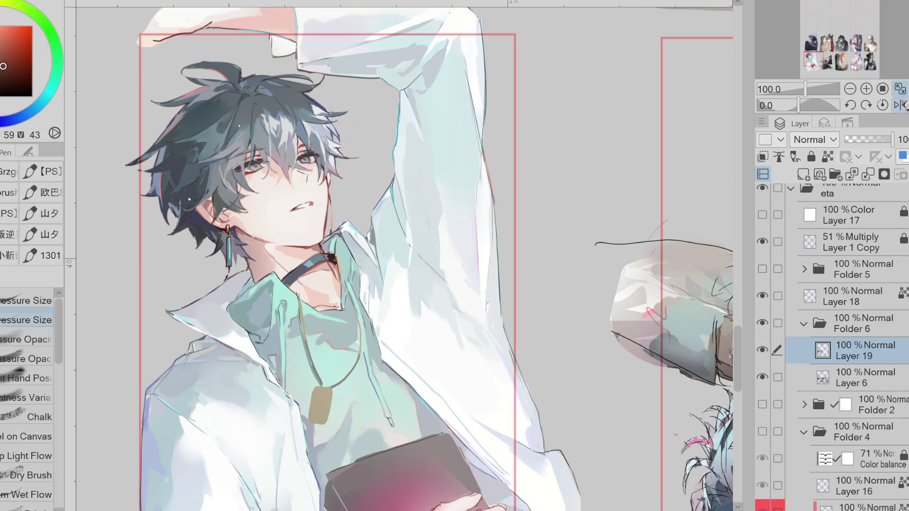
{"action": "left_click", "coordinate": [900, 105]}
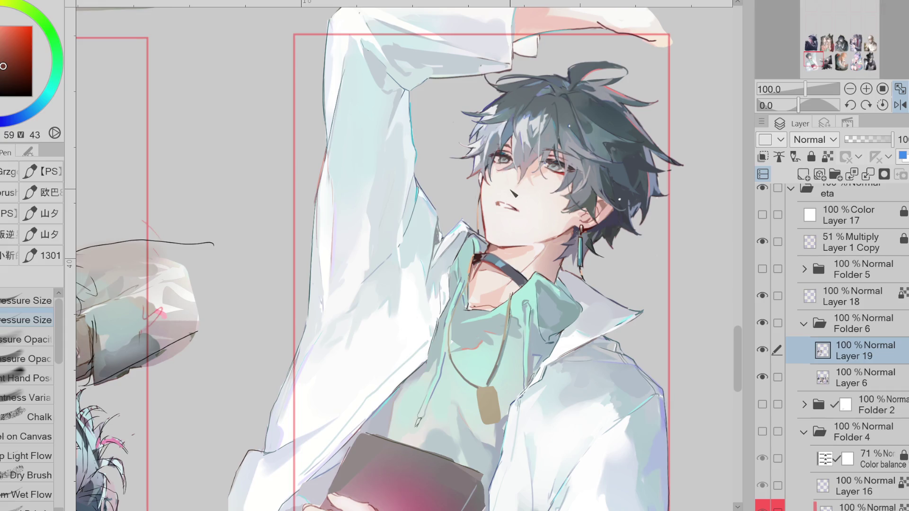
{"action": "left_click_drag", "start_coordinate": [511, 186], "coordinate": [496, 230]}
{"action": "key", "text": "ctrl+z"}
{"action": "left_click", "coordinate": [900, 104]}
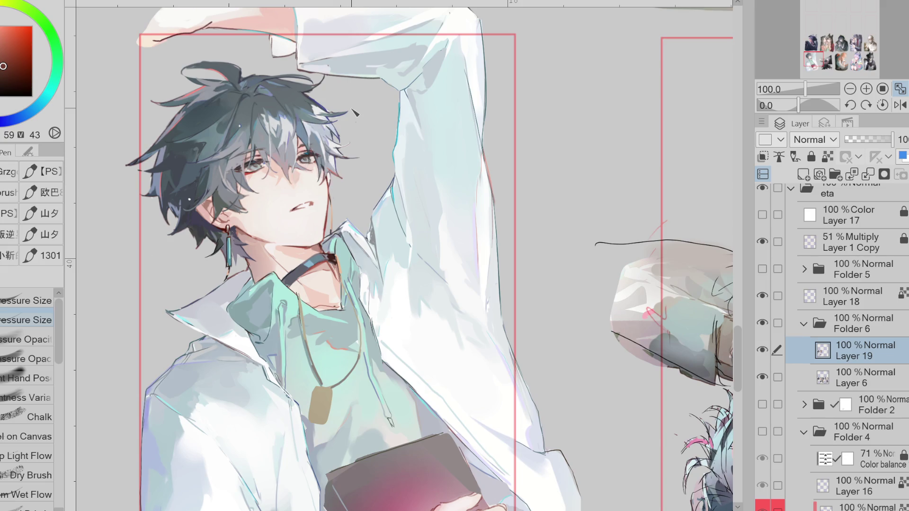
Step: Flip the canvas view back and forth several times to compare the face
{"action": "scroll", "coordinate": [246, 202], "scroll_direction": "up", "scroll_amount": 1}
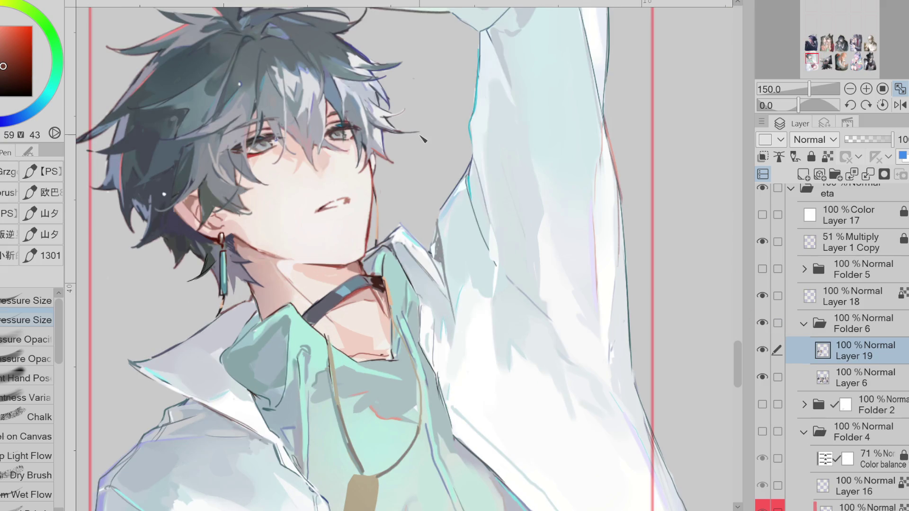
{"action": "left_click", "coordinate": [762, 350]}
{"action": "left_click", "coordinate": [762, 350]}
{"action": "left_click", "coordinate": [762, 350]}
{"action": "left_click", "coordinate": [763, 351]}
{"action": "left_click", "coordinate": [900, 104]}
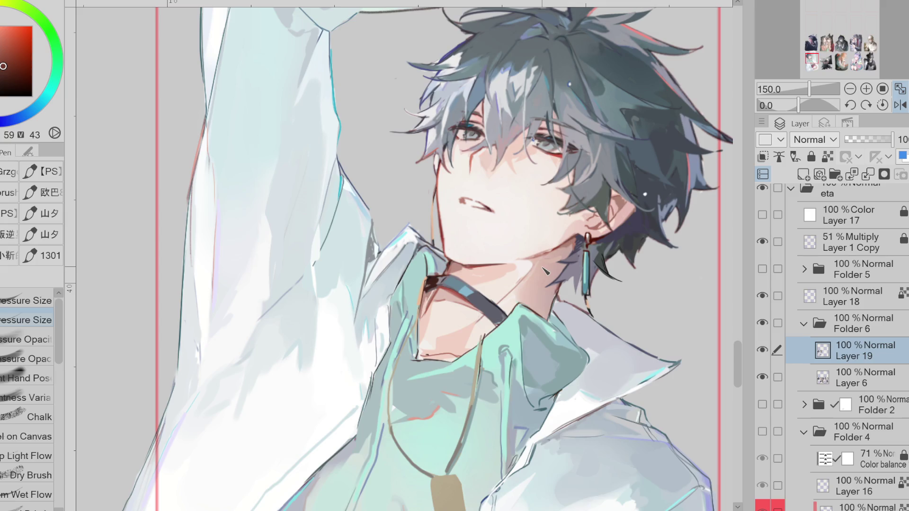
Step: Try covering the open mouth with the face's skin tone, then undo it
{"action": "left_click", "coordinate": [493, 199], "text": "alt"}
{"action": "left_click_drag", "start_coordinate": [493, 202], "coordinate": [462, 202]}
{"action": "left_click", "coordinate": [850, 88]}
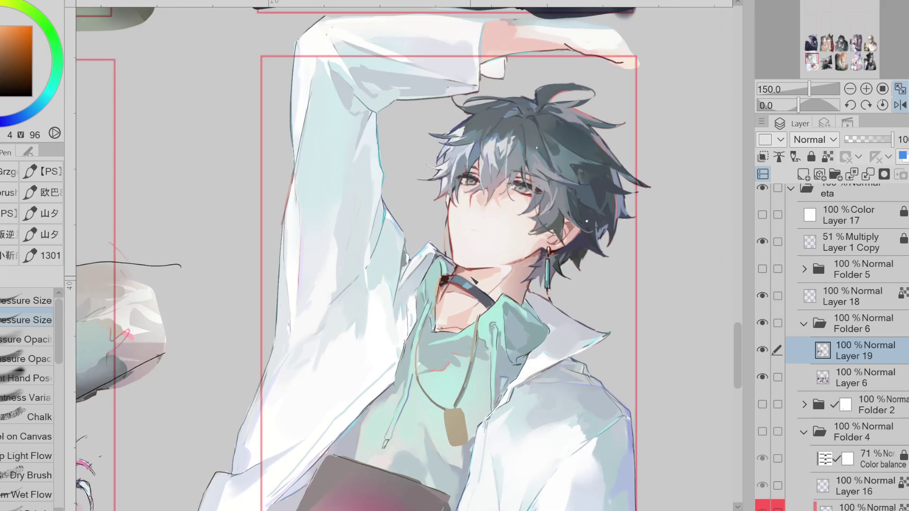
{"action": "left_click", "coordinate": [899, 105]}
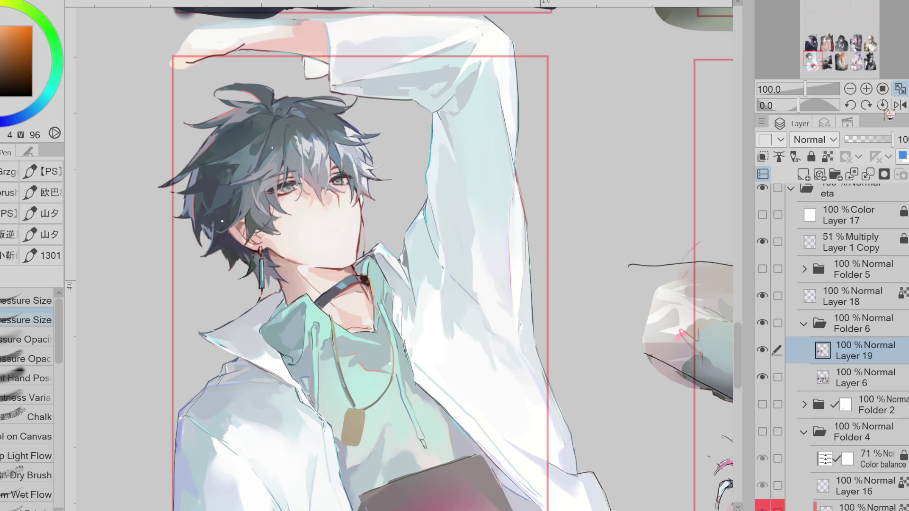
{"action": "key", "text": "ctrl+z"}
Step: Reshape the mouth with Liquify across Layers 19 and 6
{"action": "key", "text": "j"}
{"action": "left_click", "coordinate": [777, 377]}
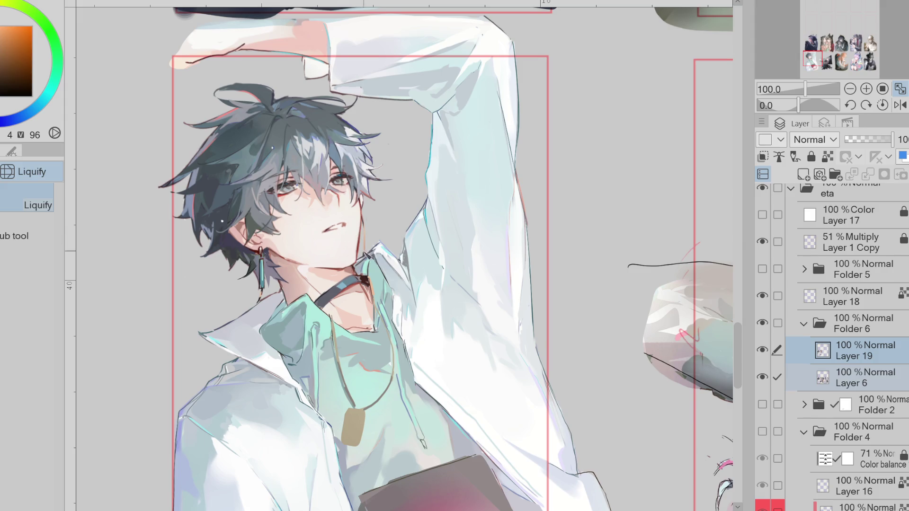
{"action": "key", "text": "h"}
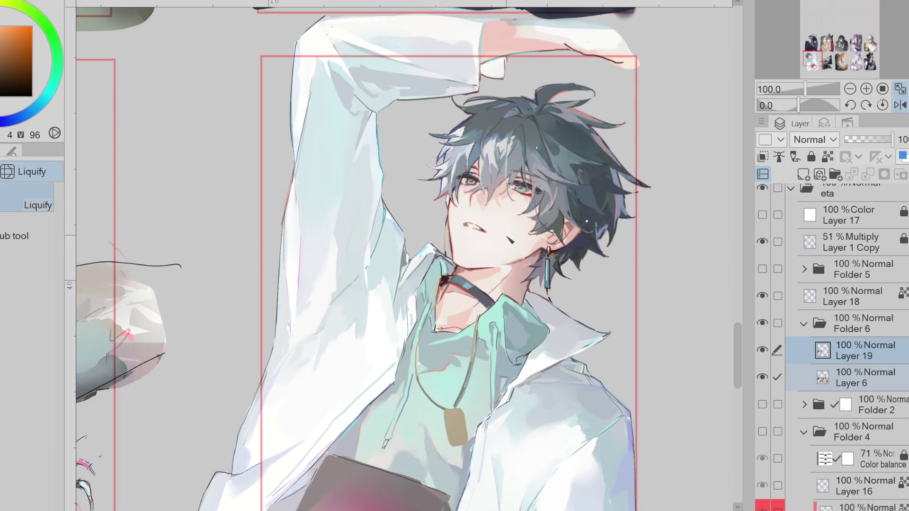
Step: Retouch the lips with Pen and Eraser using sampled red lip and cheek skin tones
{"action": "left_click", "coordinate": [491, 231], "text": "alt"}
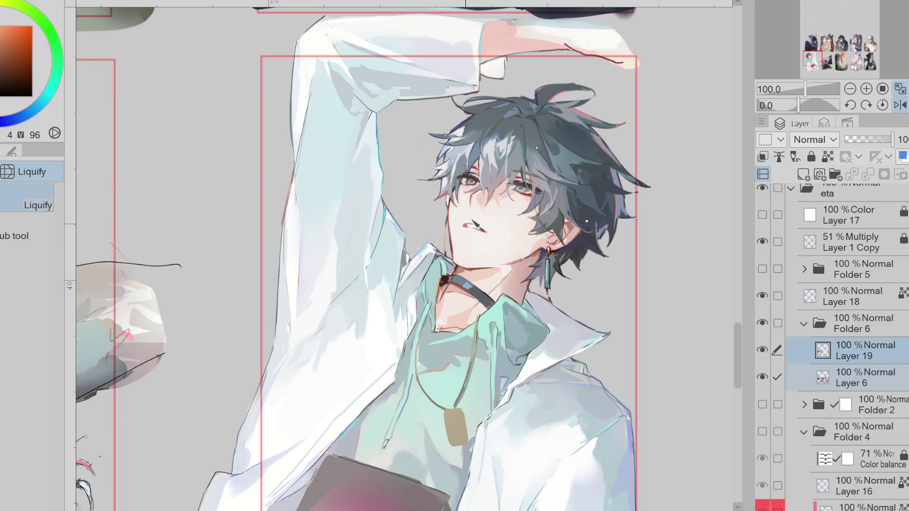
{"action": "key", "text": "p"}
{"action": "left_click", "coordinate": [475, 228], "text": "alt"}
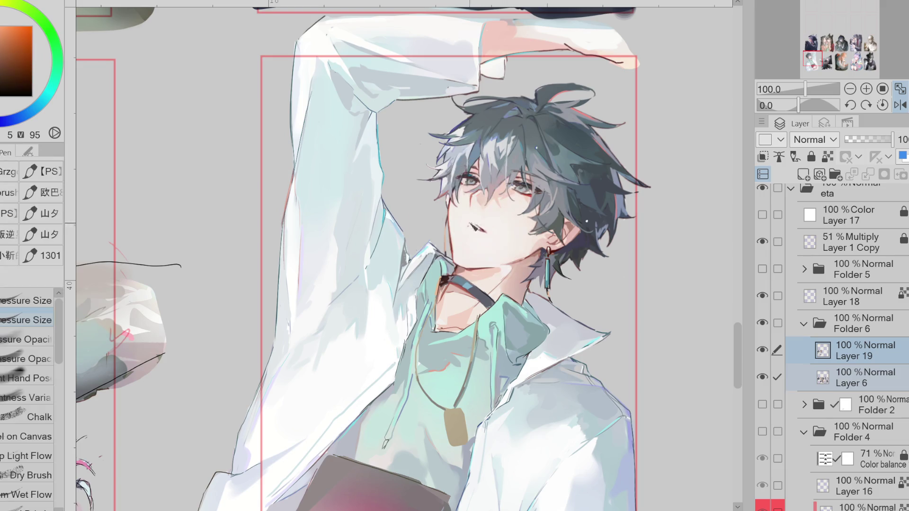
{"action": "left_click", "coordinate": [466, 225], "text": "alt"}
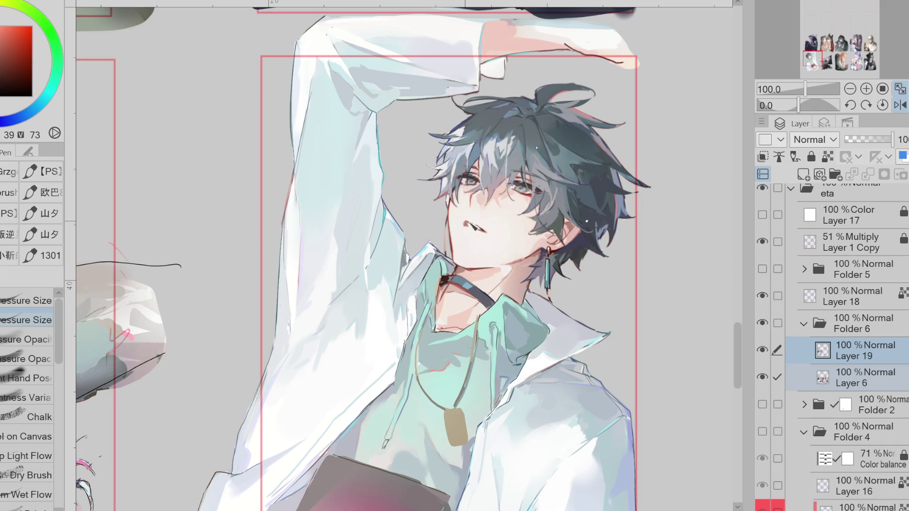
{"action": "left_click", "coordinate": [488, 226], "text": "alt"}
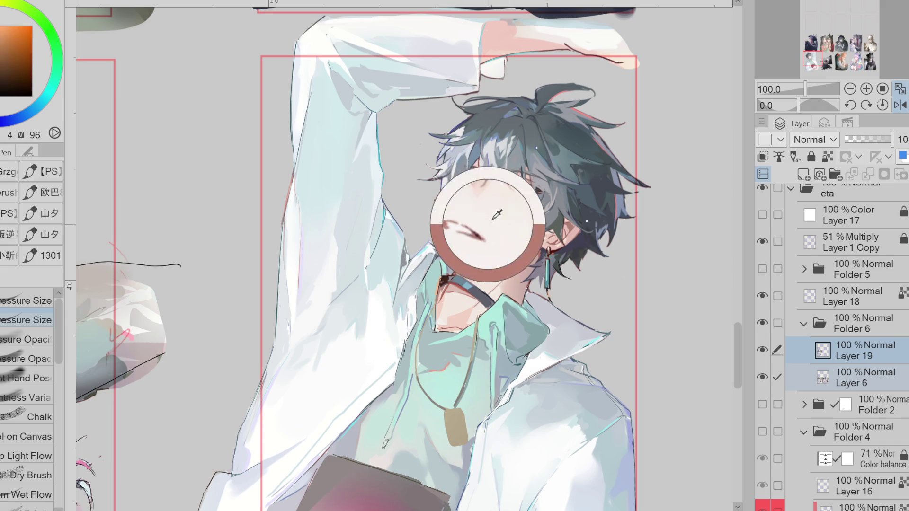
{"action": "key", "text": "e"}
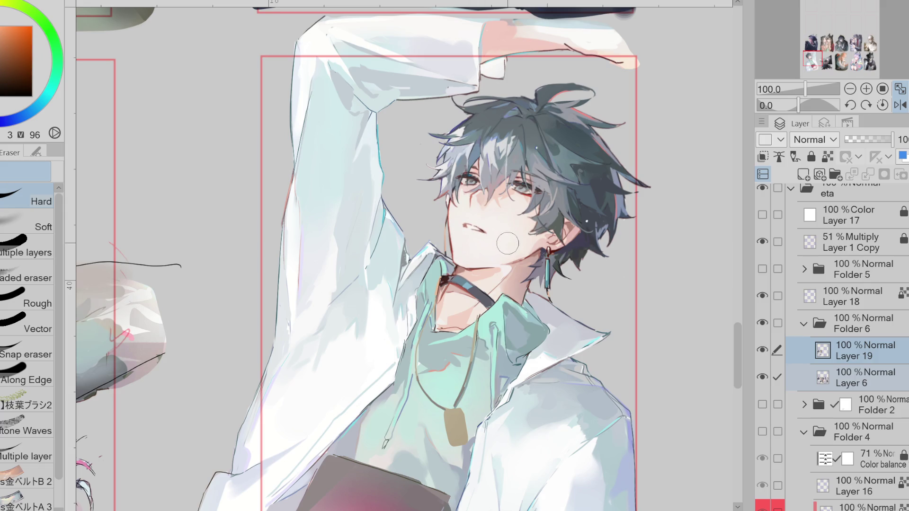
Step: Unflip the canvas, pick a red face tone, and leave only Layer 19 selected
{"action": "left_click", "coordinate": [901, 106]}
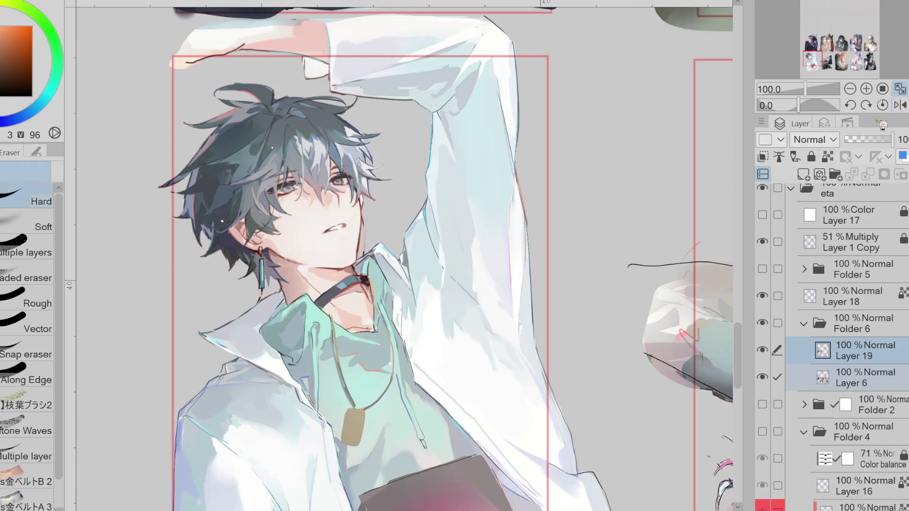
{"action": "left_click", "coordinate": [347, 216], "text": "alt"}
{"action": "key", "text": "p"}
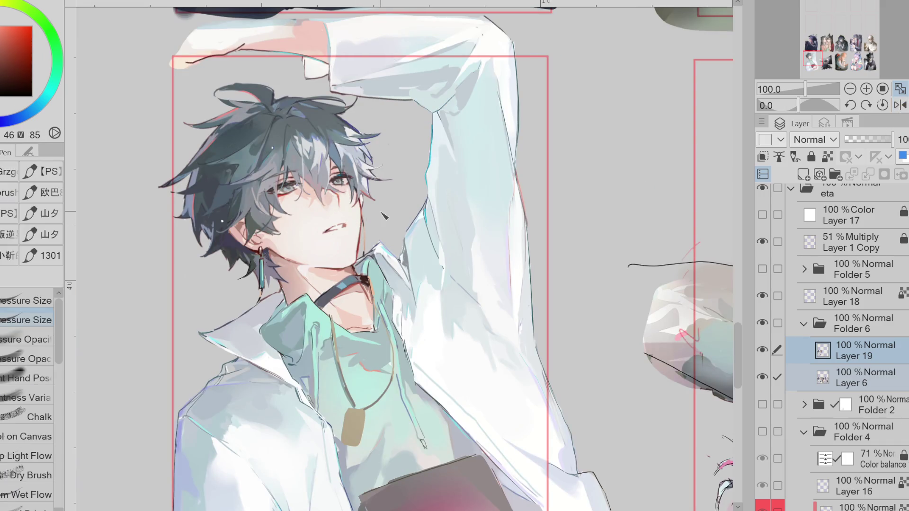
{"action": "left_click", "coordinate": [858, 359]}
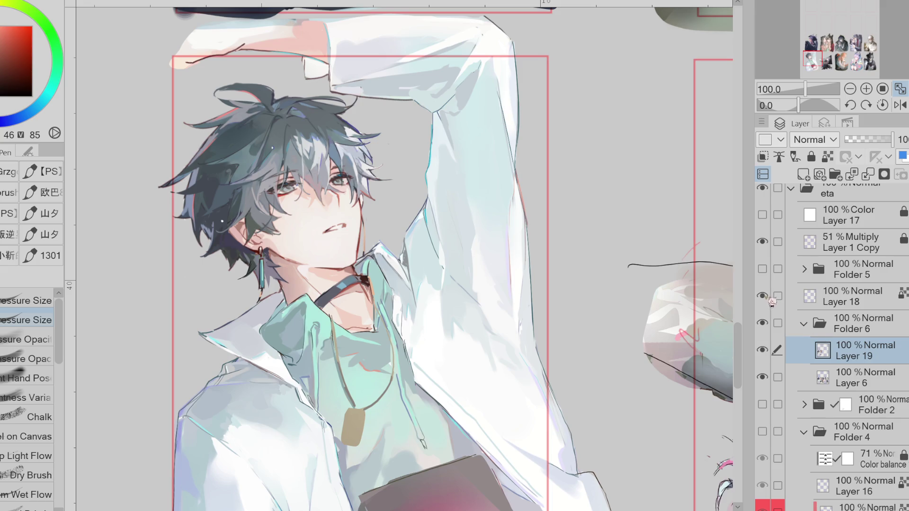
{"action": "scroll", "coordinate": [743, 351], "scroll_direction": "down", "scroll_amount": 3}
{"action": "scroll", "coordinate": [743, 352], "scroll_direction": "down", "scroll_amount": 3}
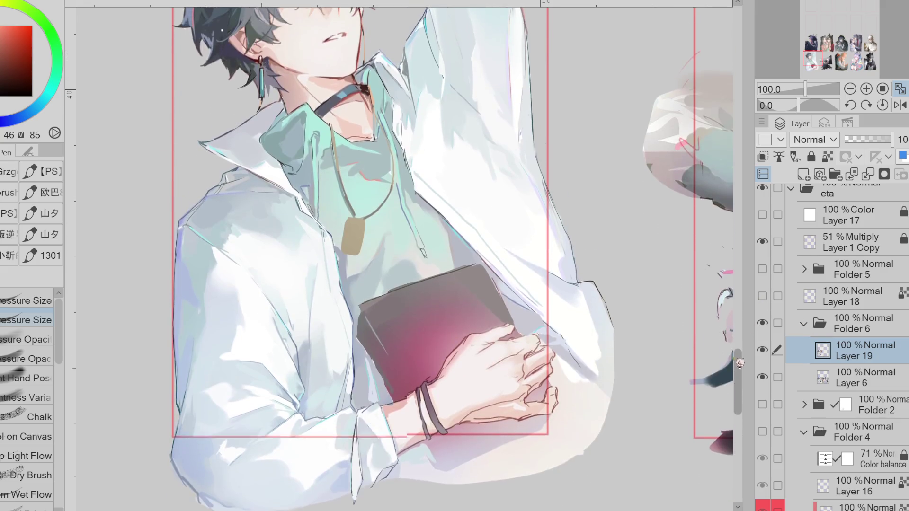
Step: Return to Layer 19 and try out brightness, blue, white and dark red colours
{"action": "scroll", "coordinate": [742, 352], "scroll_direction": "up", "scroll_amount": 3}
{"action": "left_click", "coordinate": [874, 381]}
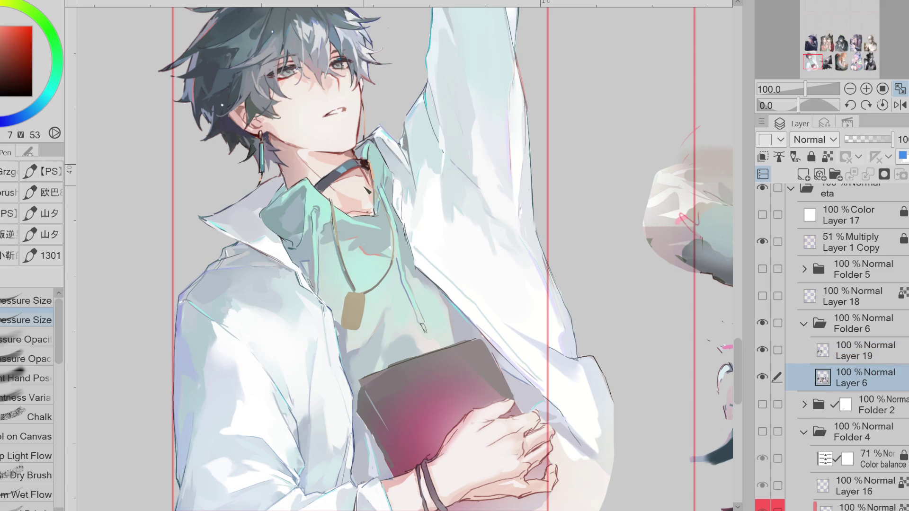
{"action": "key", "text": "alt+bracketright"}
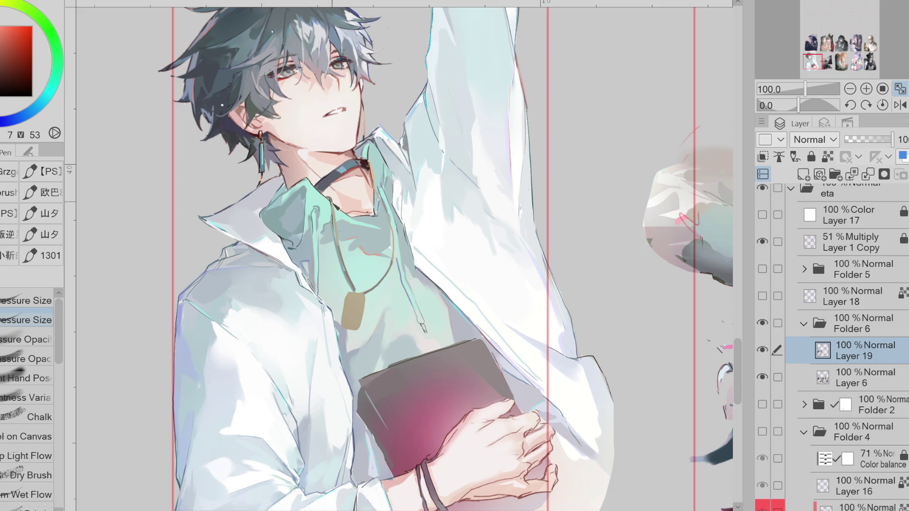
{"action": "left_click", "coordinate": [317, 161], "text": "alt"}
{"action": "left_click", "coordinate": [1, 122]}
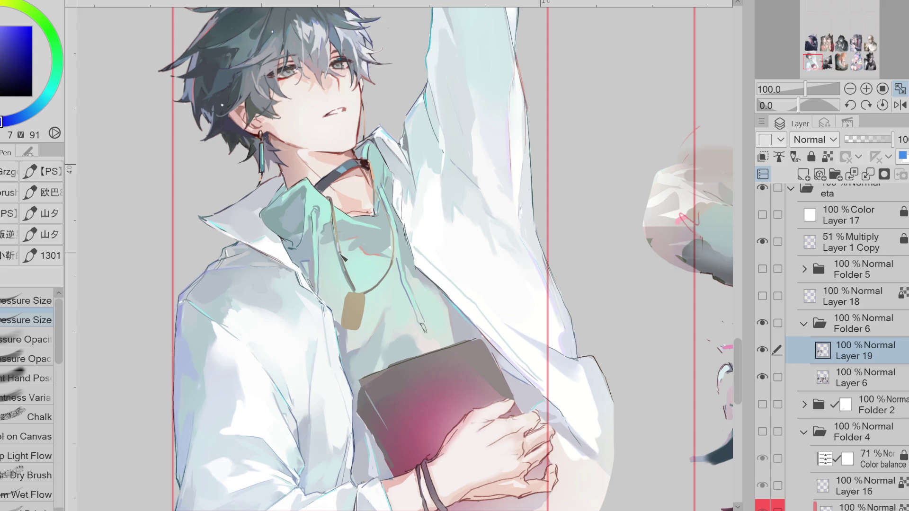
{"action": "left_click", "coordinate": [345, 226], "text": "alt"}
{"action": "left_click", "coordinate": [2, 53]}
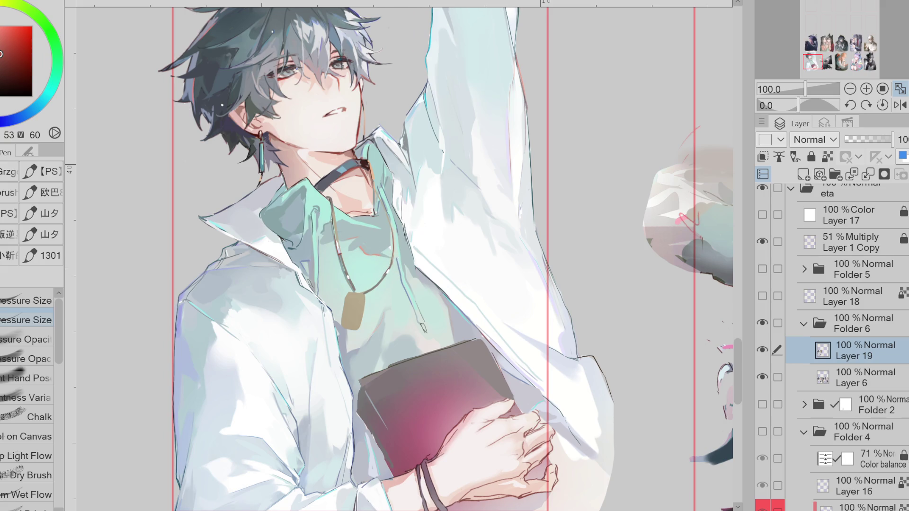
Step: Paint a darker stroke along the necklace cord using tones sampled from the cord and hair
{"action": "left_click", "coordinate": [337, 227], "text": "alt"}
{"action": "left_click", "coordinate": [337, 227], "text": "alt"}
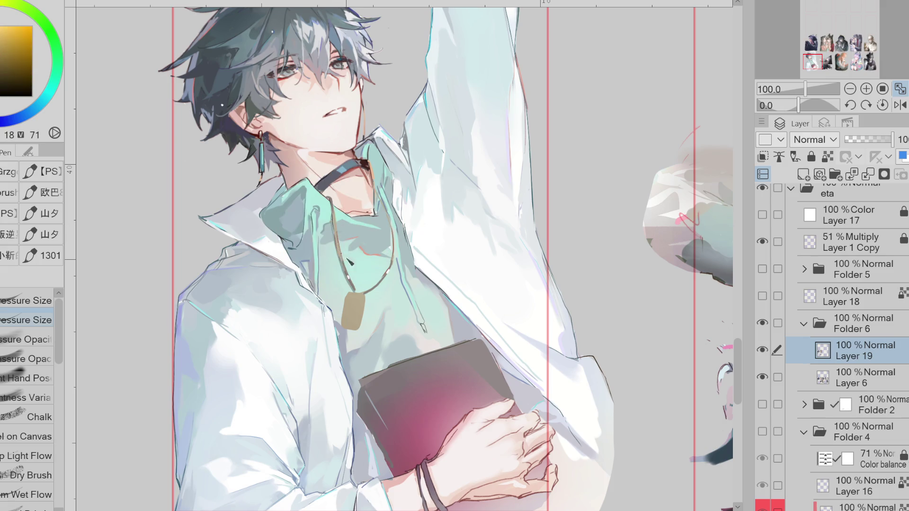
{"action": "left_click", "coordinate": [179, 105], "text": "alt"}
{"action": "left_click_drag", "start_coordinate": [360, 297], "coordinate": [351, 277]}
{"action": "left_click", "coordinate": [334, 215], "text": "alt"}
{"action": "left_click", "coordinate": [334, 226], "text": "alt"}
{"action": "left_click", "coordinate": [333, 222], "text": "alt"}
{"action": "left_click_drag", "start_coordinate": [337, 215], "coordinate": [340, 247]}
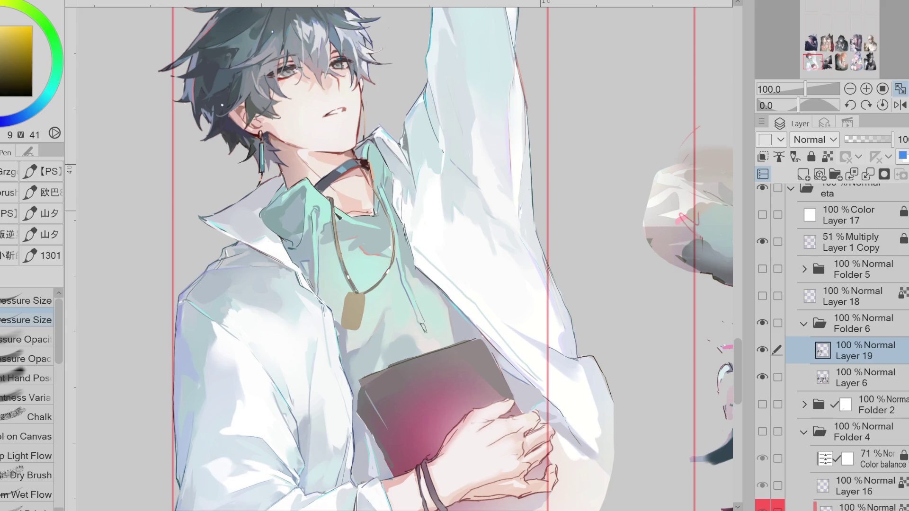
Step: Sample the neck's skin tone, the shirt's mint and teal, and the chain's orange-brown
{"action": "left_click", "coordinate": [349, 182]}
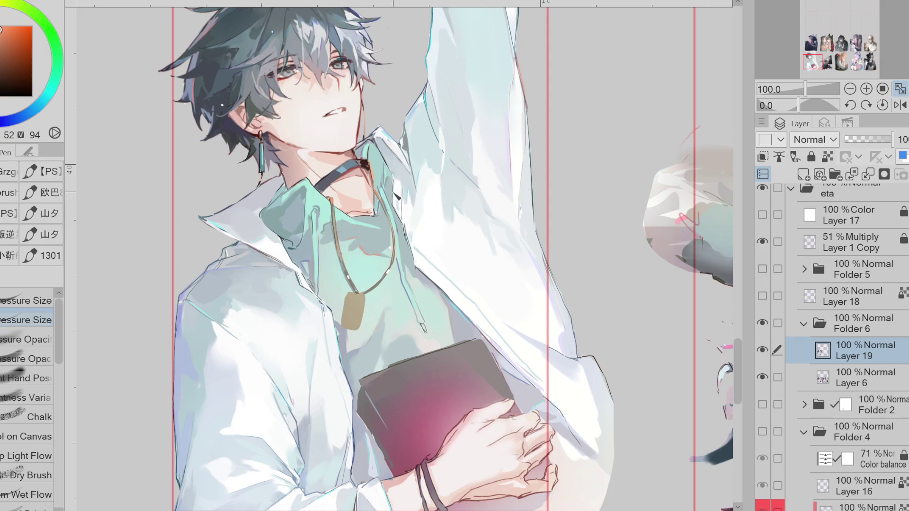
{"action": "left_click", "coordinate": [345, 253], "text": "alt"}
{"action": "left_click", "coordinate": [343, 255], "text": "alt"}
{"action": "left_click", "coordinate": [350, 279], "text": "alt"}
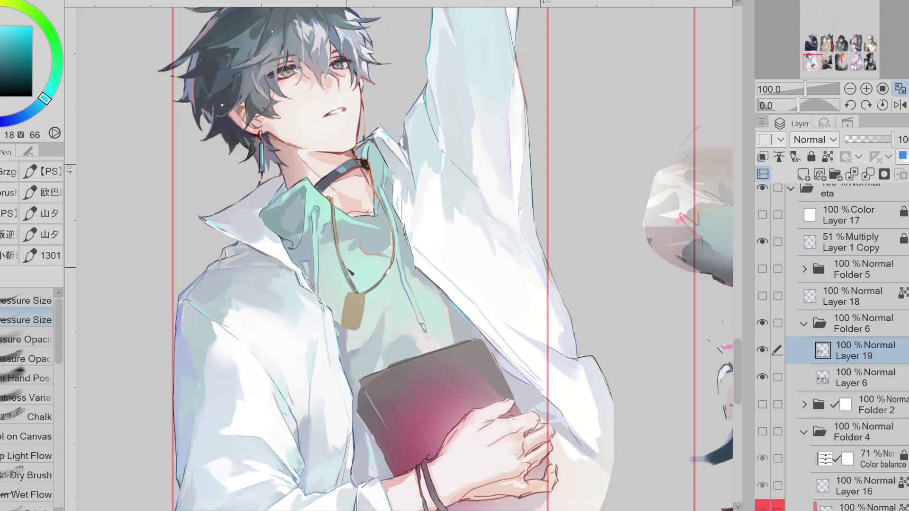
{"action": "left_click", "coordinate": [349, 273], "text": "alt"}
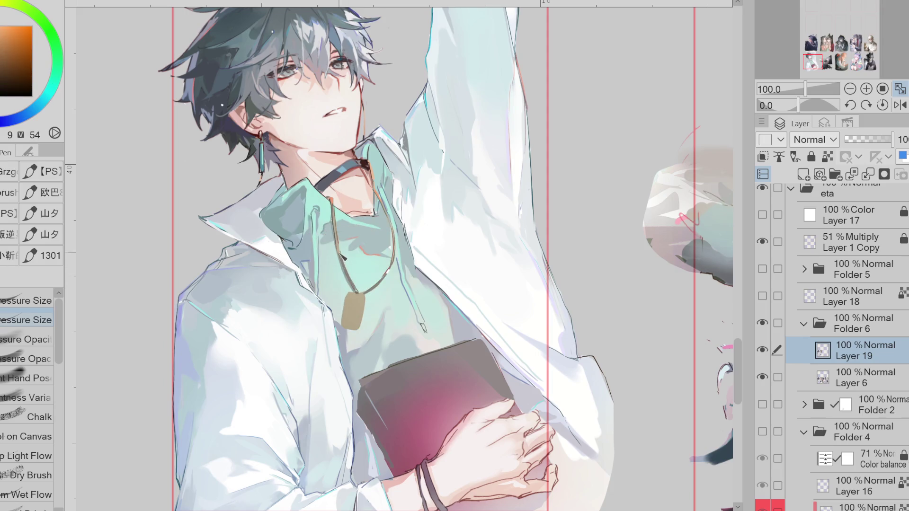
Step: Redraw the left necklace strand in a darker colour and compare it before and after
{"action": "left_click", "coordinate": [361, 189], "text": "alt"}
{"action": "left_click", "coordinate": [356, 259], "text": "alt"}
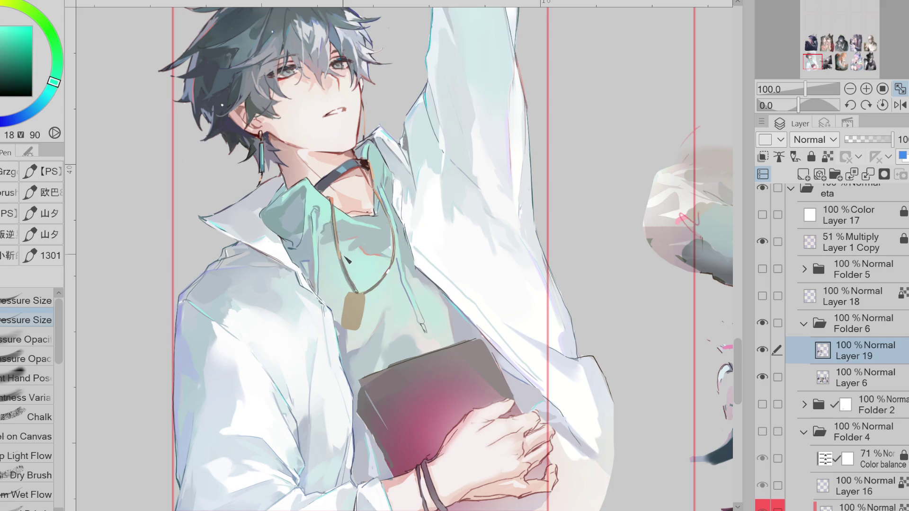
{"action": "scroll", "coordinate": [273, 187], "scroll_direction": "up", "scroll_amount": 1}
{"action": "left_click", "coordinate": [345, 206], "text": "alt"}
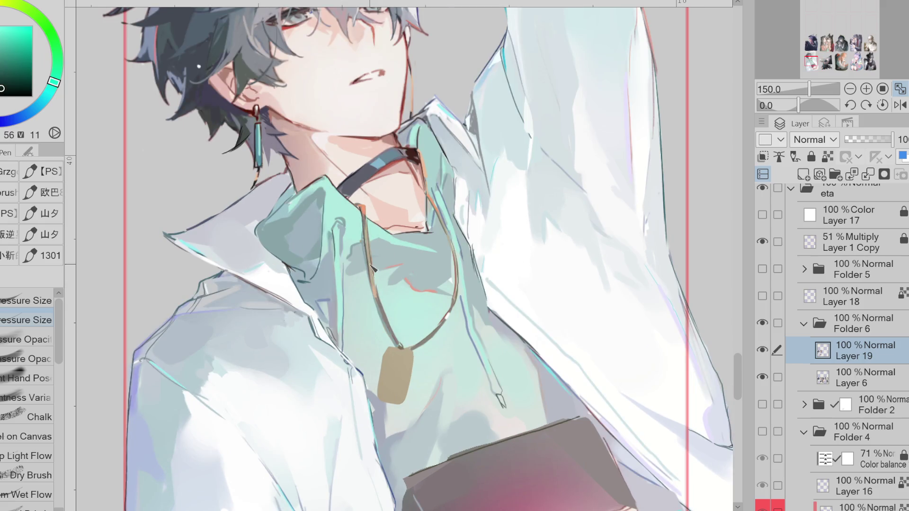
{"action": "left_click_drag", "start_coordinate": [372, 281], "coordinate": [396, 344]}
{"action": "key", "text": "ctrl+z"}
{"action": "key", "text": "ctrl+y"}
{"action": "key", "text": "ctrl+z"}
{"action": "key", "text": "ctrl+y"}
Step: Pick a dark outline colour and extend the neckline line to the right
{"action": "left_click", "coordinate": [397, 316], "text": "alt"}
{"action": "key", "text": "g"}
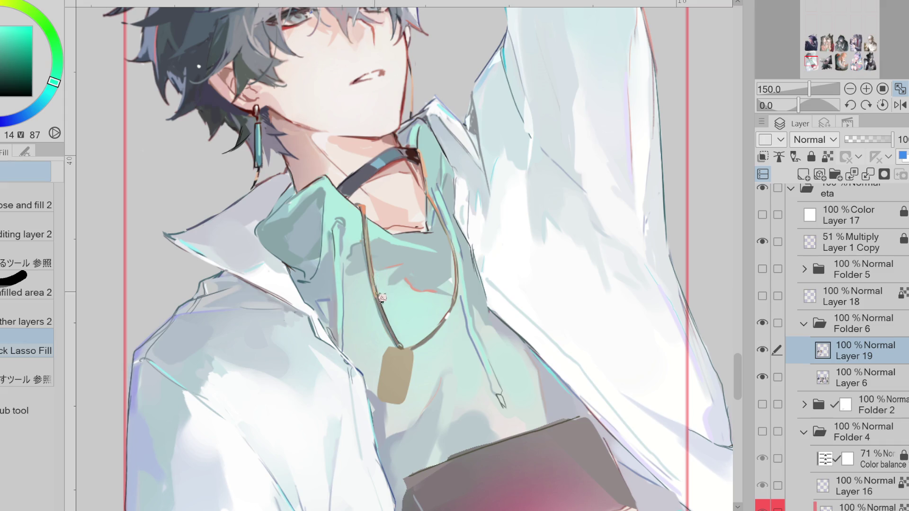
{"action": "key", "text": "x"}
{"action": "key", "text": "p"}
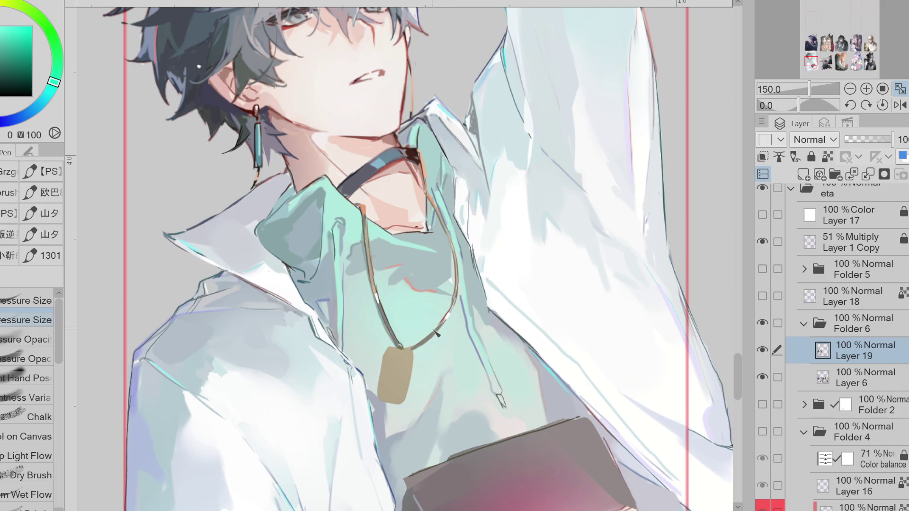
{"action": "left_click", "coordinate": [354, 193], "text": "alt"}
{"action": "left_click", "coordinate": [368, 214], "text": "alt"}
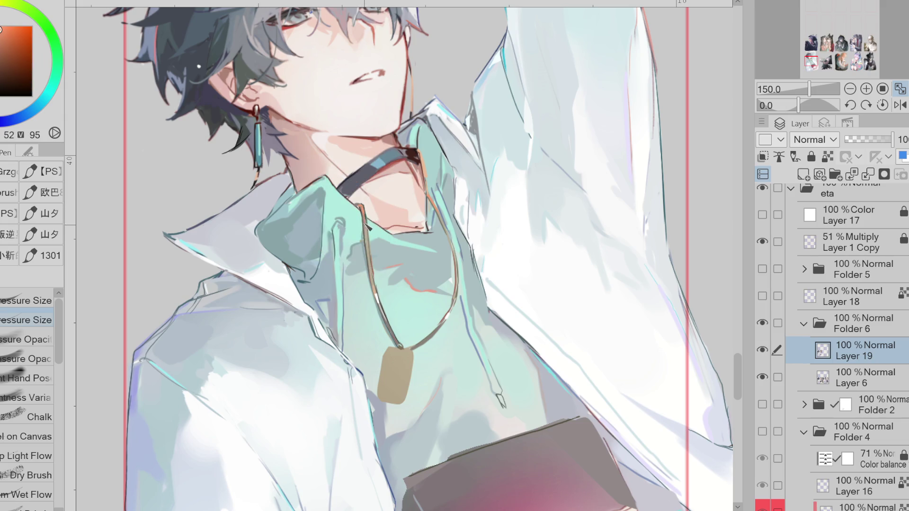
{"action": "left_click", "coordinate": [426, 178], "text": "alt"}
{"action": "left_click_drag", "start_coordinate": [429, 229], "coordinate": [441, 231]}
Step: Outline the pendant tag's left and right edges and darken its lower part
{"action": "left_click_drag", "start_coordinate": [413, 356], "coordinate": [411, 403]}
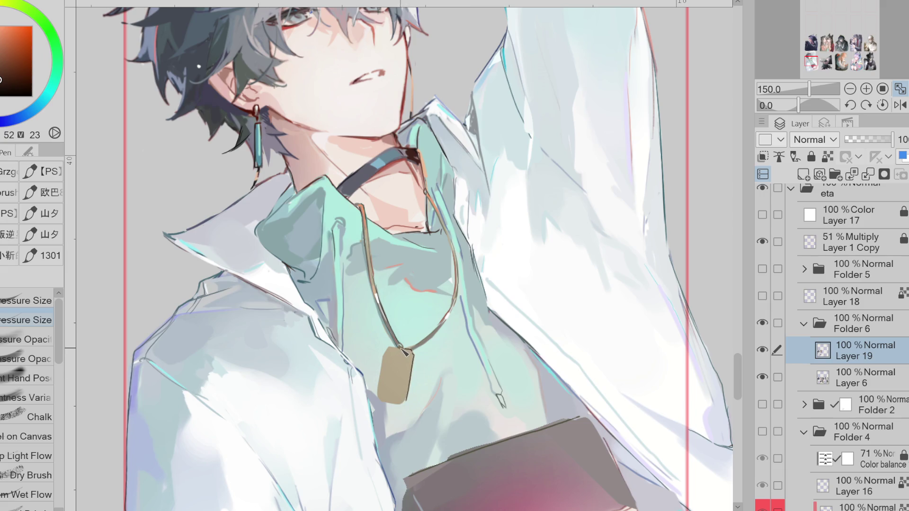
{"action": "mouse_move", "coordinate": [387, 359]}
{"action": "left_mouse_down"}
{"action": "mouse_move", "coordinate": [379, 400]}
{"action": "mouse_move", "coordinate": [412, 412]}
{"action": "left_mouse_up"}
{"action": "left_click", "coordinate": [414, 394], "text": "alt"}
{"action": "left_click", "coordinate": [416, 376], "text": "alt"}
{"action": "left_click", "coordinate": [392, 408], "text": "alt"}
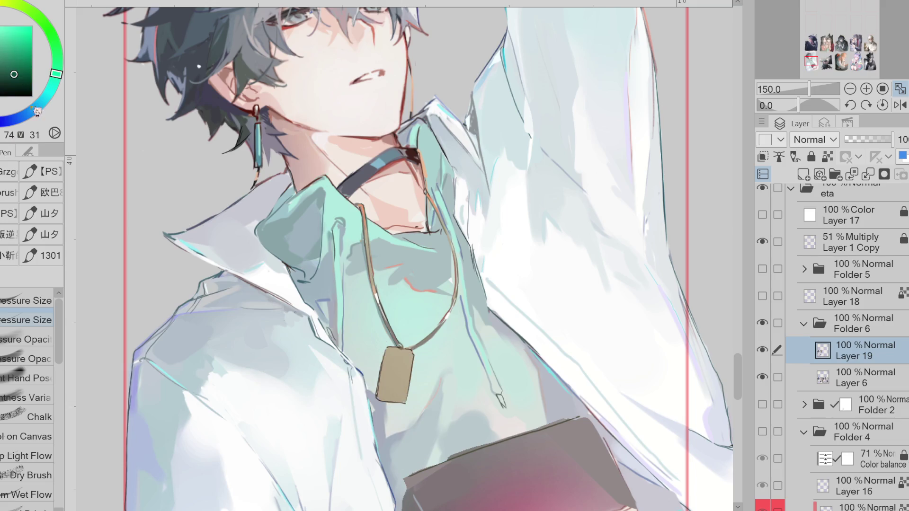
{"action": "key", "text": "x"}
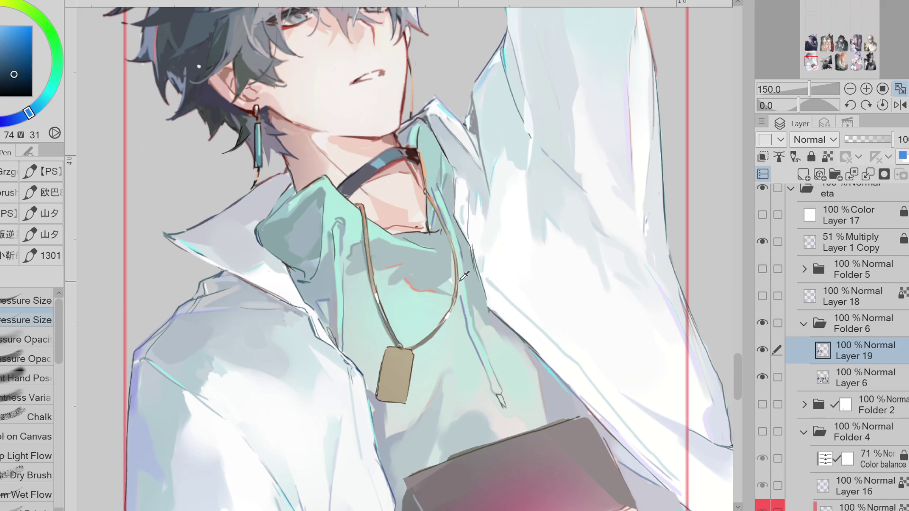
Step: Brush the face's skin tone over the lips to close the mouth
{"action": "scroll", "coordinate": [417, 152], "scroll_direction": "down", "scroll_amount": 3}
{"action": "scroll", "coordinate": [411, 134], "scroll_direction": "up", "scroll_amount": 3}
{"action": "left_click", "coordinate": [402, 101], "text": "alt"}
{"action": "left_click_drag", "start_coordinate": [393, 108], "coordinate": [376, 112]}
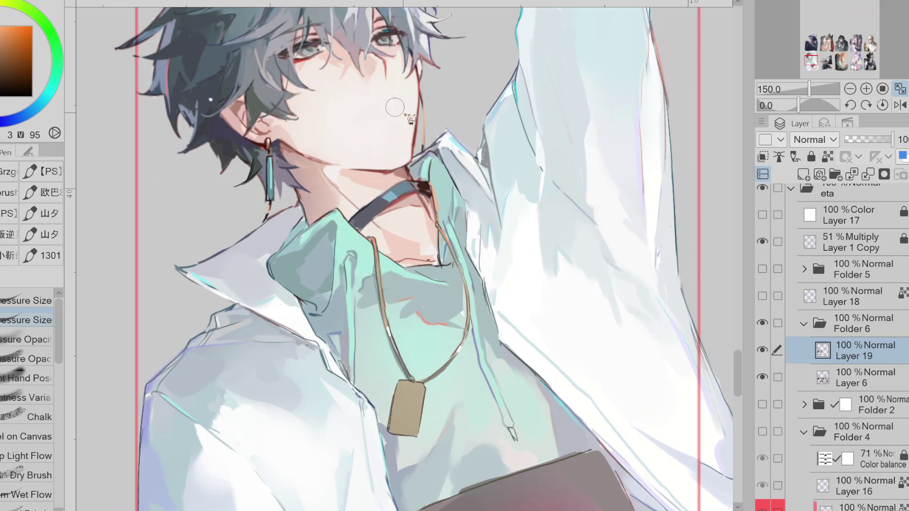
Step: Toggle Folder 2's visibility to compare the shading, leaving it hidden
{"action": "scroll", "coordinate": [406, 127], "scroll_direction": "down", "scroll_amount": 2}
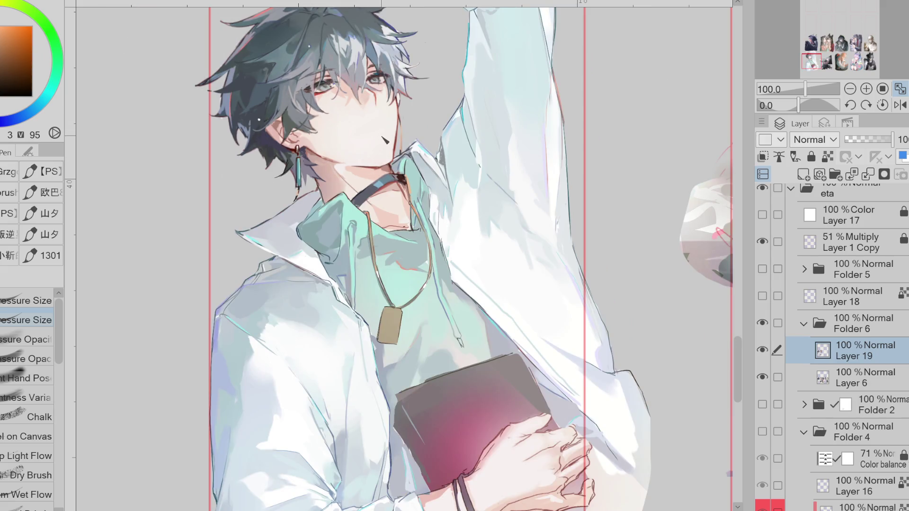
{"action": "scroll", "coordinate": [411, 127], "scroll_direction": "down", "scroll_amount": 1}
{"action": "left_click", "coordinate": [763, 405]}
{"action": "left_click", "coordinate": [762, 406]}
{"action": "left_click", "coordinate": [763, 405]}
{"action": "left_click", "coordinate": [768, 411]}
{"action": "left_click", "coordinate": [768, 411]}
{"action": "left_click", "coordinate": [768, 411]}
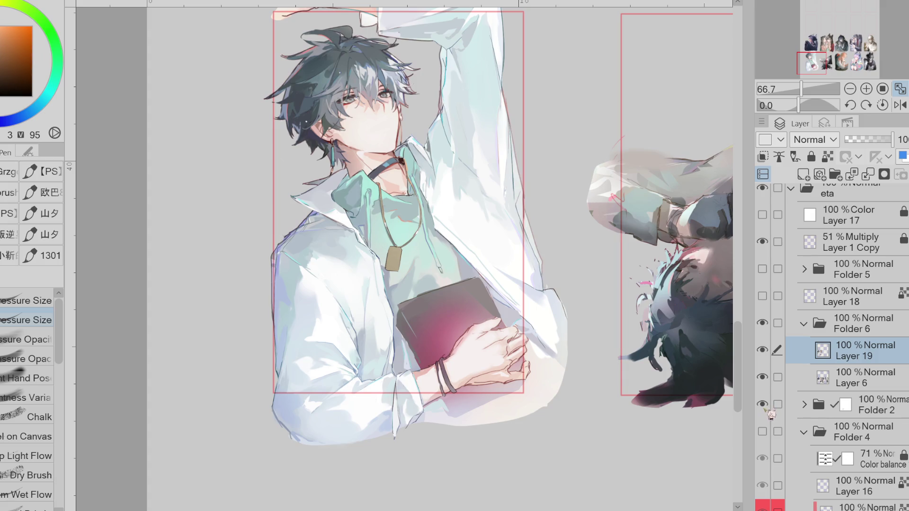
{"action": "left_click", "coordinate": [766, 411]}
Step: Flip the canvas, sample a yellow-orange face tone, and zoom toward the book
{"action": "left_click", "coordinate": [900, 105]}
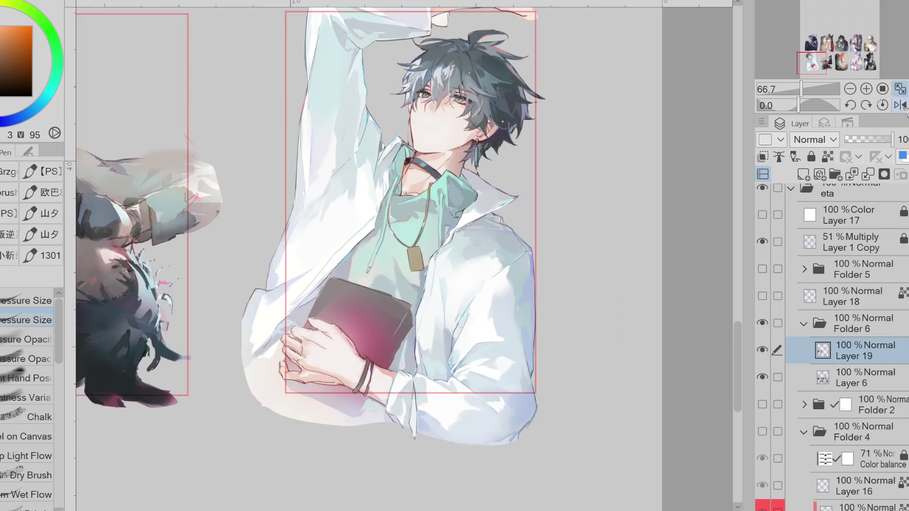
{"action": "left_click", "coordinate": [427, 114], "text": "alt"}
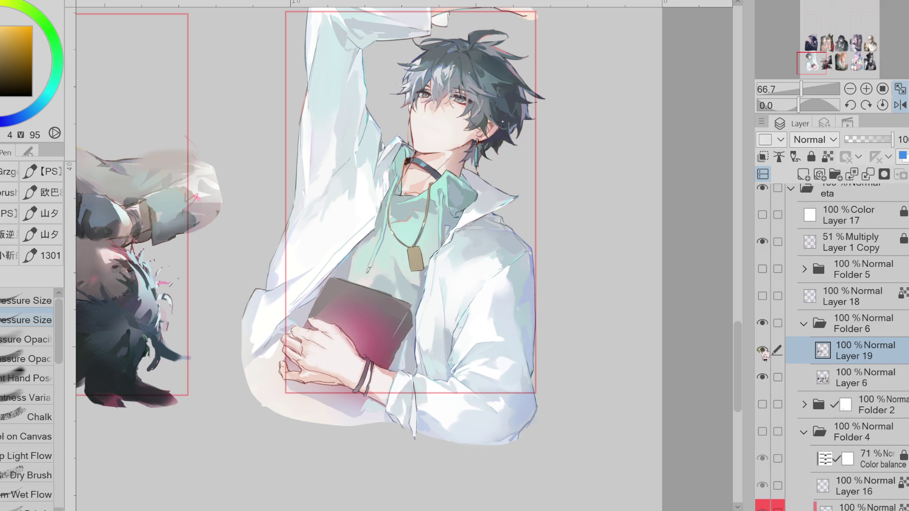
{"action": "scroll", "coordinate": [888, 386], "scroll_direction": "down", "scroll_amount": 2}
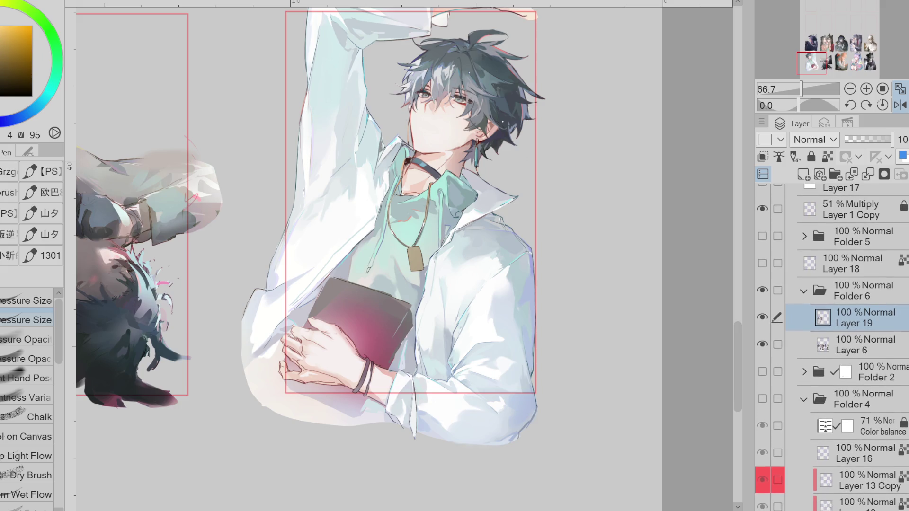
{"action": "scroll", "coordinate": [339, 321], "scroll_direction": "up", "scroll_amount": 4}
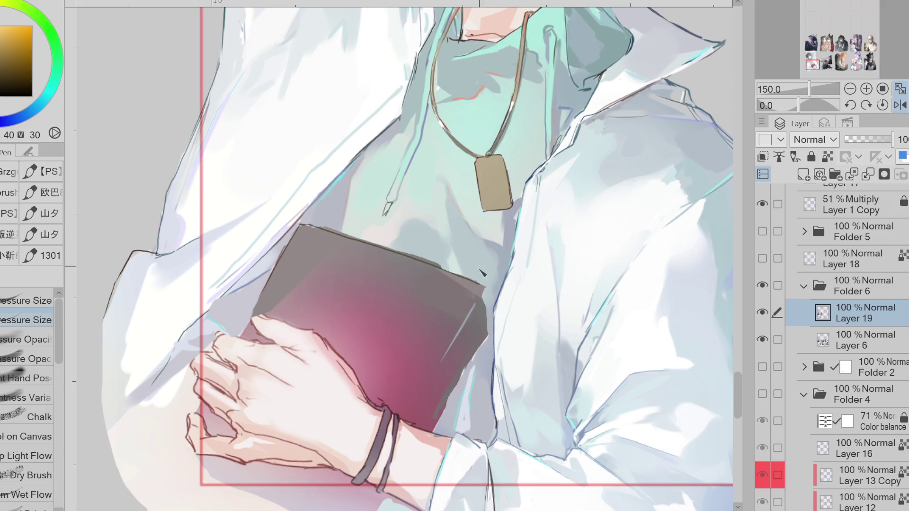
Step: Draw a dark line down the book's right edge and shade its lower-right side grey
{"action": "mouse_move", "coordinate": [487, 283]}
{"action": "left_mouse_down"}
{"action": "mouse_move", "coordinate": [494, 327]}
{"action": "mouse_move", "coordinate": [435, 419]}
{"action": "left_mouse_up"}
{"action": "left_click", "coordinate": [490, 345], "text": "alt"}
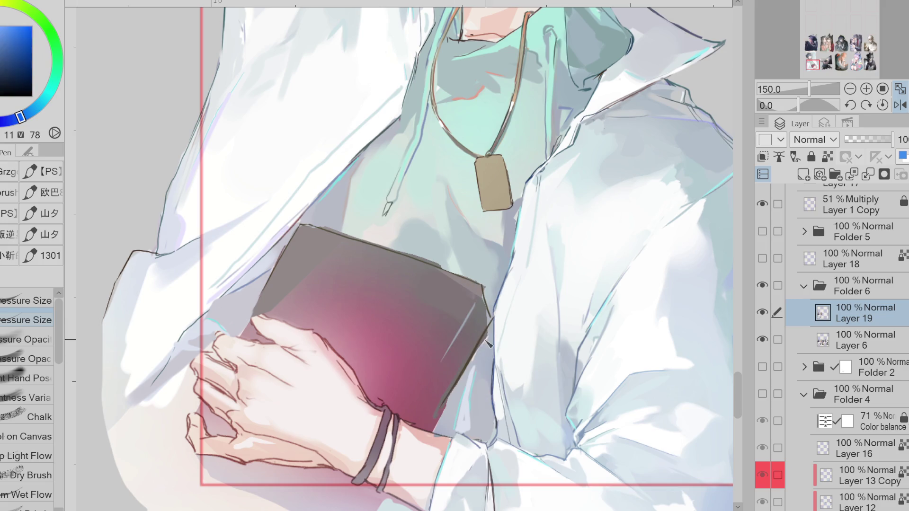
{"action": "left_click", "coordinate": [483, 310], "text": "alt"}
{"action": "mouse_move", "coordinate": [485, 313]}
{"action": "left_mouse_down"}
{"action": "mouse_move", "coordinate": [488, 334]}
{"action": "mouse_move", "coordinate": [419, 412]}
{"action": "left_mouse_up"}
Step: Flip the view back to normal and sample darker book, teal and green tones
{"action": "key", "text": "h"}
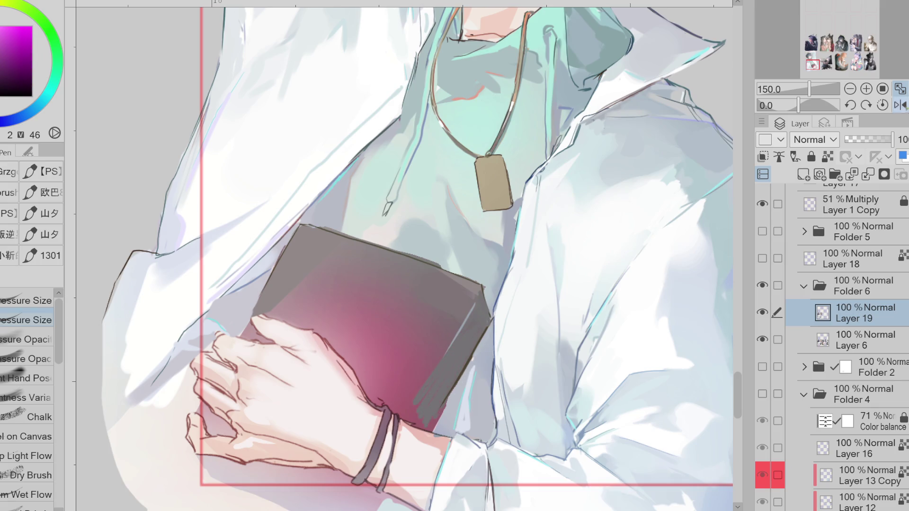
{"action": "left_click", "coordinate": [351, 296], "text": "alt"}
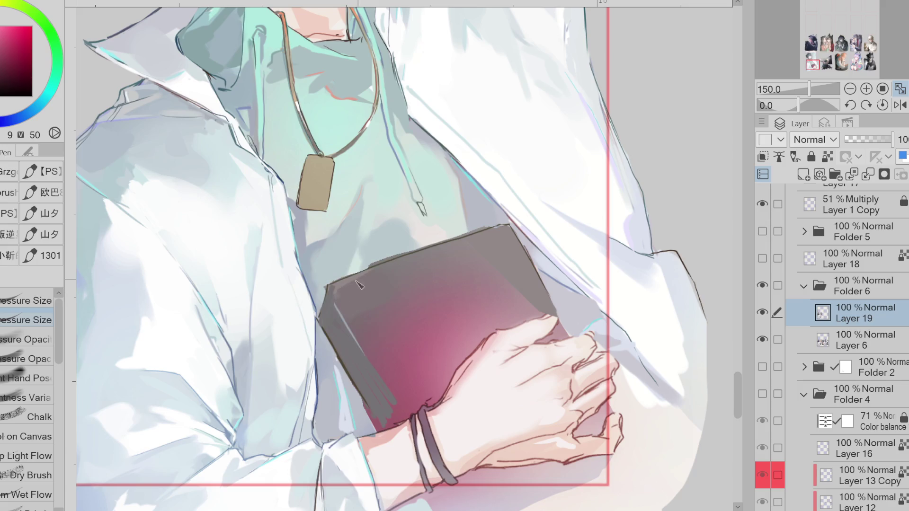
{"action": "left_click", "coordinate": [330, 291], "text": "alt"}
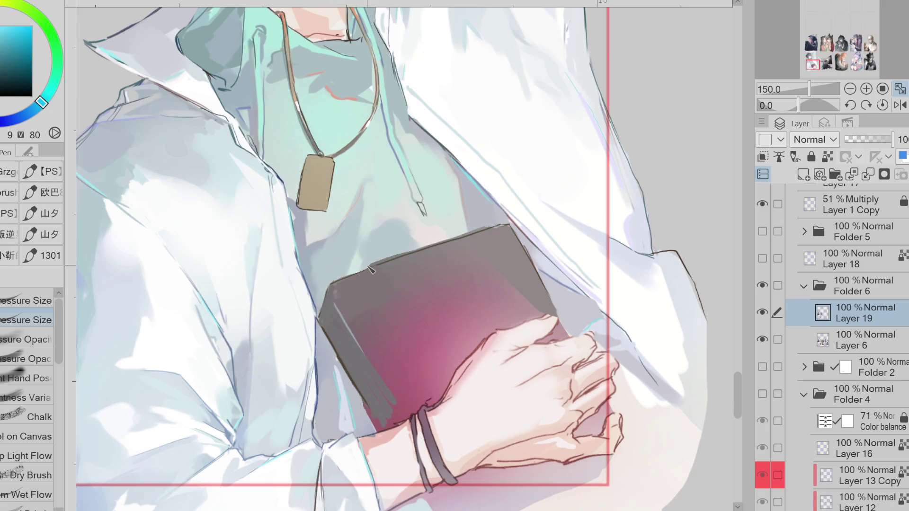
{"action": "scroll", "coordinate": [371, 269], "scroll_direction": "down", "scroll_amount": 3}
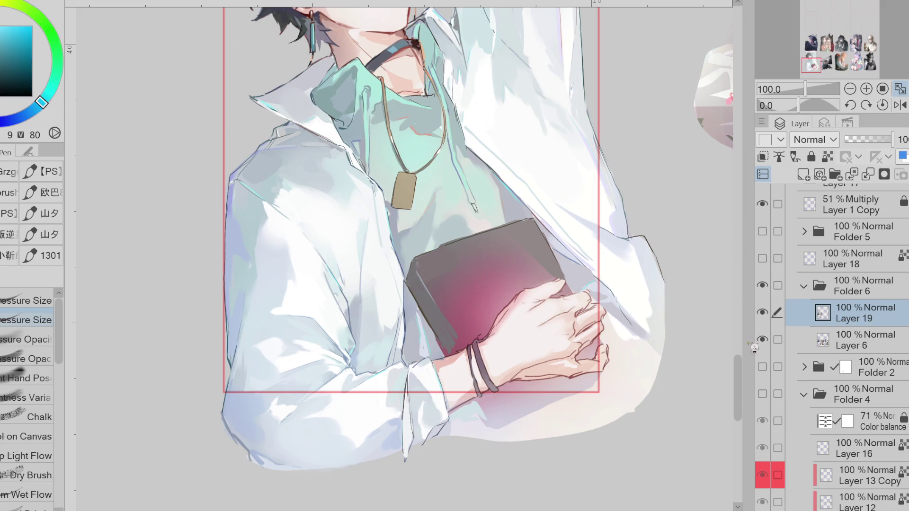
{"action": "scroll", "coordinate": [682, 416], "scroll_direction": "up", "scroll_amount": 3}
{"action": "left_click", "coordinate": [379, 110], "text": "alt"}
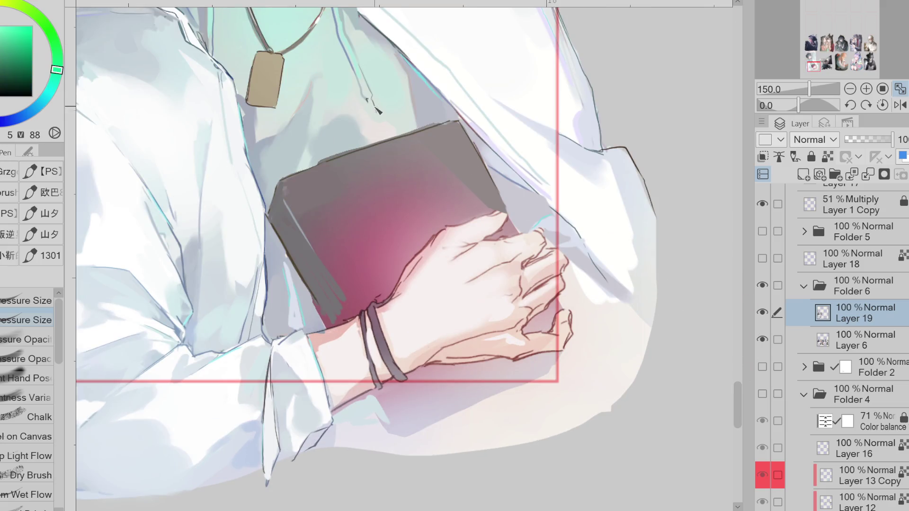
{"action": "left_click", "coordinate": [378, 111], "text": "alt"}
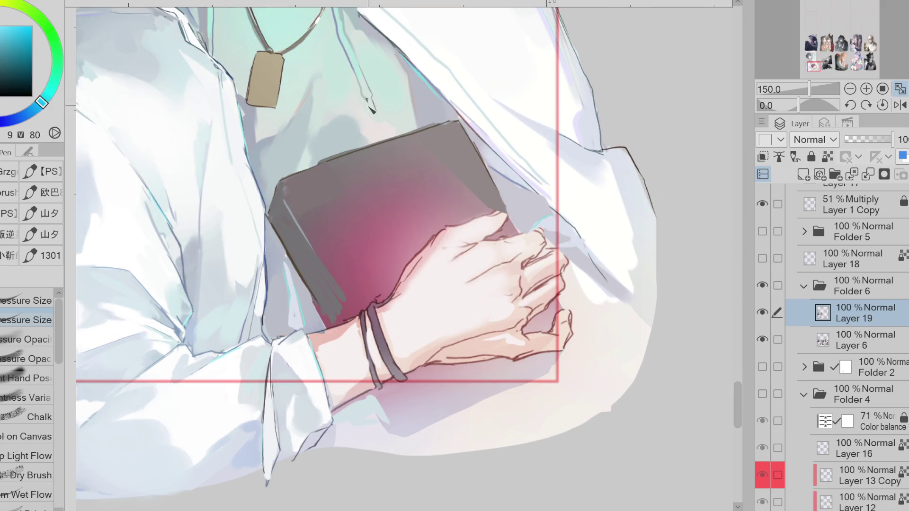
Step: Sample purple, red and skin tones from the wrist, hand and neck
{"action": "left_click", "coordinate": [367, 319], "text": "alt"}
{"action": "left_click", "coordinate": [326, 335], "text": "alt"}
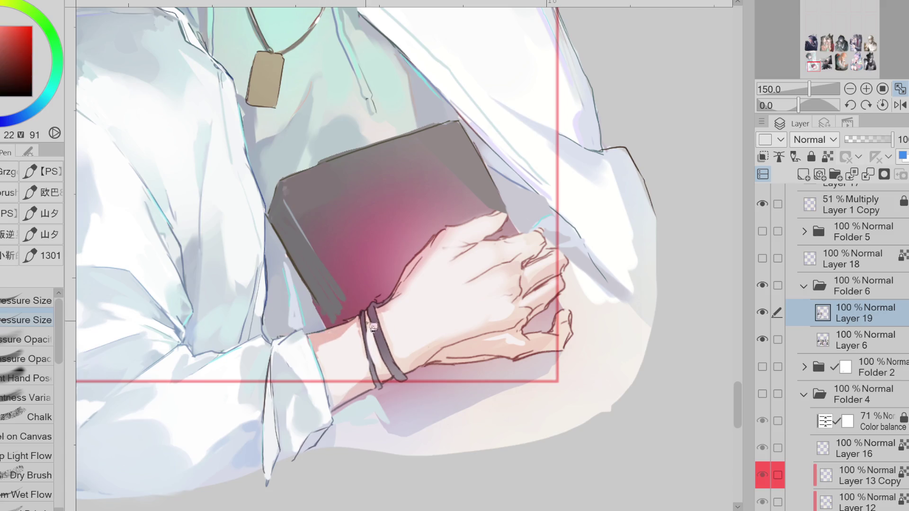
{"action": "left_click", "coordinate": [448, 337], "text": "alt"}
{"action": "left_click", "coordinate": [514, 307], "text": "alt"}
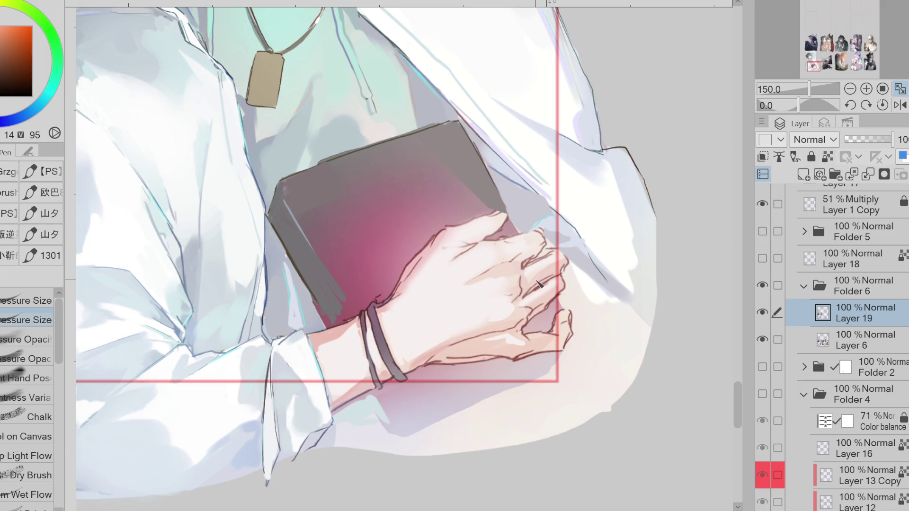
{"action": "left_click", "coordinate": [333, 335], "text": "alt"}
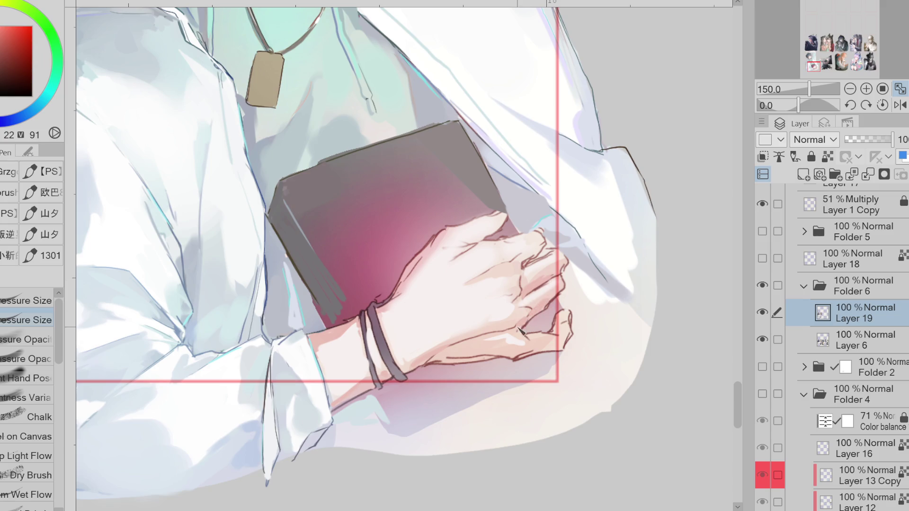
{"action": "scroll", "coordinate": [483, 381], "scroll_direction": "down", "scroll_amount": 2}
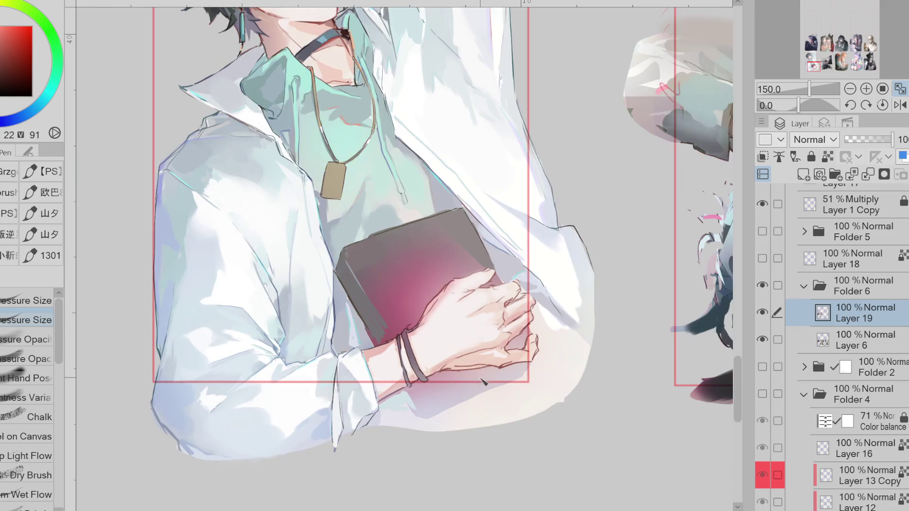
{"action": "left_click", "coordinate": [289, 44], "text": "alt"}
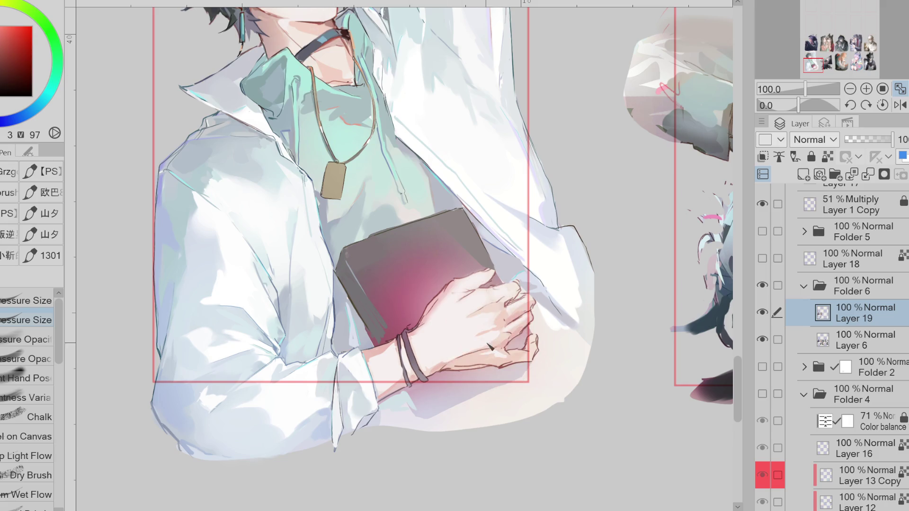
{"action": "left_click", "coordinate": [494, 346], "text": "alt"}
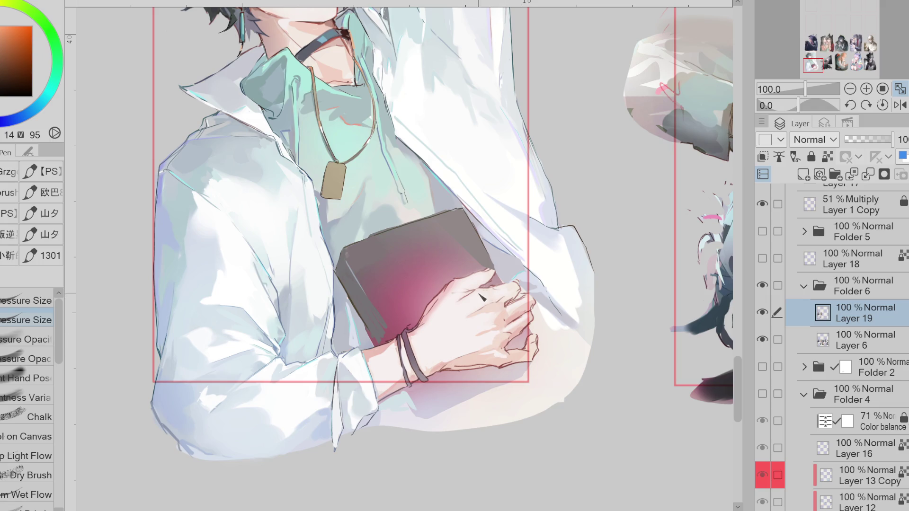
{"action": "left_click", "coordinate": [459, 298], "text": "alt"}
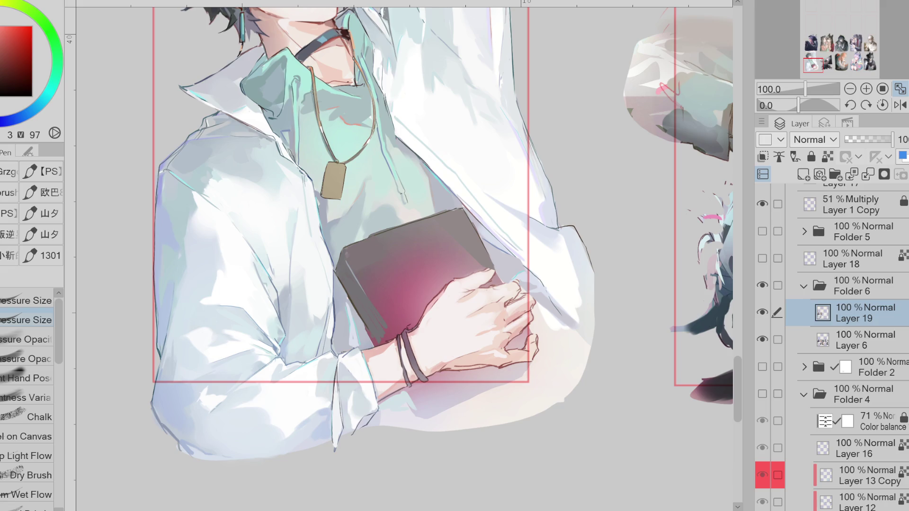
Step: Try a dark red Lasso Fill on the pendant top, undo it, then trim its bottom-right corner with teal
{"action": "key", "text": "g"}
{"action": "scroll", "coordinate": [340, 168], "scroll_direction": "up", "scroll_amount": 2}
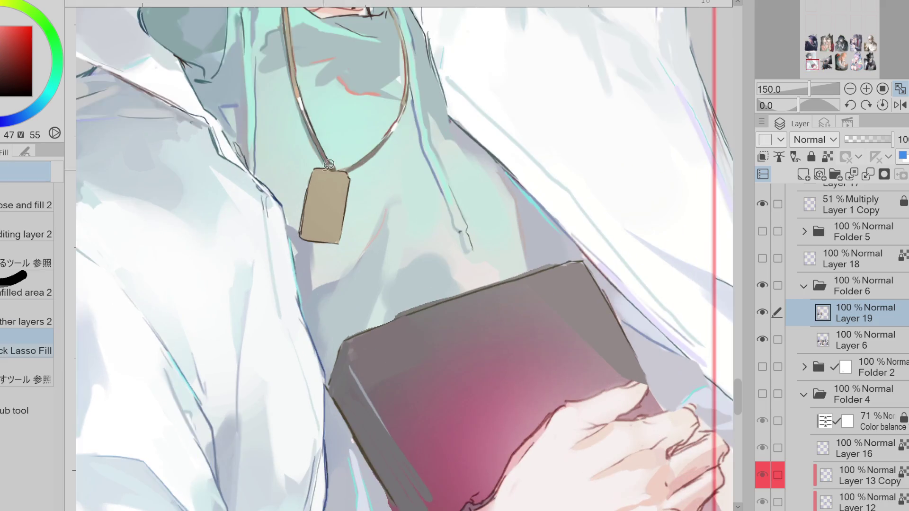
{"action": "left_click", "coordinate": [3, 51]}
{"action": "mouse_move", "coordinate": [311, 168]}
{"action": "left_mouse_down"}
{"action": "mouse_move", "coordinate": [349, 173]}
{"action": "mouse_move", "coordinate": [311, 182]}
{"action": "mouse_move", "coordinate": [353, 169]}
{"action": "mouse_move", "coordinate": [326, 174]}
{"action": "left_mouse_up"}
{"action": "key", "text": "ctrl+z"}
{"action": "left_click", "coordinate": [8, 58]}
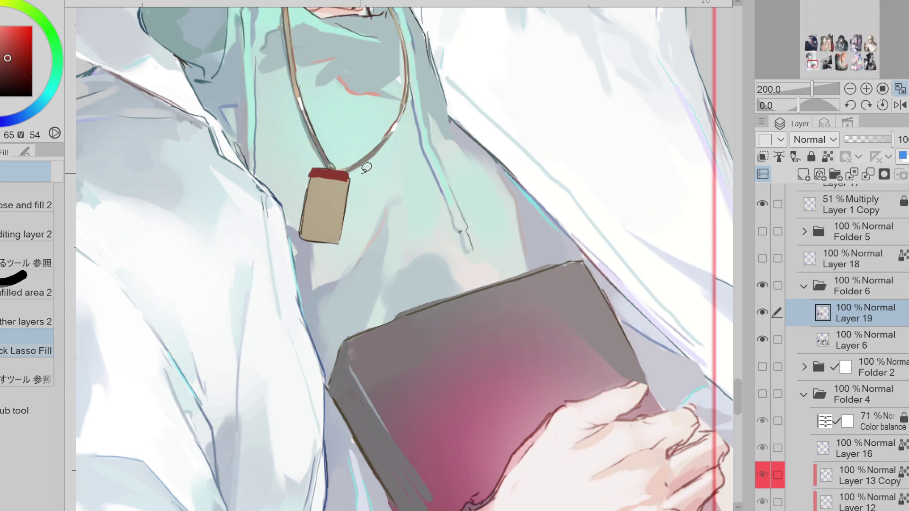
{"action": "left_click", "coordinate": [353, 223], "text": "alt"}
{"action": "mouse_move", "coordinate": [365, 213]}
{"action": "left_mouse_down"}
{"action": "mouse_move", "coordinate": [347, 231]}
{"action": "mouse_move", "coordinate": [353, 239]}
{"action": "left_mouse_up"}
Step: Paint over the teal dot with the band's red and outline the pendant's left edge dark
{"action": "left_click", "coordinate": [336, 156], "text": "alt"}
{"action": "key", "text": "p"}
{"action": "left_click", "coordinate": [312, 171]}
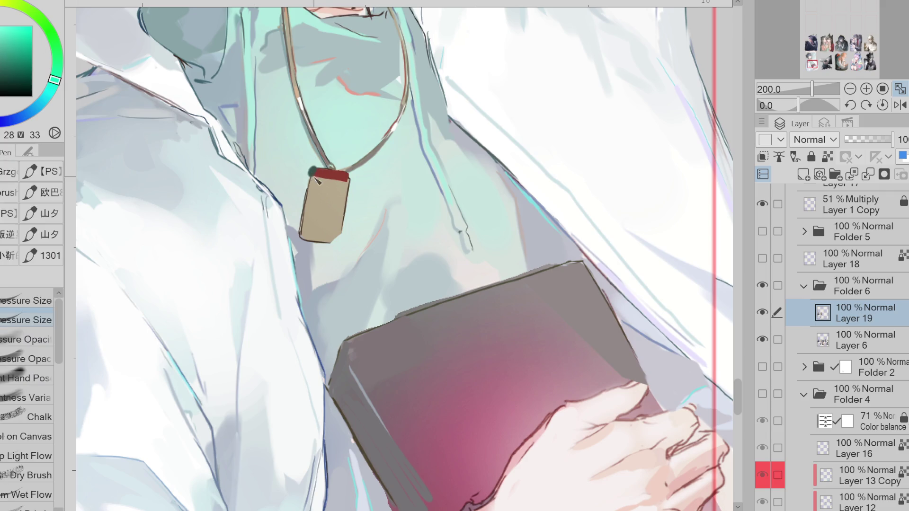
{"action": "left_click", "coordinate": [316, 182], "text": "alt"}
{"action": "left_click", "coordinate": [316, 176], "text": "alt"}
{"action": "left_click_drag", "start_coordinate": [312, 171], "coordinate": [301, 234]}
{"action": "left_click", "coordinate": [304, 181], "text": "alt"}
Step: Touch up and darken the pendant's right edge with orange-brown
{"action": "left_click", "coordinate": [343, 180], "text": "alt"}
{"action": "left_click_drag", "start_coordinate": [350, 175], "coordinate": [343, 231]}
{"action": "left_click", "coordinate": [331, 199], "text": "alt"}
{"action": "left_click", "coordinate": [350, 188], "text": "alt"}
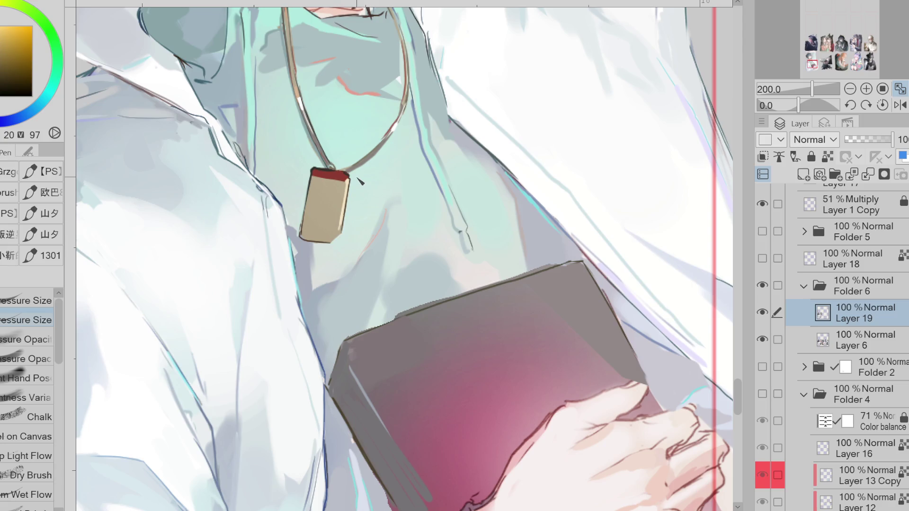
Step: Repaint the pendant's top band in a darker red
{"action": "left_click", "coordinate": [426, 389], "text": "alt"}
{"action": "left_click", "coordinate": [474, 407], "text": "alt"}
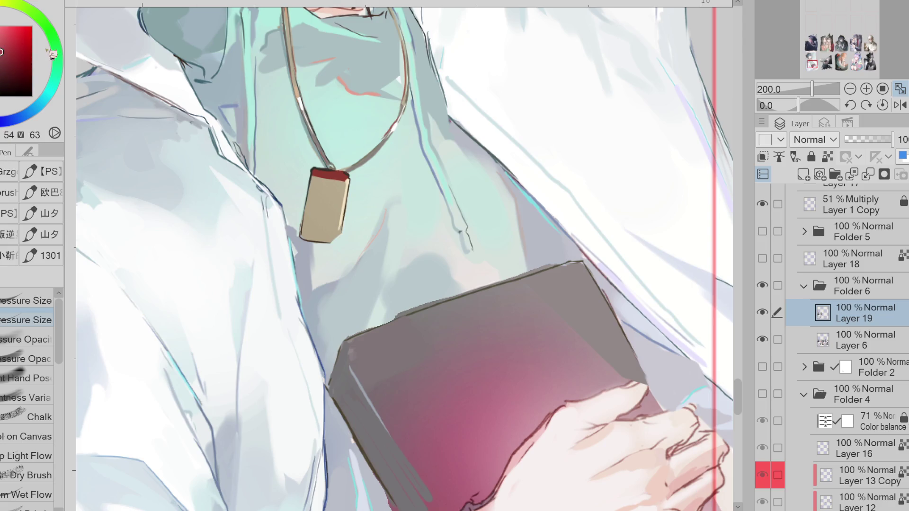
{"action": "left_click", "coordinate": [318, 176], "text": "alt"}
{"action": "mouse_move", "coordinate": [316, 176]}
{"action": "left_mouse_down"}
{"action": "mouse_move", "coordinate": [348, 178]}
{"action": "mouse_move", "coordinate": [340, 228]}
{"action": "left_mouse_up"}
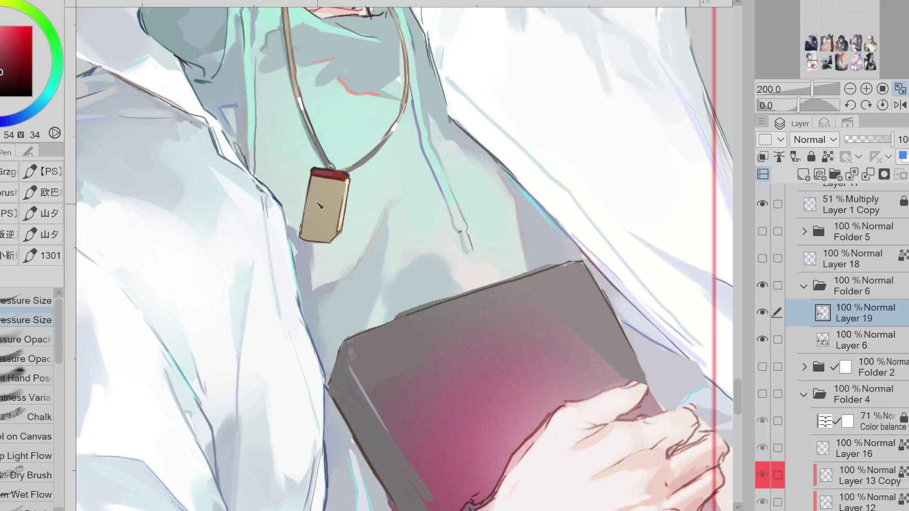
{"action": "left_click", "coordinate": [306, 193], "text": "alt"}
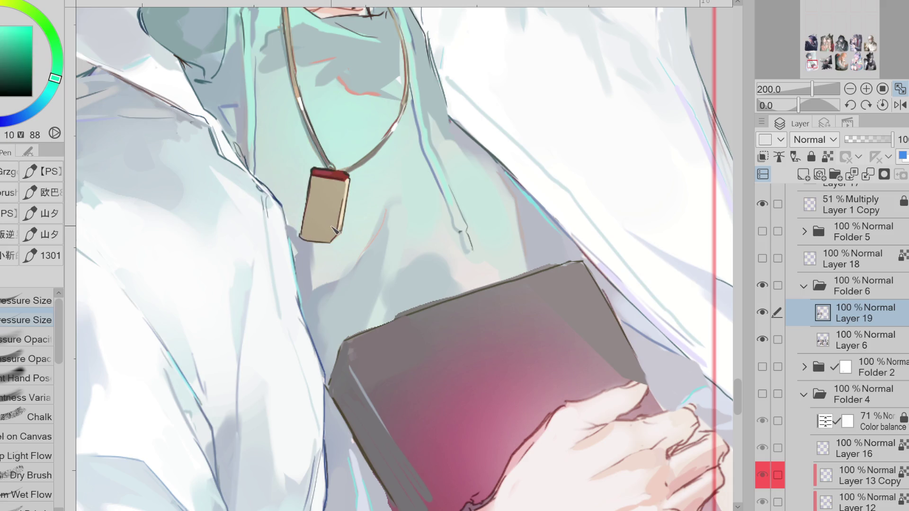
{"action": "left_click", "coordinate": [333, 231], "text": "alt"}
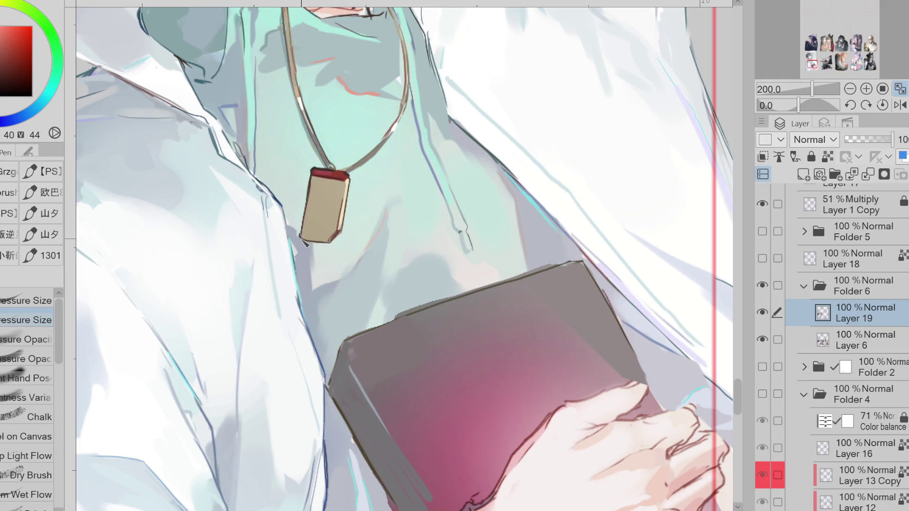
Step: Lasso Fill a lighter red patch on the right part of the band
{"action": "left_click", "coordinate": [340, 173], "text": "alt"}
{"action": "key", "text": "g"}
{"action": "left_click_drag", "start_coordinate": [342, 162], "coordinate": [342, 165]}
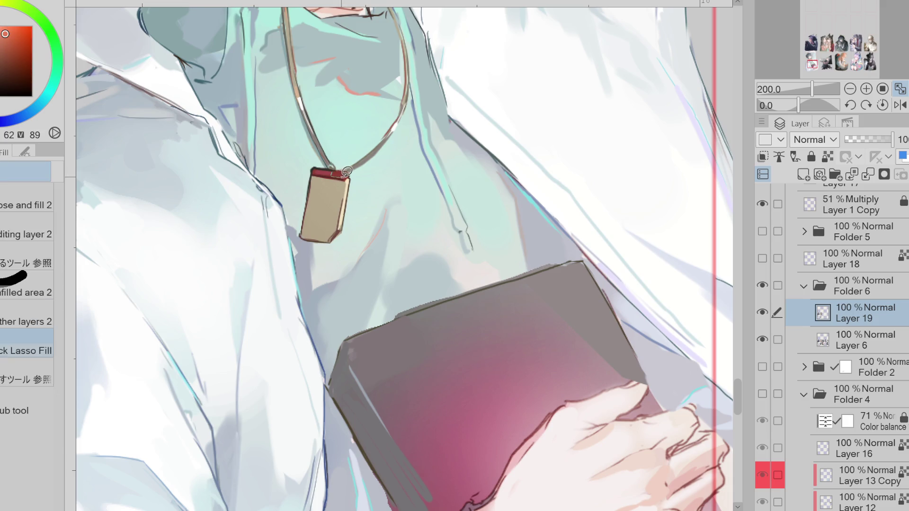
{"action": "key", "text": "x"}
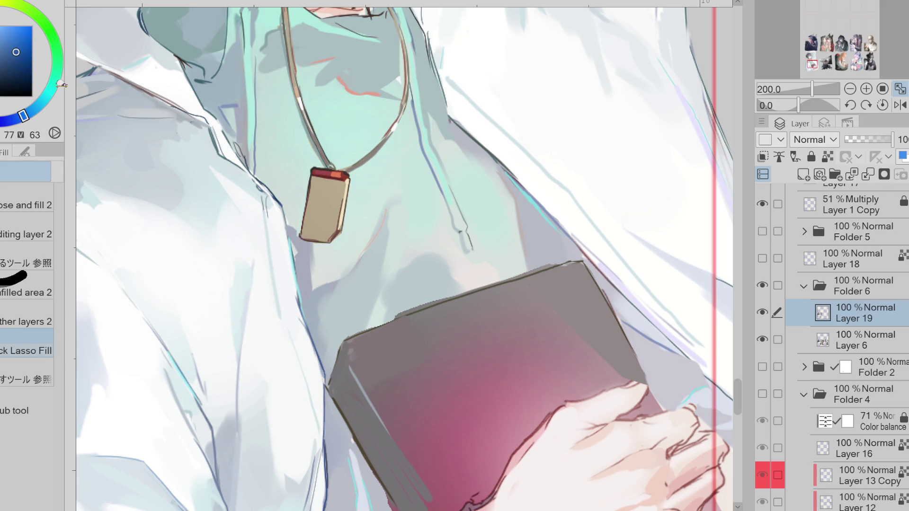
{"action": "key", "text": "p"}
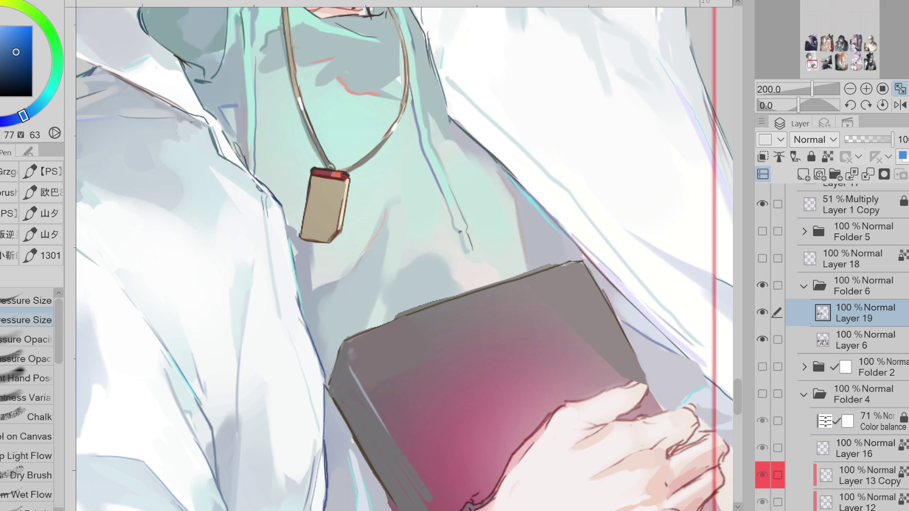
Step: Select the pendant and shade it with tan diagonal strokes using the Pressure Opacity pen
{"action": "left_click", "coordinate": [315, 179], "text": "alt"}
{"action": "key", "text": "w"}
{"action": "left_click", "coordinate": [334, 208]}
{"action": "left_click", "coordinate": [332, 199], "text": "alt"}
{"action": "key", "text": "p"}
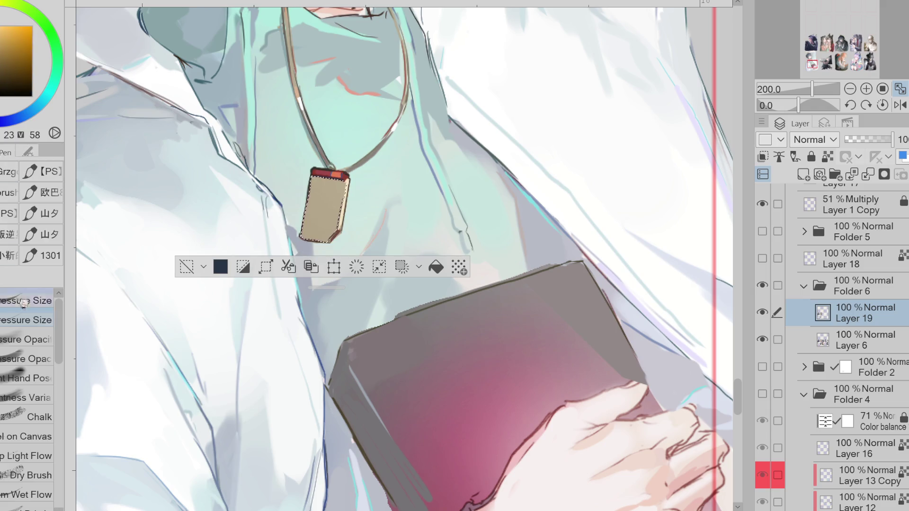
{"action": "left_click", "coordinate": [26, 359]}
{"action": "mouse_move", "coordinate": [306, 225]}
{"action": "left_mouse_down"}
{"action": "mouse_move", "coordinate": [345, 191]}
{"action": "mouse_move", "coordinate": [313, 194]}
{"action": "mouse_move", "coordinate": [322, 189]}
{"action": "left_mouse_up"}
Step: Add a white highlight on the pendant and blend it with lighter and warmer tans
{"action": "key", "text": "x"}
{"action": "key", "text": "ctrl+z"}
{"action": "key", "text": "x"}
{"action": "left_click", "coordinate": [322, 204], "text": "alt"}
{"action": "left_click", "coordinate": [339, 208], "text": "alt"}
{"action": "left_click", "coordinate": [331, 199], "text": "alt"}
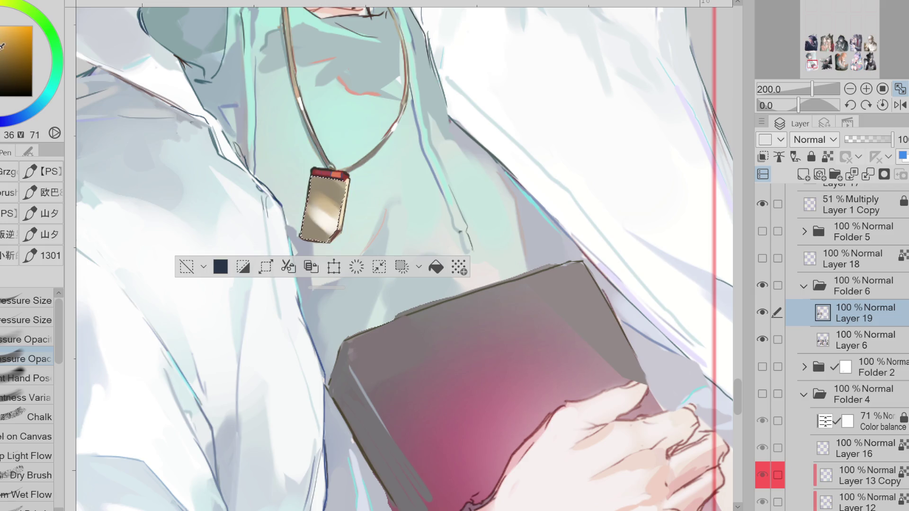
Step: Try an orange airbrush tint over the pendant, undo it, and deselect
{"action": "key", "text": "ctrl+minus"}
{"action": "left_click", "coordinate": [320, 66], "text": "alt"}
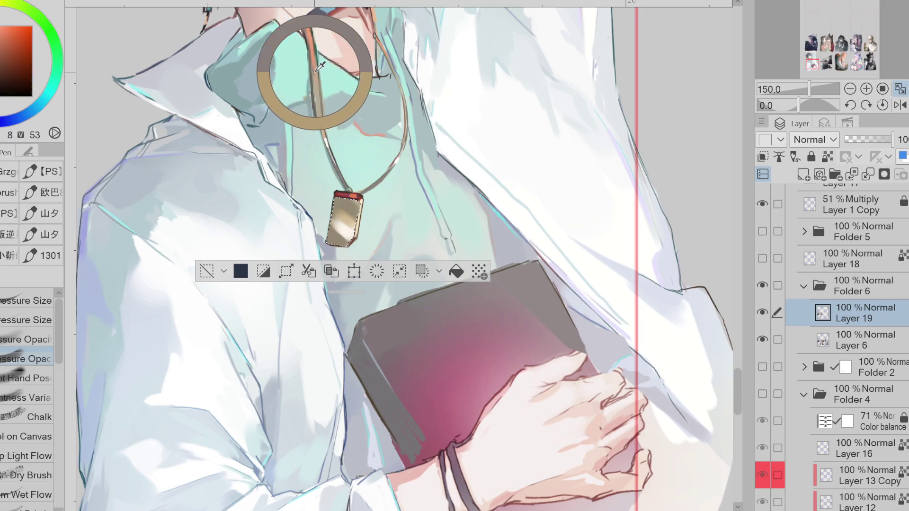
{"action": "key", "text": "b"}
{"action": "left_click_drag", "start_coordinate": [346, 208], "coordinate": [395, 216]}
{"action": "key", "text": "ctrl+z"}
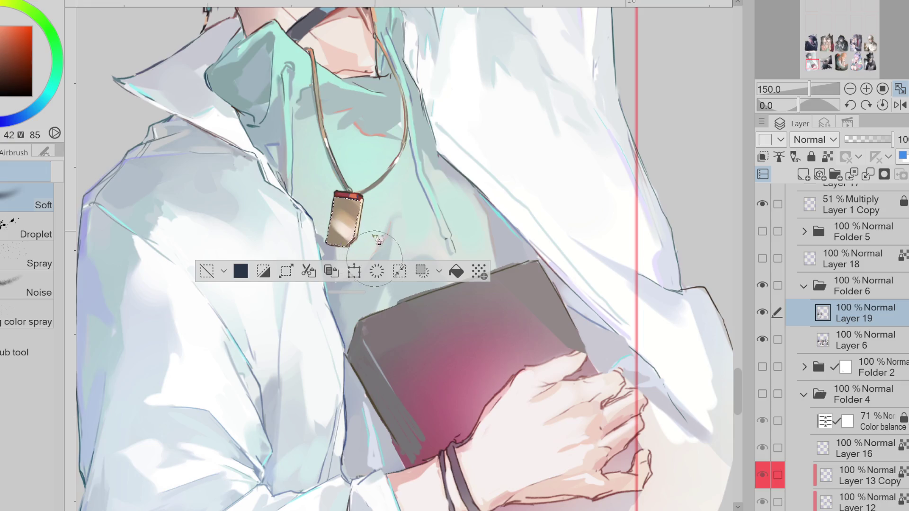
{"action": "key", "text": "ctrl+d"}
Step: Choose the Pressure Size pen and sample dark red and tan-orange from the pendant
{"action": "left_click", "coordinate": [349, 203], "text": "alt"}
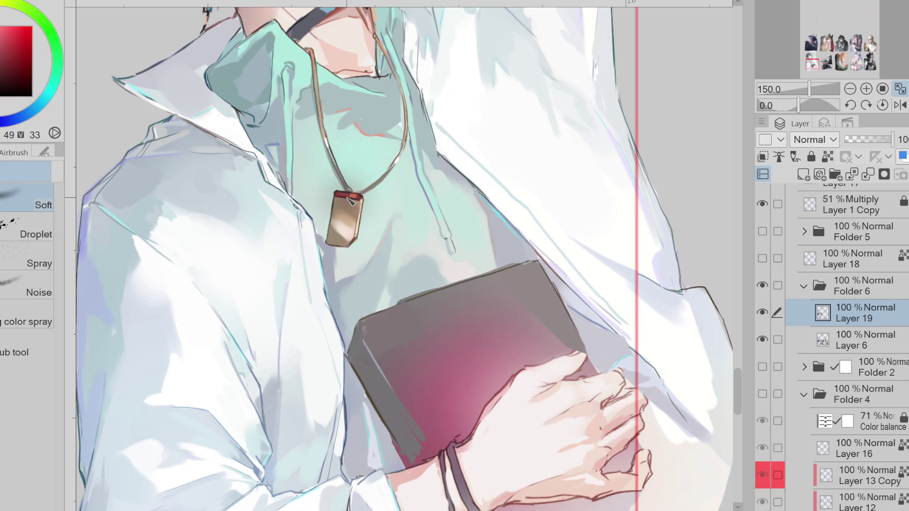
{"action": "key", "text": "p"}
{"action": "scroll", "coordinate": [392, 129], "scroll_direction": "up", "scroll_amount": 1}
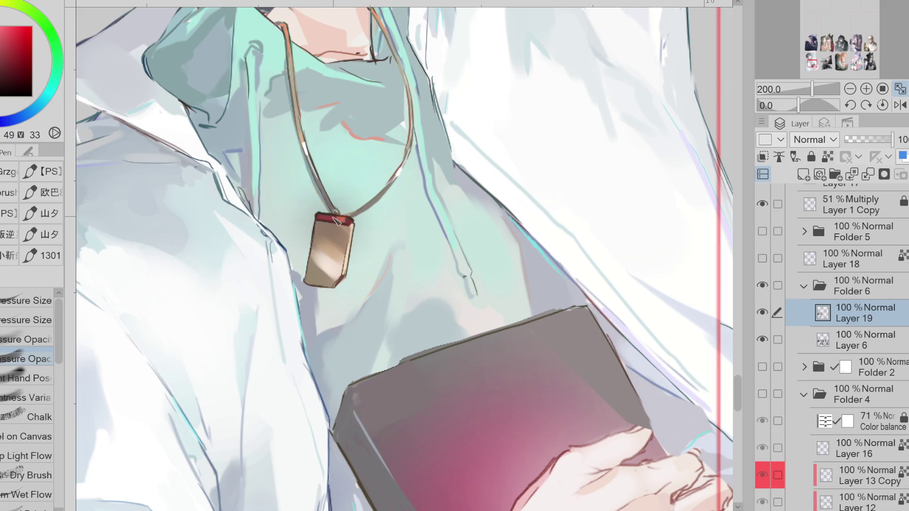
{"action": "left_click", "coordinate": [29, 320]}
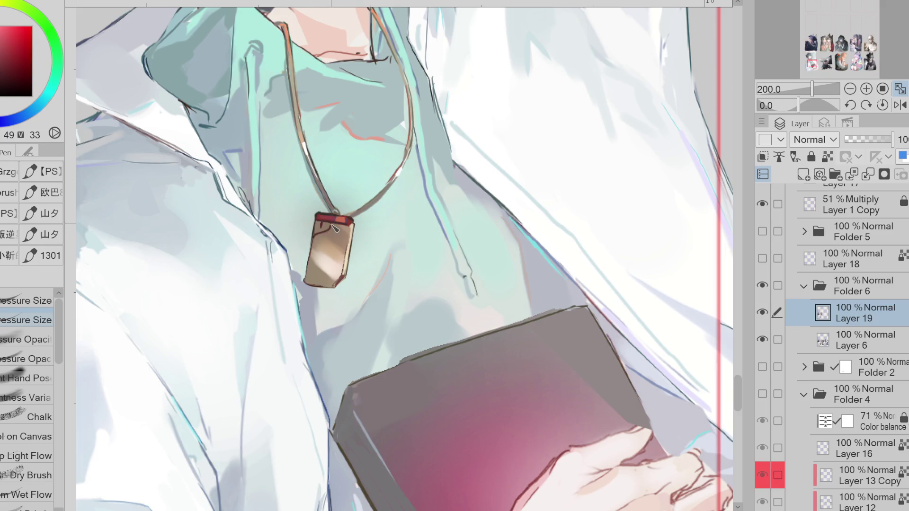
{"action": "left_click", "coordinate": [329, 233], "text": "alt"}
{"action": "left_click", "coordinate": [328, 236], "text": "alt"}
Step: Check the pendant mirrored, then draw dark-red vein strokes across its upper body
{"action": "left_click", "coordinate": [901, 105]}
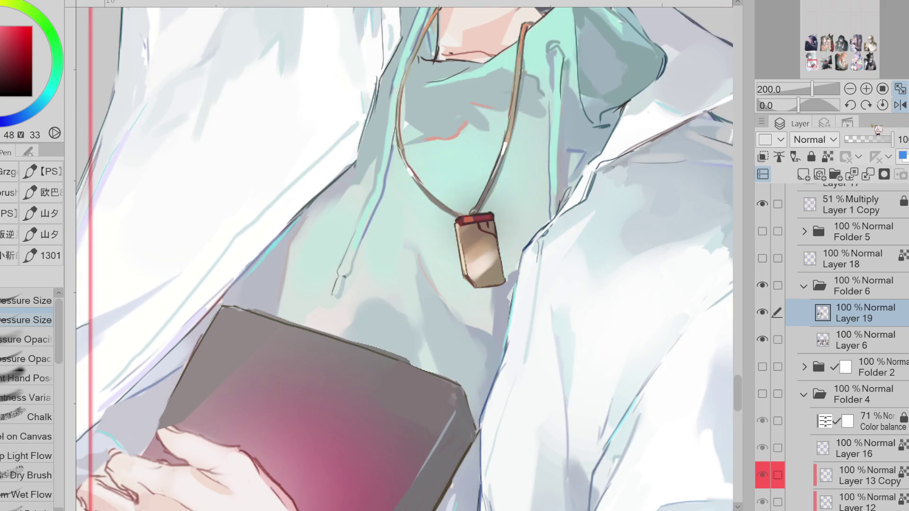
{"action": "left_click", "coordinate": [902, 108]}
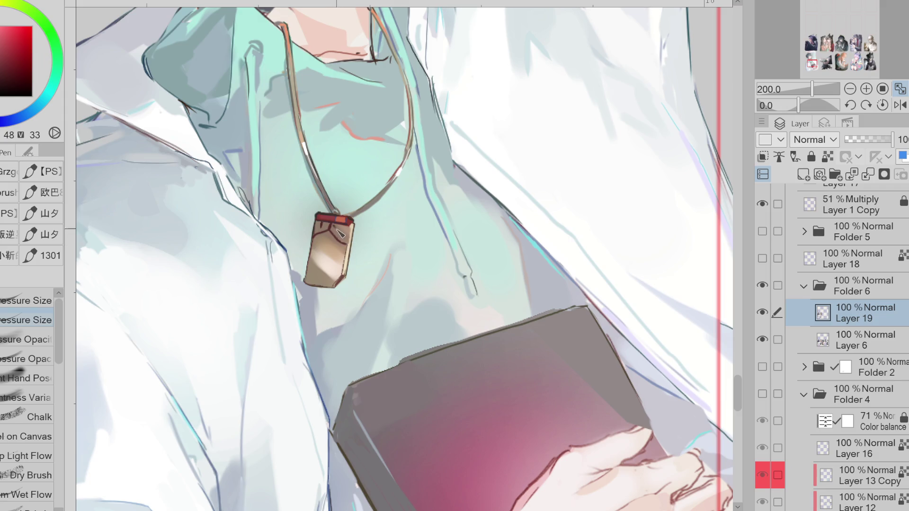
{"action": "left_click_drag", "start_coordinate": [331, 230], "coordinate": [349, 236]}
{"action": "left_click", "coordinate": [335, 230], "text": "alt"}
{"action": "left_click_drag", "start_coordinate": [332, 227], "coordinate": [343, 244]}
{"action": "left_click_drag", "start_coordinate": [344, 241], "coordinate": [346, 256]}
{"action": "left_click_drag", "start_coordinate": [330, 236], "coordinate": [335, 260]}
{"action": "key", "text": "ctrl+z"}
{"action": "key", "text": "ctrl+z"}
Step: Redraw a vein down the pendant's middle-left and brighten the red cap's top-right
{"action": "left_click_drag", "start_coordinate": [320, 237], "coordinate": [319, 275]}
{"action": "key", "text": "ctrl+z"}
{"action": "mouse_move", "coordinate": [328, 236]}
{"action": "left_mouse_down"}
{"action": "mouse_move", "coordinate": [321, 281]}
{"action": "mouse_move", "coordinate": [330, 263]}
{"action": "left_mouse_up"}
{"action": "left_click", "coordinate": [330, 268], "text": "alt"}
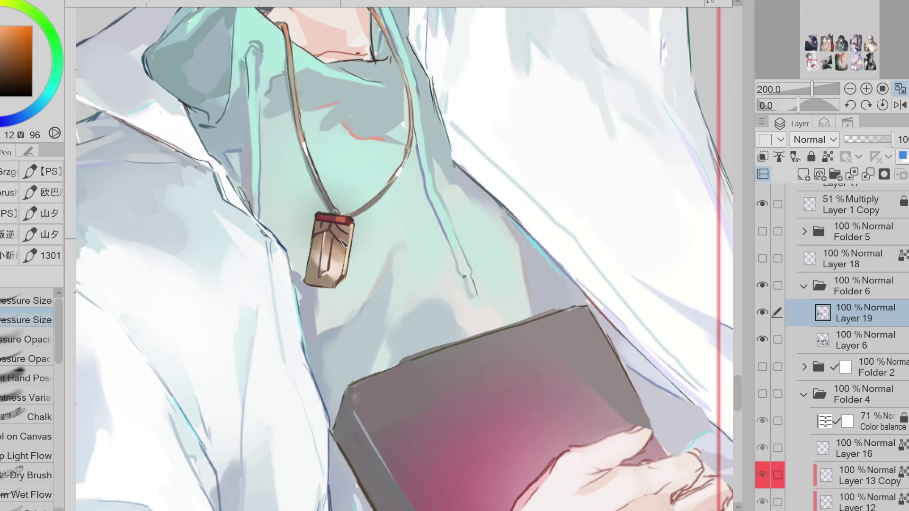
{"action": "left_click_drag", "start_coordinate": [338, 220], "coordinate": [350, 220]}
Step: Add horizontal and central dark veins plus a right-side curve, then create a glow layer
{"action": "left_click", "coordinate": [335, 245], "text": "alt"}
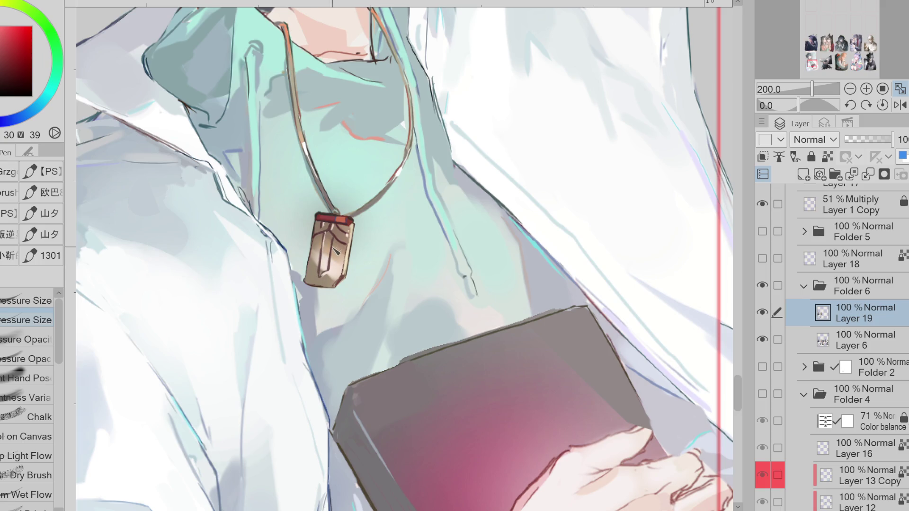
{"action": "mouse_move", "coordinate": [325, 248]}
{"action": "left_mouse_down"}
{"action": "mouse_move", "coordinate": [316, 263]}
{"action": "mouse_move", "coordinate": [332, 255]}
{"action": "mouse_move", "coordinate": [314, 256]}
{"action": "mouse_move", "coordinate": [316, 267]}
{"action": "mouse_move", "coordinate": [353, 245]}
{"action": "mouse_move", "coordinate": [339, 233]}
{"action": "mouse_move", "coordinate": [314, 271]}
{"action": "mouse_move", "coordinate": [370, 236]}
{"action": "mouse_move", "coordinate": [358, 247]}
{"action": "left_mouse_up"}
{"action": "left_click_drag", "start_coordinate": [336, 236], "coordinate": [337, 247]}
{"action": "left_click_drag", "start_coordinate": [341, 241], "coordinate": [348, 267]}
{"action": "key", "text": "ctrl+shift+n"}
{"action": "left_click", "coordinate": [350, 265], "text": "alt"}
Step: Airbrush a yellow-orange glow over the pendant and merge it down into Layer 19
{"action": "mouse_move", "coordinate": [331, 232]}
{"action": "left_mouse_down"}
{"action": "mouse_move", "coordinate": [348, 284]}
{"action": "mouse_move", "coordinate": [331, 265]}
{"action": "mouse_move", "coordinate": [339, 285]}
{"action": "left_mouse_up"}
{"action": "key", "text": "ctrl+z"}
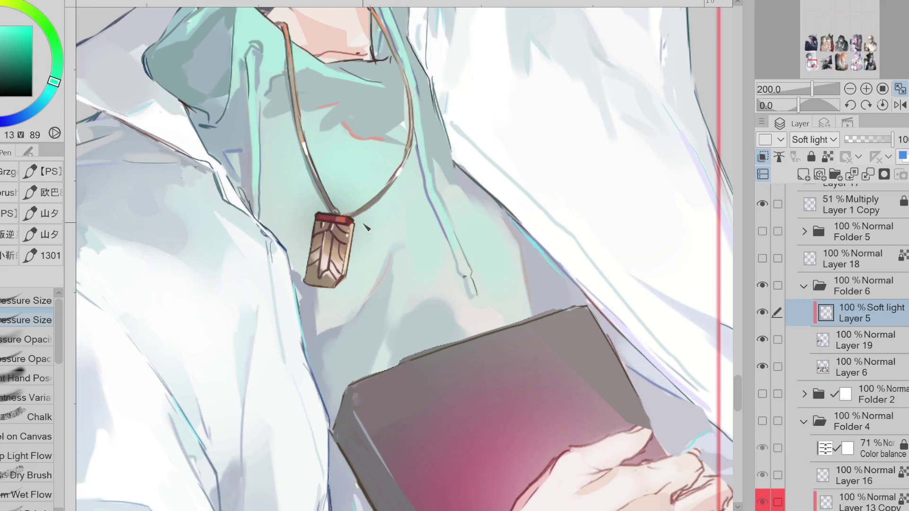
{"action": "key", "text": "b"}
{"action": "left_click", "coordinate": [336, 277], "text": "alt"}
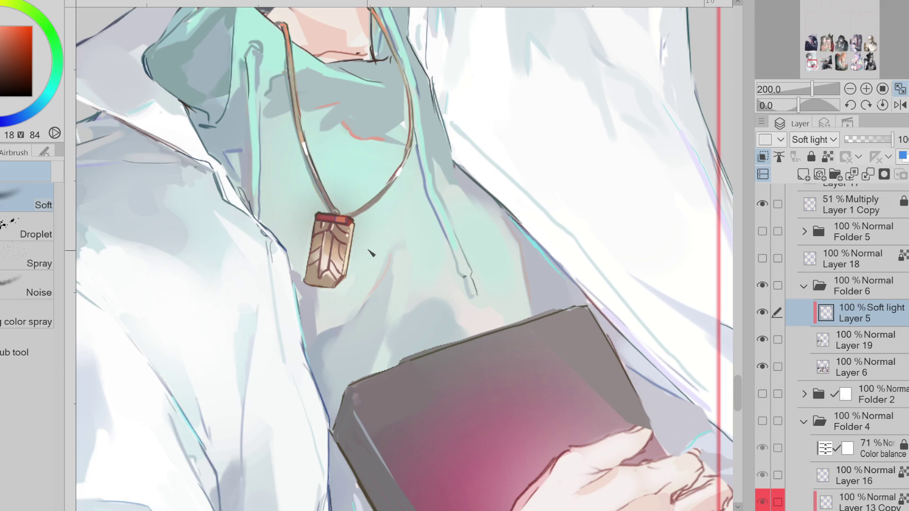
{"action": "left_click", "coordinate": [332, 251], "text": "alt"}
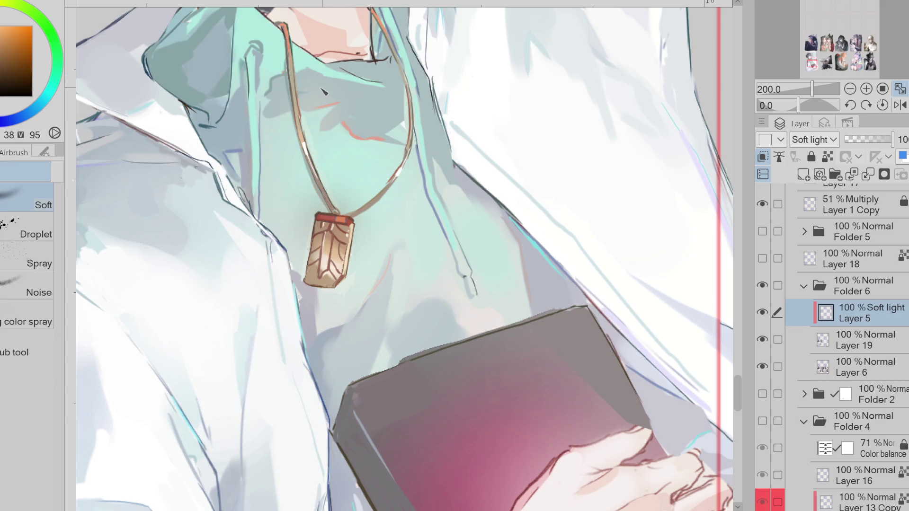
{"action": "left_click", "coordinate": [283, 196], "text": "alt"}
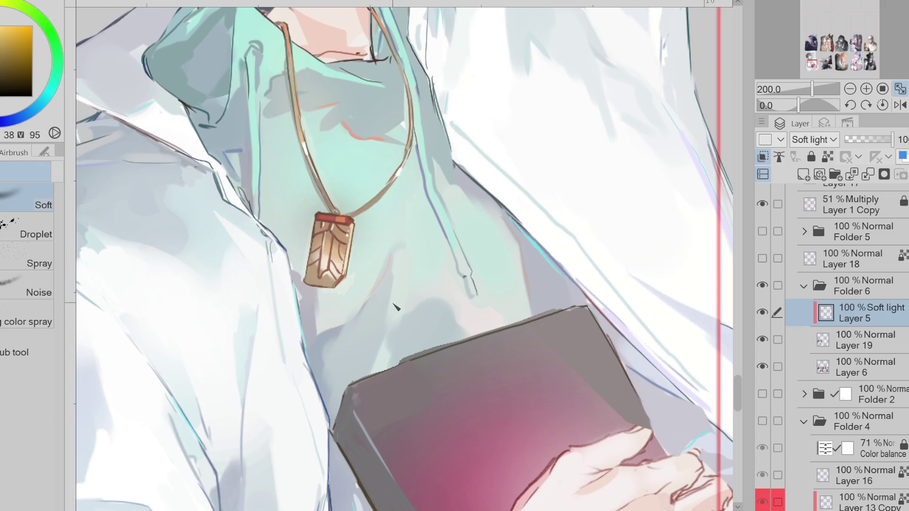
{"action": "left_click", "coordinate": [868, 174]}
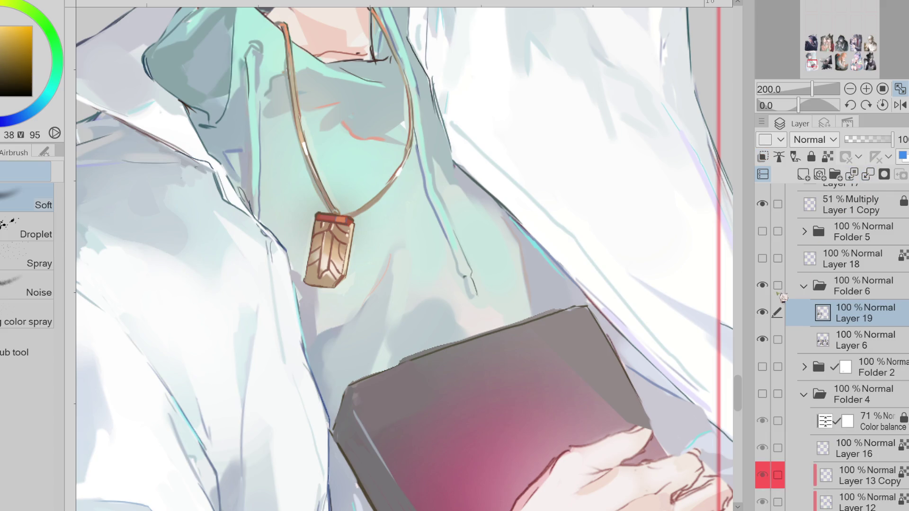
{"action": "scroll", "coordinate": [350, 226], "scroll_direction": "down", "scroll_amount": 2}
{"action": "left_click", "coordinate": [351, 226], "text": "alt"}
{"action": "scroll", "coordinate": [350, 226], "scroll_direction": "up", "scroll_amount": 2}
Step: Stroke a white highlight down the pendant's upper-right edge and sample touch-up colours
{"action": "key", "text": "p"}
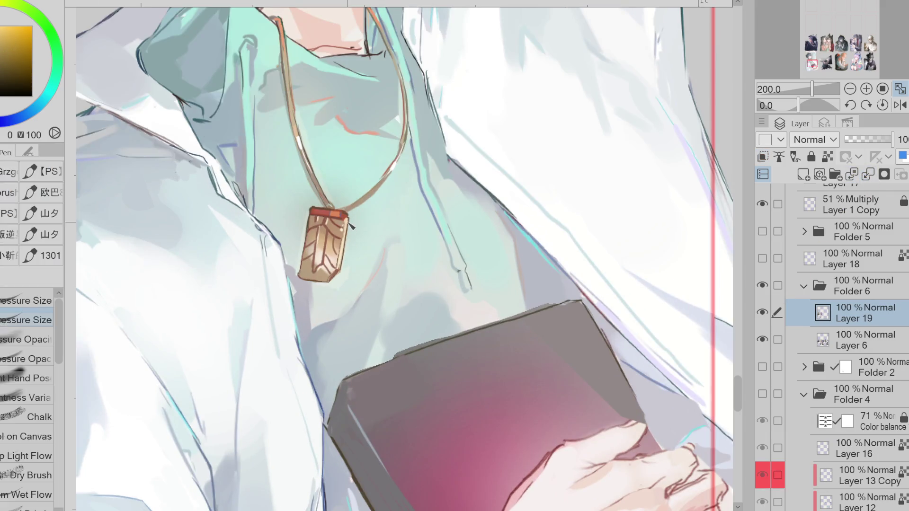
{"action": "left_click_drag", "start_coordinate": [348, 216], "coordinate": [346, 243]}
{"action": "left_click", "coordinate": [325, 231], "text": "alt"}
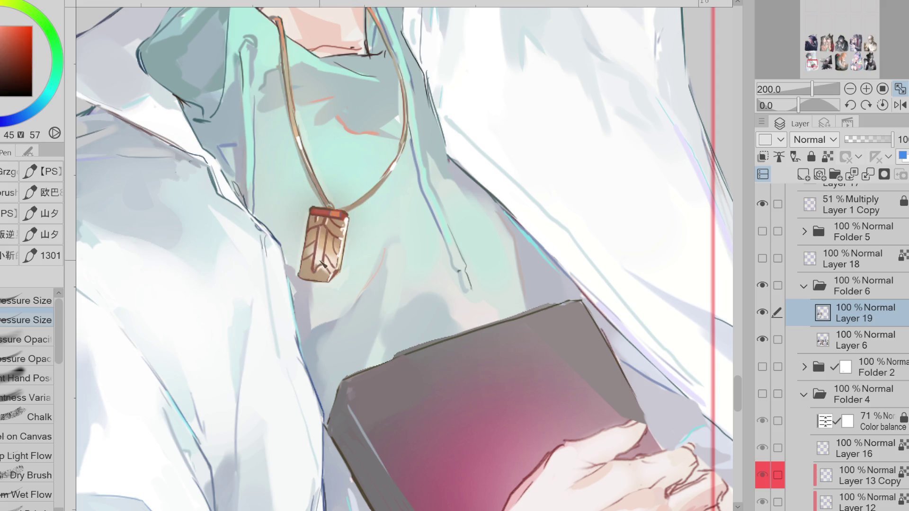
{"action": "left_click", "coordinate": [320, 226], "text": "alt"}
{"action": "scroll", "coordinate": [348, 208], "scroll_direction": "down", "scroll_amount": 1}
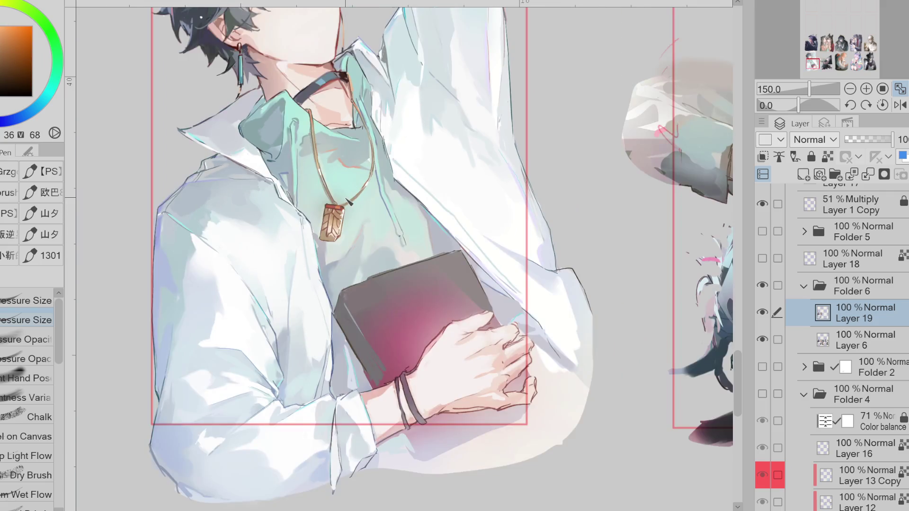
{"action": "scroll", "coordinate": [348, 202], "scroll_direction": "up", "scroll_amount": 1}
{"action": "left_click", "coordinate": [391, 353], "text": "alt"}
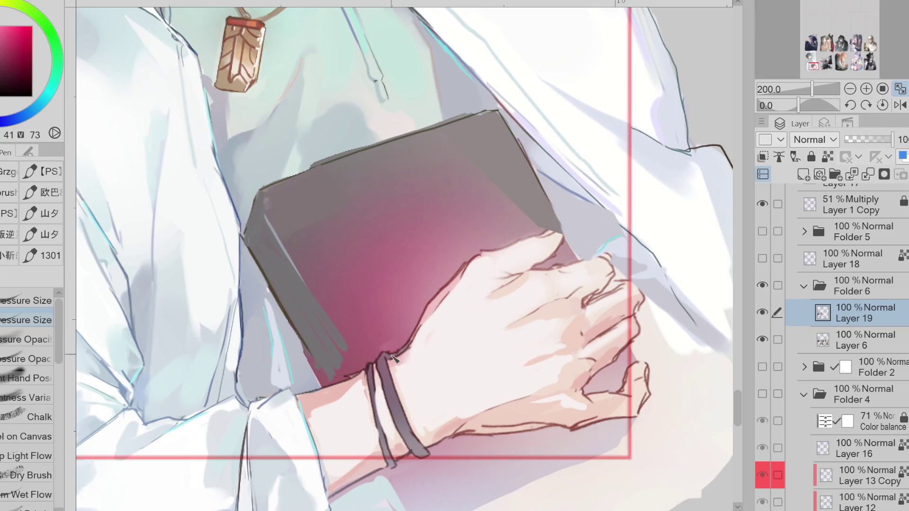
Step: Outline the hand's upper edge over the book in dark magenta after undoing a first attempt
{"action": "left_click", "coordinate": [421, 320], "text": "alt"}
{"action": "key", "text": "x"}
{"action": "left_click_drag", "start_coordinate": [423, 305], "coordinate": [405, 356]}
{"action": "key", "text": "ctrl+z"}
{"action": "key", "text": "ctrl+z"}
{"action": "key", "text": "ctrl+z"}
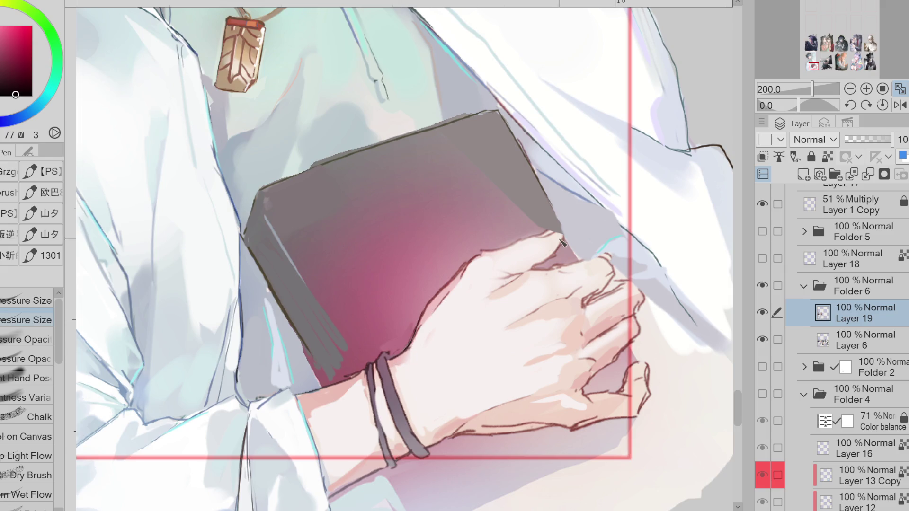
{"action": "key", "text": "e"}
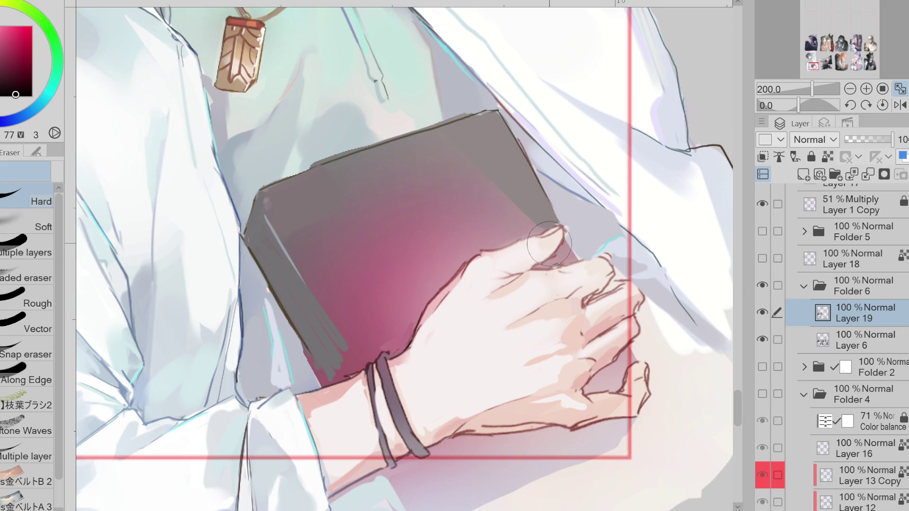
{"action": "key", "text": "p"}
{"action": "left_click", "coordinate": [542, 239], "text": "alt"}
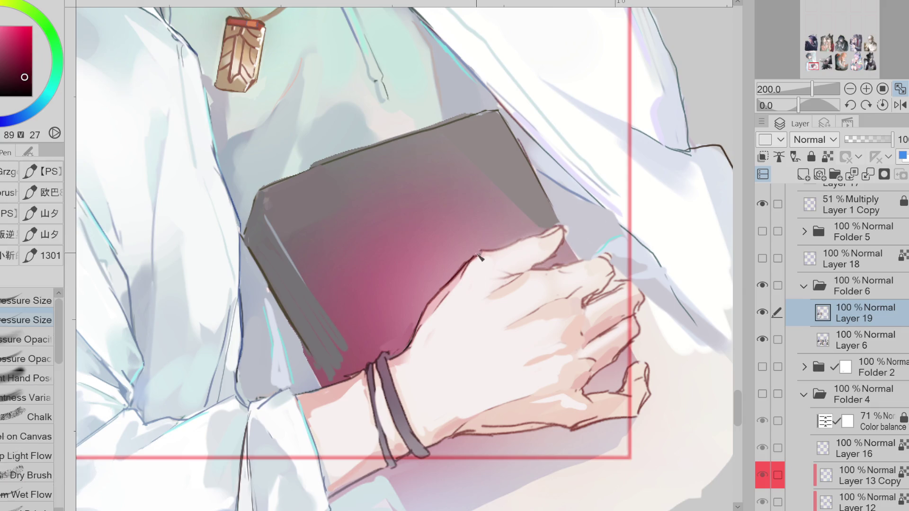
{"action": "left_click_drag", "start_coordinate": [473, 258], "coordinate": [535, 238]}
Step: Soften the index fingertip and paint light skin strokes on the back of the hand
{"action": "left_click", "coordinate": [549, 239], "text": "alt"}
{"action": "mouse_move", "coordinate": [540, 239]}
{"action": "left_mouse_down"}
{"action": "mouse_move", "coordinate": [561, 230]}
{"action": "mouse_move", "coordinate": [570, 249]}
{"action": "left_mouse_up"}
{"action": "left_click_drag", "start_coordinate": [497, 282], "coordinate": [529, 283]}
{"action": "left_click", "coordinate": [529, 283], "text": "alt"}
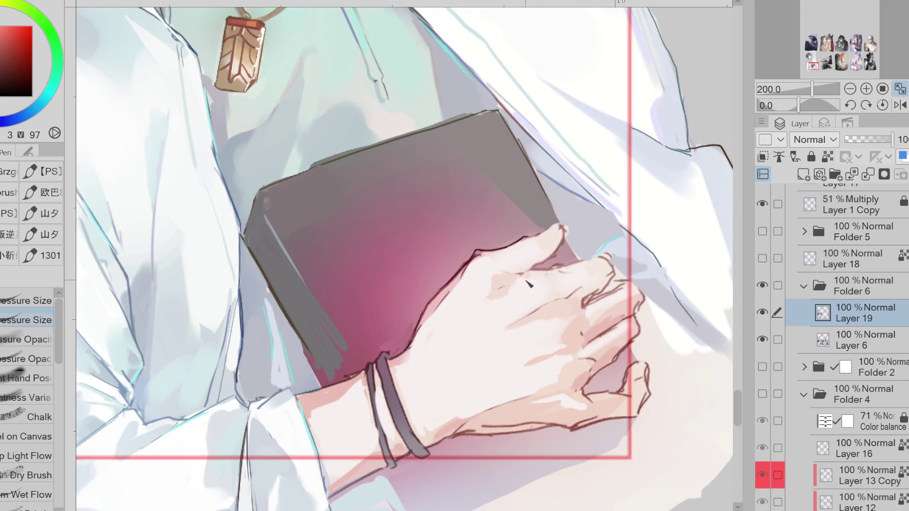
Step: Eyedrop a range of skin tones across the hand and wrist, then flip the canvas horizontally
{"action": "left_click", "coordinate": [423, 333], "text": "alt"}
{"action": "left_click", "coordinate": [417, 346], "text": "alt"}
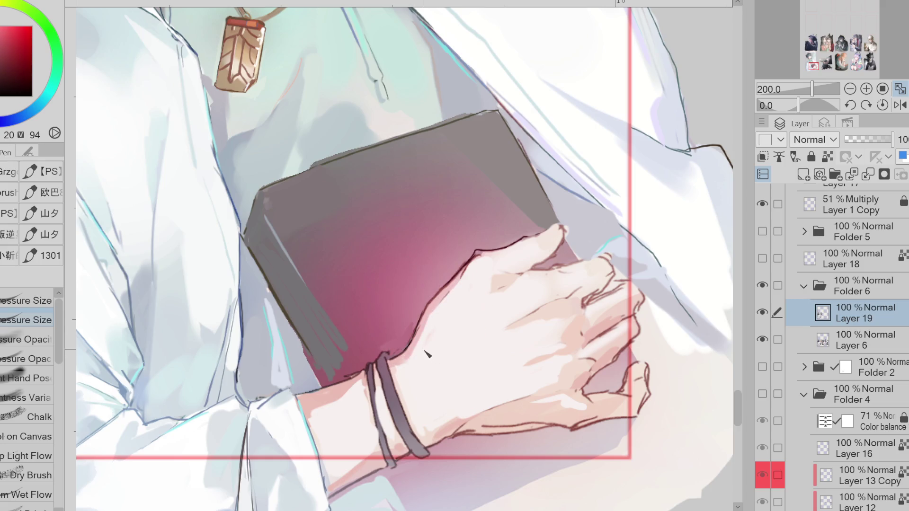
{"action": "left_click", "coordinate": [436, 431], "text": "alt"}
{"action": "left_click", "coordinate": [432, 428], "text": "alt"}
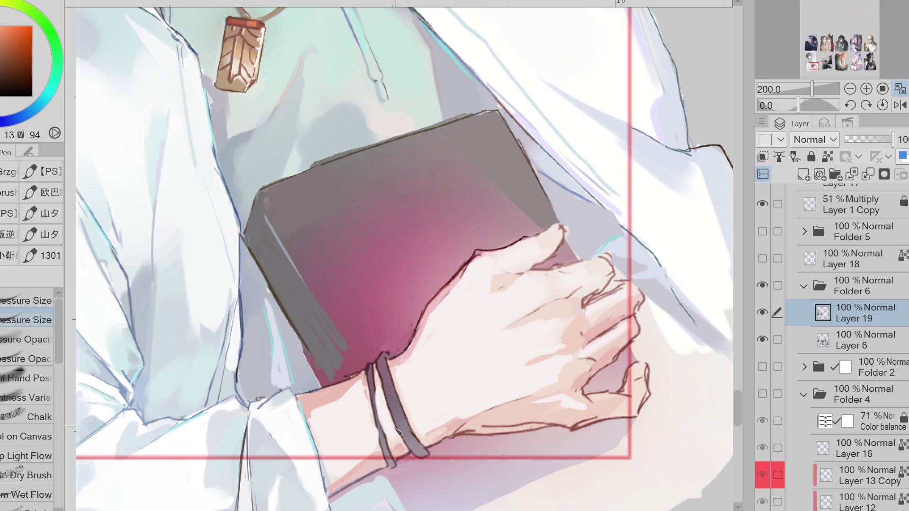
{"action": "left_click", "coordinate": [405, 366], "text": "alt"}
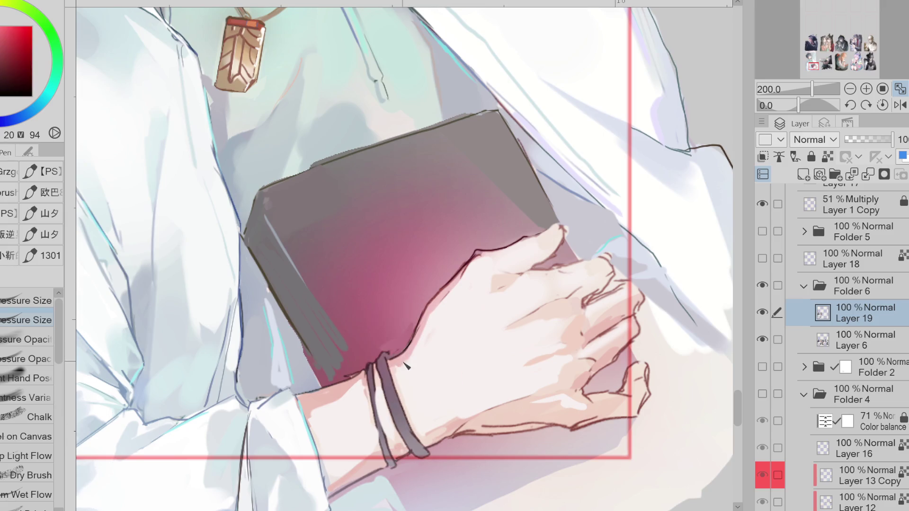
{"action": "left_click", "coordinate": [366, 374], "text": "alt"}
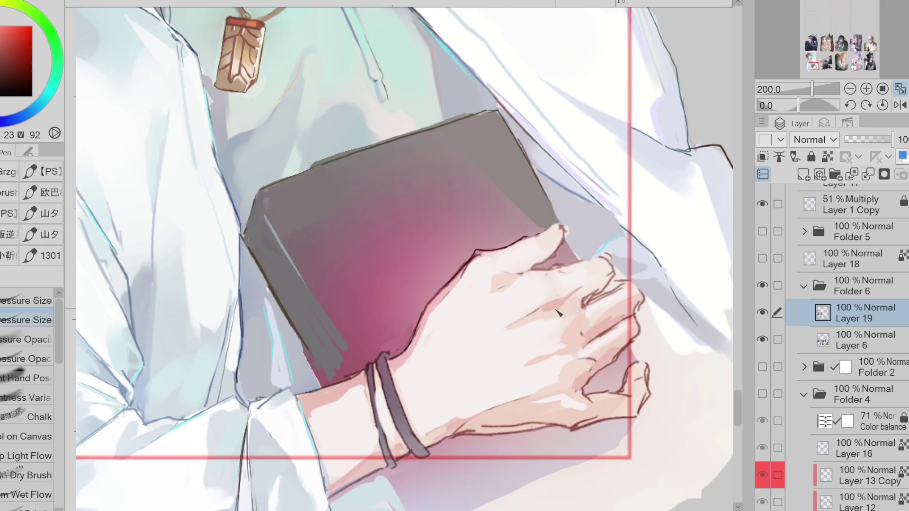
{"action": "left_click", "coordinate": [559, 304], "text": "alt"}
{"action": "left_click", "coordinate": [615, 301], "text": "alt"}
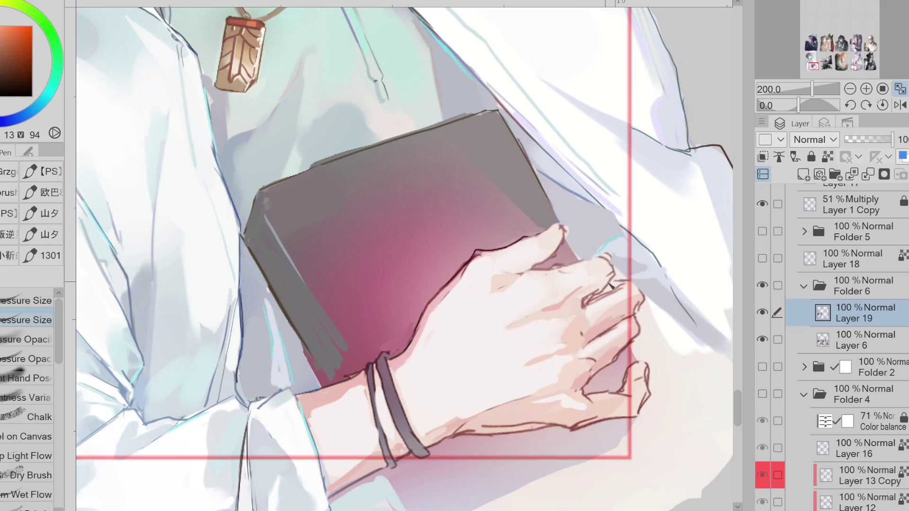
{"action": "left_click", "coordinate": [585, 298], "text": "alt"}
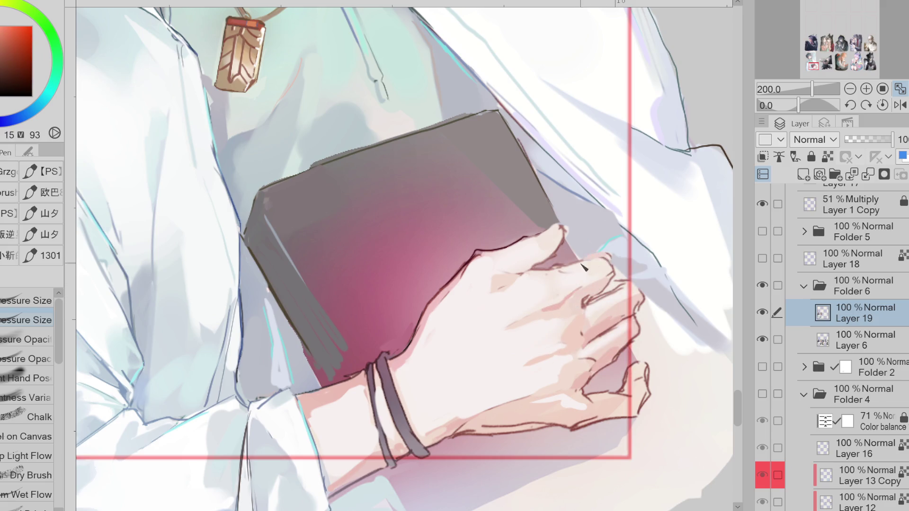
{"action": "left_click", "coordinate": [587, 270], "text": "alt"}
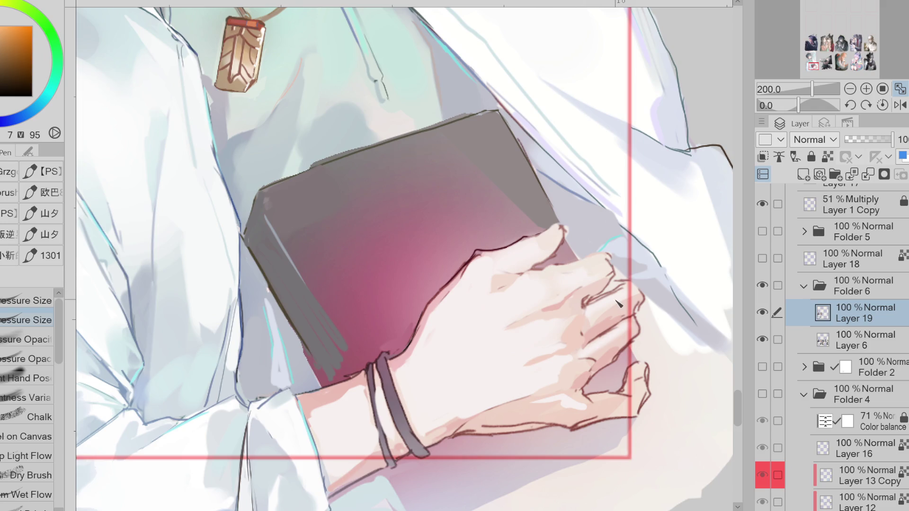
{"action": "left_click", "coordinate": [900, 105]}
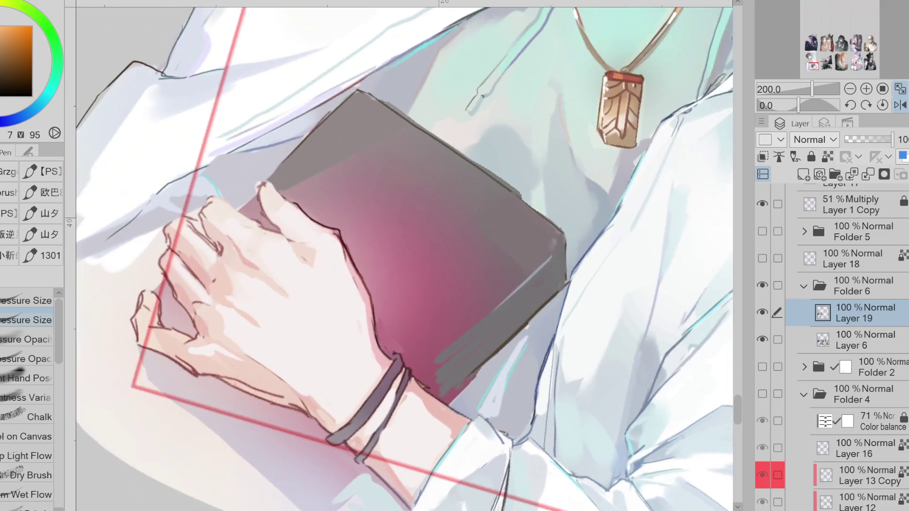
Step: Hide the Layer 1 Copy guide frame and rotate the canvas view toward the hand
{"action": "scroll", "coordinate": [120, 146], "scroll_direction": "up", "scroll_amount": 2}
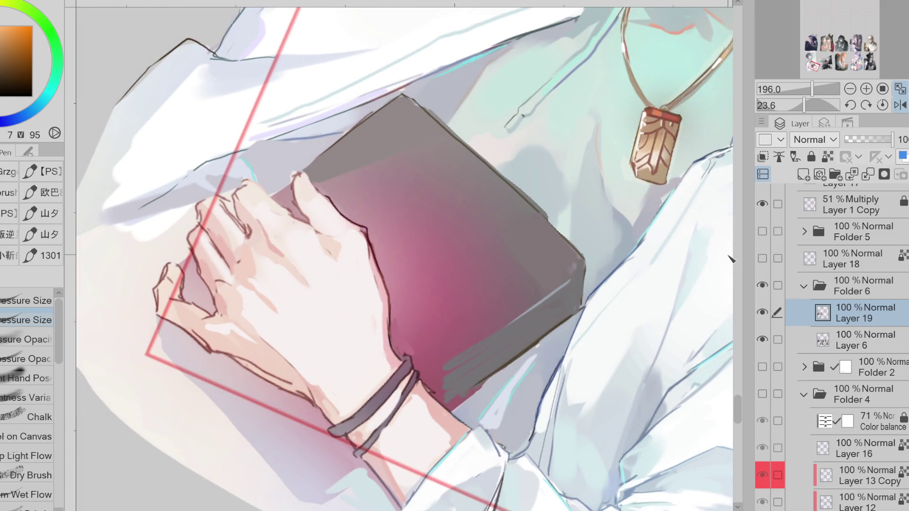
{"action": "scroll", "coordinate": [771, 261], "scroll_direction": "up", "scroll_amount": 2}
{"action": "left_click", "coordinate": [762, 251]}
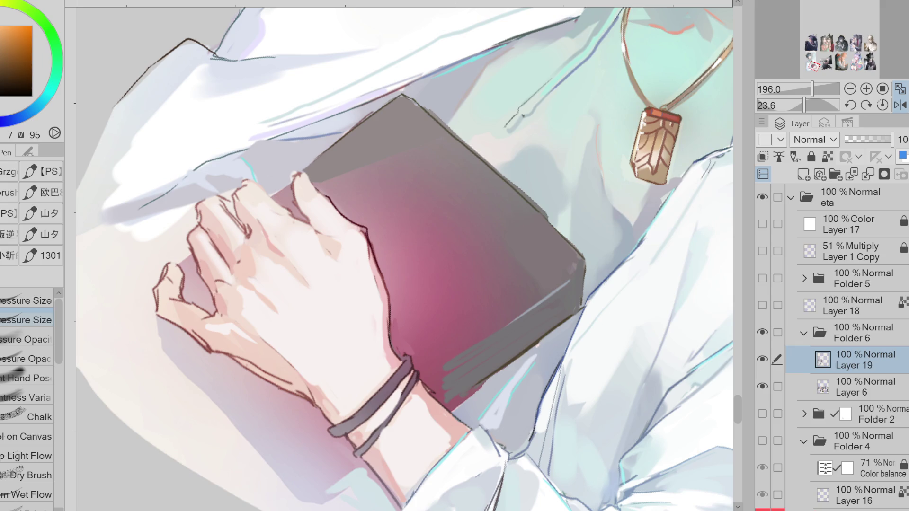
{"action": "left_click_drag", "start_coordinate": [427, 142], "coordinate": [402, 204]}
Step: Cover the inner brown line on the hand with pale skin colour
{"action": "left_click", "coordinate": [402, 203], "text": "alt"}
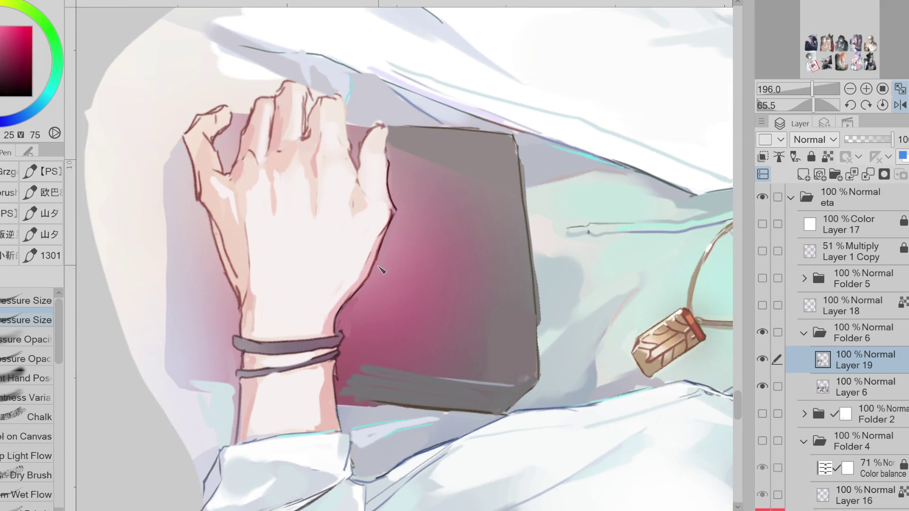
{"action": "left_click", "coordinate": [221, 220], "text": "alt"}
{"action": "mouse_move", "coordinate": [223, 232]}
{"action": "left_mouse_down"}
{"action": "mouse_move", "coordinate": [237, 242]}
{"action": "mouse_move", "coordinate": [232, 277]}
{"action": "mouse_move", "coordinate": [252, 310]}
{"action": "left_mouse_up"}
{"action": "scroll", "coordinate": [259, 319], "scroll_direction": "down", "scroll_amount": 1}
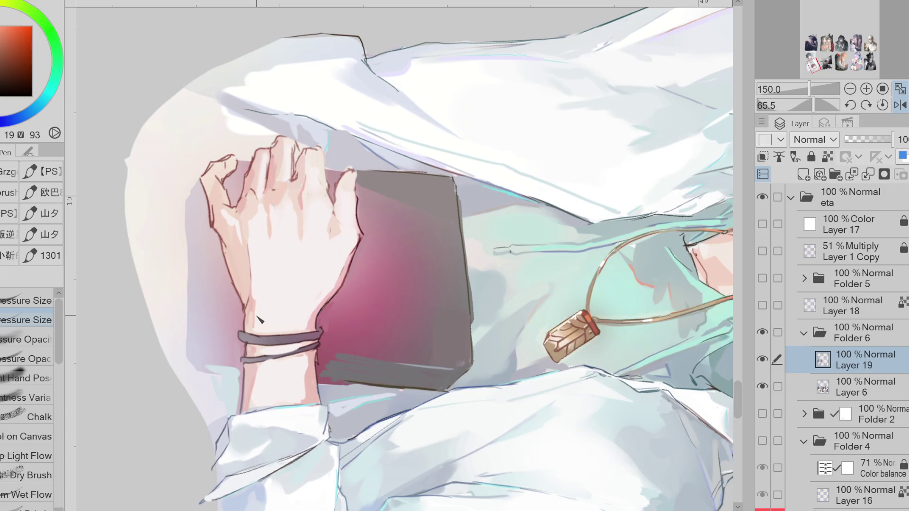
{"action": "scroll", "coordinate": [359, 142], "scroll_direction": "up", "scroll_amount": 1}
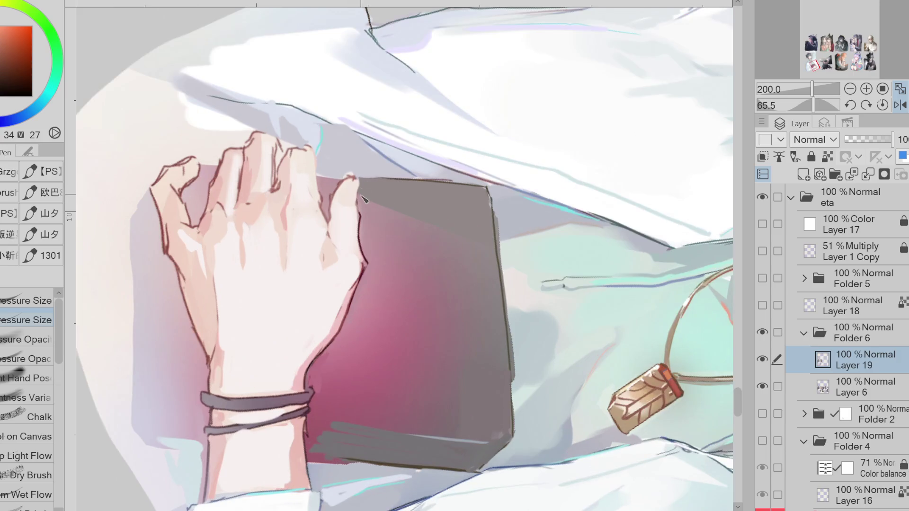
Step: Redefine the pinky fingertip outline and paint over crease lines on the back of the hand
{"action": "mouse_move", "coordinate": [359, 185]}
{"action": "left_mouse_down"}
{"action": "mouse_move", "coordinate": [358, 174]}
{"action": "mouse_move", "coordinate": [334, 202]}
{"action": "mouse_move", "coordinate": [348, 174]}
{"action": "mouse_move", "coordinate": [337, 203]}
{"action": "left_mouse_up"}
{"action": "left_click", "coordinate": [336, 215], "text": "alt"}
{"action": "left_click", "coordinate": [332, 240], "text": "alt"}
{"action": "left_click_drag", "start_coordinate": [332, 239], "coordinate": [282, 198]}
{"action": "left_click_drag", "start_coordinate": [322, 265], "coordinate": [290, 206]}
Step: With the Pressure Opacity brush, blush the knuckles pink and soften the middle and ring knuckle creases
{"action": "left_click", "coordinate": [27, 347]}
{"action": "left_click", "coordinate": [26, 358]}
{"action": "left_click", "coordinate": [284, 208], "text": "alt"}
{"action": "left_click", "coordinate": [281, 208], "text": "alt"}
{"action": "left_click_drag", "start_coordinate": [284, 198], "coordinate": [275, 208]}
{"action": "left_click", "coordinate": [274, 208], "text": "alt"}
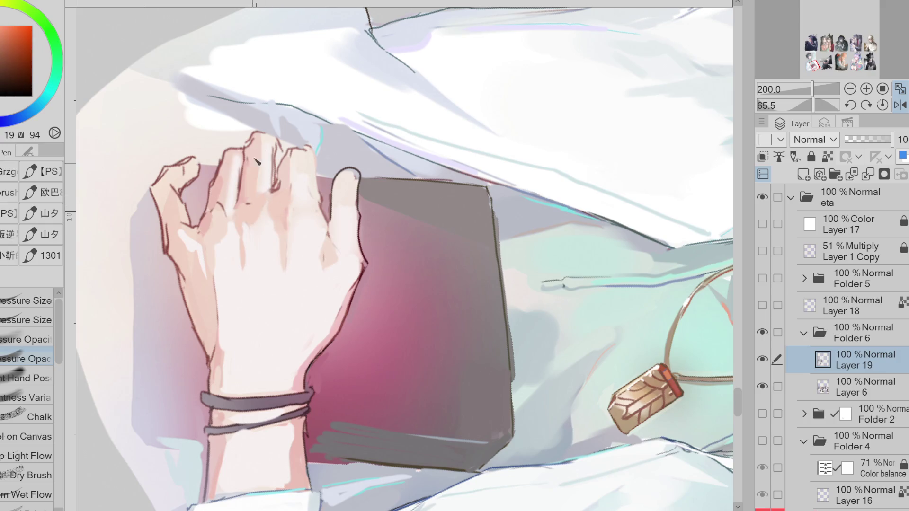
{"action": "mouse_move", "coordinate": [249, 159]}
{"action": "left_mouse_down"}
{"action": "mouse_move", "coordinate": [247, 196]}
{"action": "mouse_move", "coordinate": [268, 190]}
{"action": "left_mouse_up"}
{"action": "mouse_move", "coordinate": [272, 147]}
{"action": "left_mouse_down"}
{"action": "mouse_move", "coordinate": [284, 173]}
{"action": "mouse_move", "coordinate": [296, 173]}
{"action": "left_mouse_up"}
Step: Shade the index finger's edge, cover the white streak, and highlight the hand's left edge
{"action": "left_click_drag", "start_coordinate": [337, 201], "coordinate": [337, 241]}
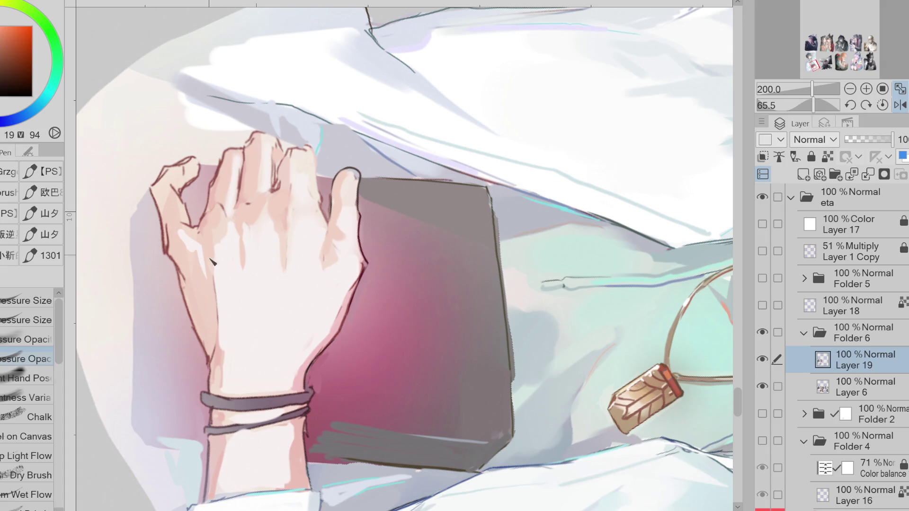
{"action": "left_click", "coordinate": [203, 240], "text": "alt"}
{"action": "left_click_drag", "start_coordinate": [204, 242], "coordinate": [200, 278]}
{"action": "left_click", "coordinate": [202, 246], "text": "alt"}
{"action": "left_click_drag", "start_coordinate": [191, 241], "coordinate": [209, 295]}
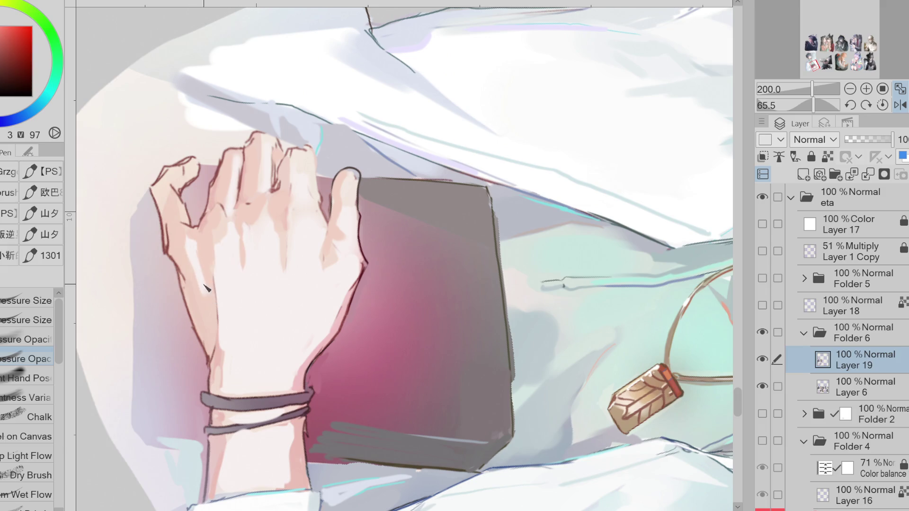
Step: Repaint the hand's right edge near the wrist in an orange-red skin tone
{"action": "left_click", "coordinate": [207, 288], "text": "alt"}
{"action": "left_click", "coordinate": [195, 292], "text": "alt"}
{"action": "left_click", "coordinate": [223, 360], "text": "alt"}
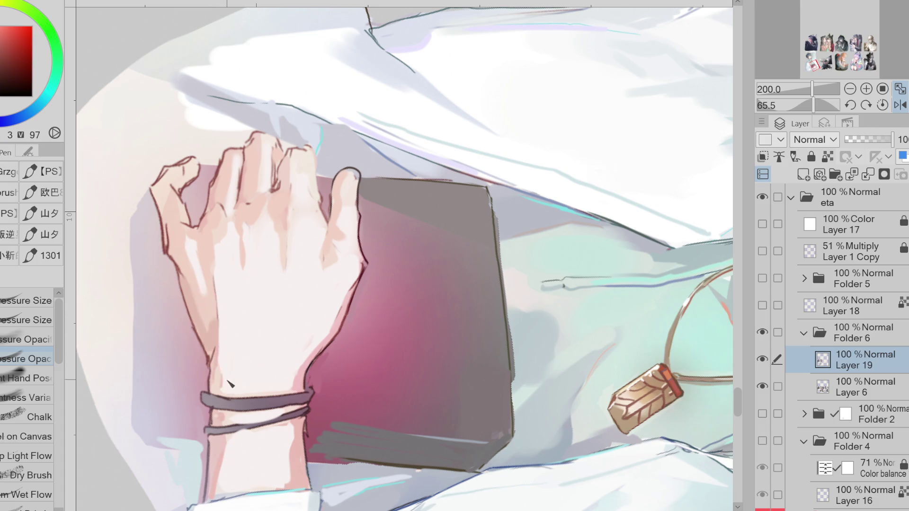
{"action": "left_click", "coordinate": [320, 319], "text": "alt"}
{"action": "mouse_move", "coordinate": [333, 315]}
{"action": "left_mouse_down"}
{"action": "mouse_move", "coordinate": [303, 390]}
{"action": "mouse_move", "coordinate": [322, 350]}
{"action": "left_mouse_up"}
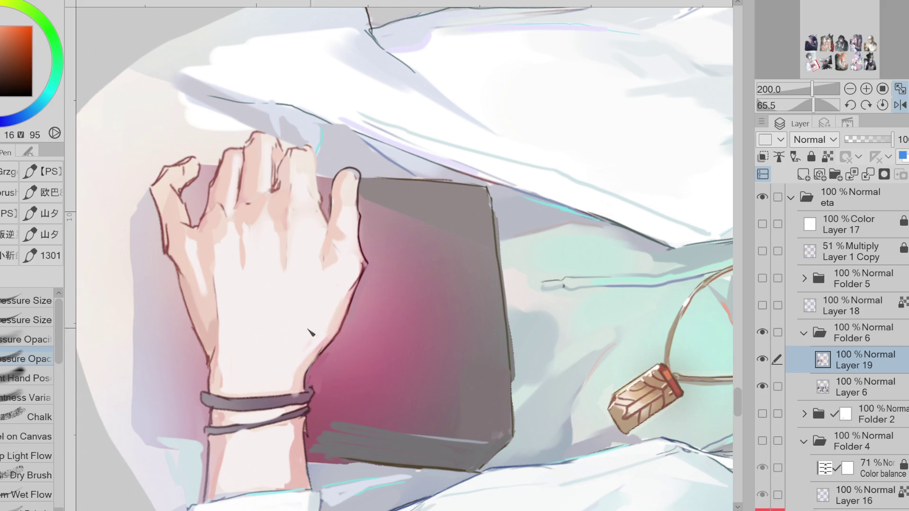
Step: Eyedrop wrist and finger tones, then lasso-fill an area on the index finger
{"action": "left_click", "coordinate": [221, 411], "text": "alt"}
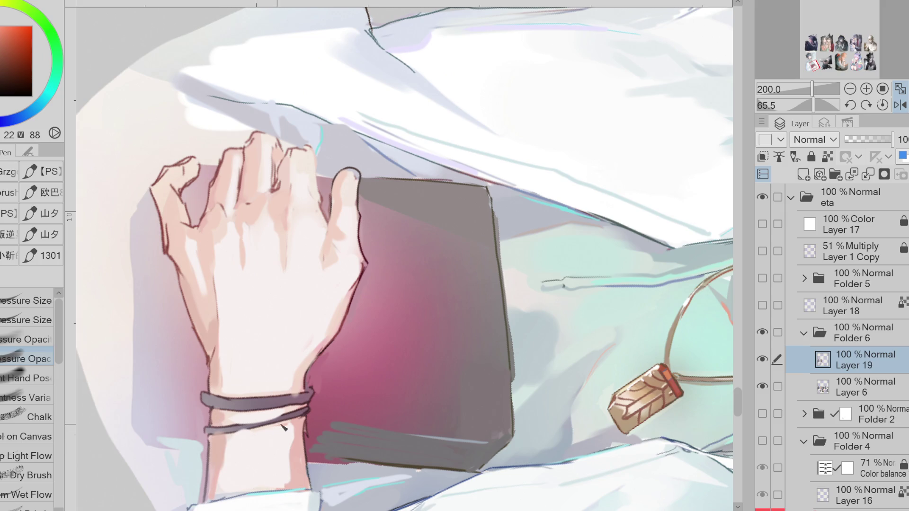
{"action": "left_click", "coordinate": [227, 225], "text": "alt"}
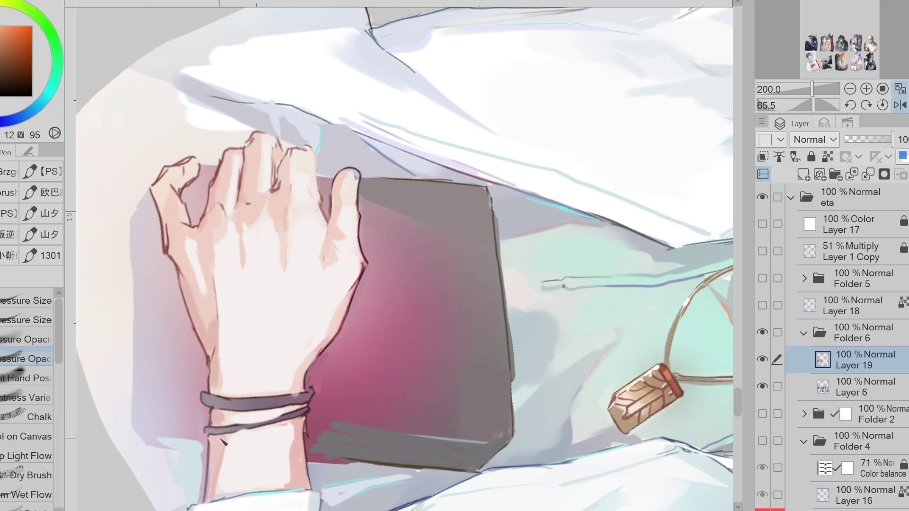
{"action": "left_click", "coordinate": [224, 223], "text": "alt"}
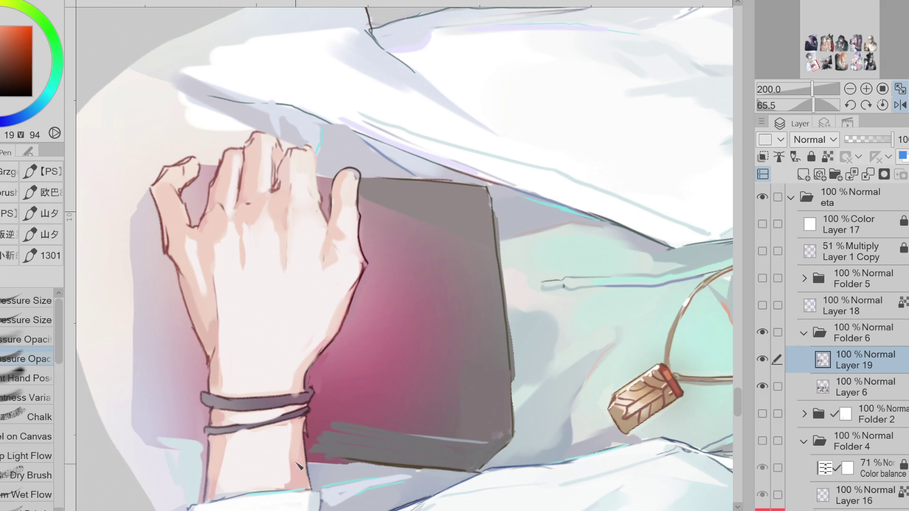
{"action": "left_click", "coordinate": [281, 439], "text": "alt"}
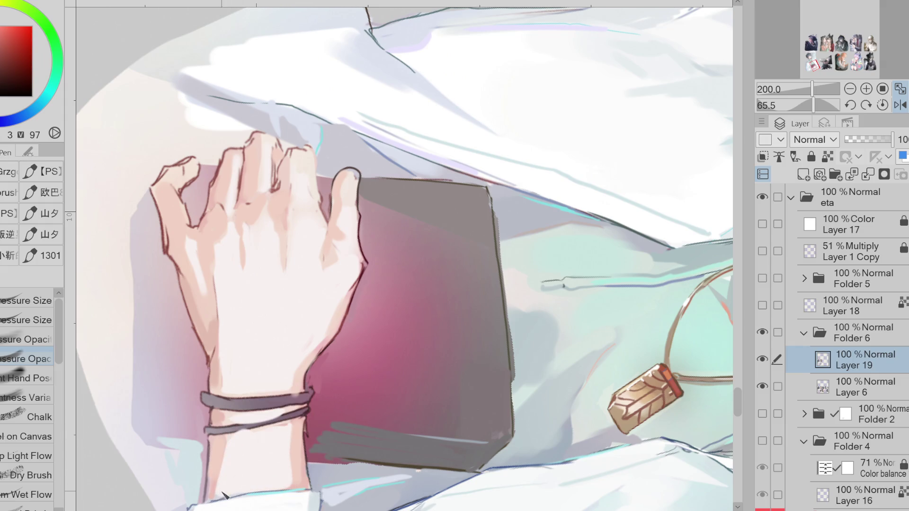
{"action": "left_click", "coordinate": [235, 415], "text": "alt"}
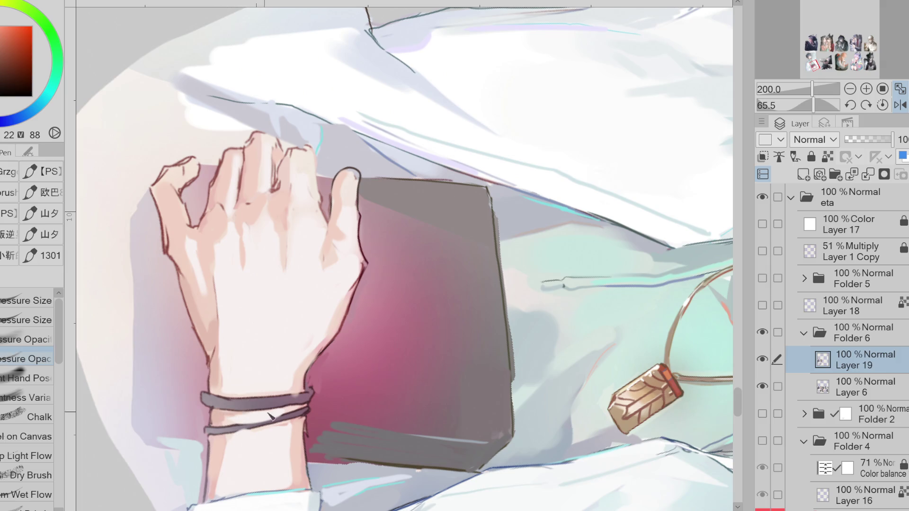
{"action": "left_click", "coordinate": [166, 190], "text": "alt"}
{"action": "left_click", "coordinate": [236, 176], "text": "alt"}
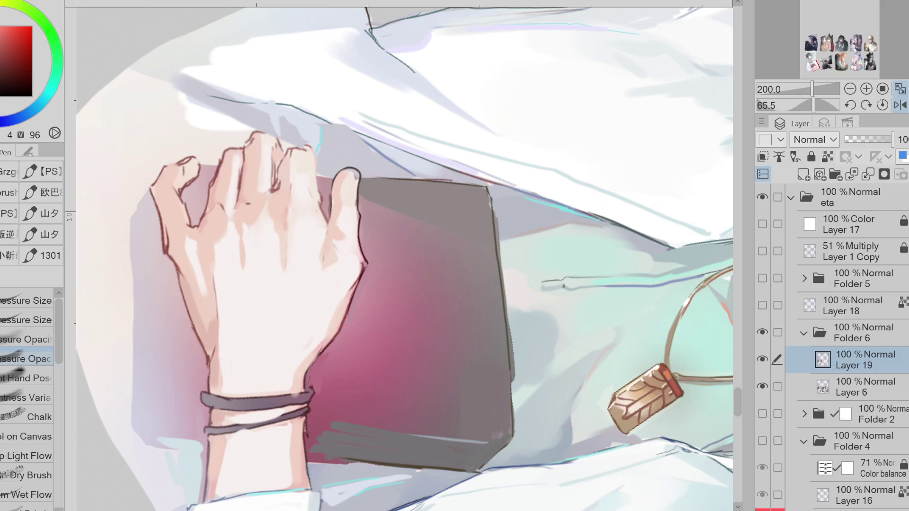
{"action": "key", "text": "g"}
{"action": "mouse_move", "coordinate": [178, 187]}
{"action": "left_mouse_down"}
{"action": "mouse_move", "coordinate": [191, 166]}
{"action": "mouse_move", "coordinate": [185, 183]}
{"action": "left_mouse_up"}
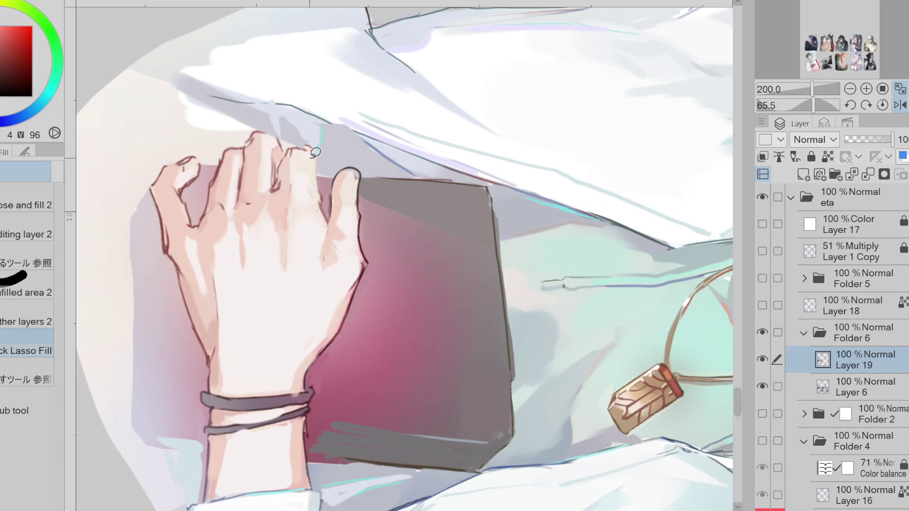
Step: Lasso-fill the thumb fingertip with a lighter red skin tone
{"action": "left_click", "coordinate": [308, 152], "text": "alt"}
{"action": "left_click", "coordinate": [290, 161], "text": "alt"}
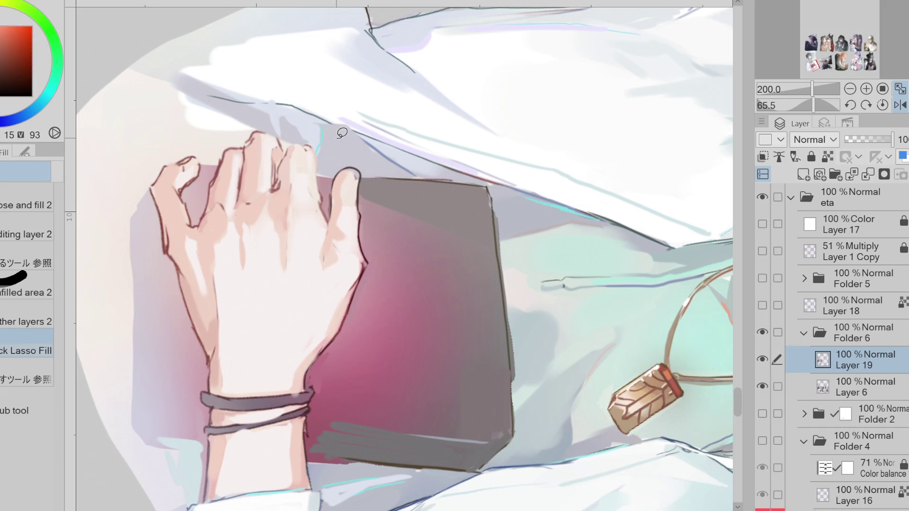
{"action": "left_click", "coordinate": [356, 176], "text": "alt"}
{"action": "mouse_move", "coordinate": [356, 180]}
{"action": "left_mouse_down"}
{"action": "mouse_move", "coordinate": [354, 197]}
{"action": "mouse_move", "coordinate": [351, 188]}
{"action": "left_mouse_up"}
Step: Retrace the fingertip and hand outline in darker red with the Pressure Size pen
{"action": "key", "text": "p"}
{"action": "left_click", "coordinate": [32, 323]}
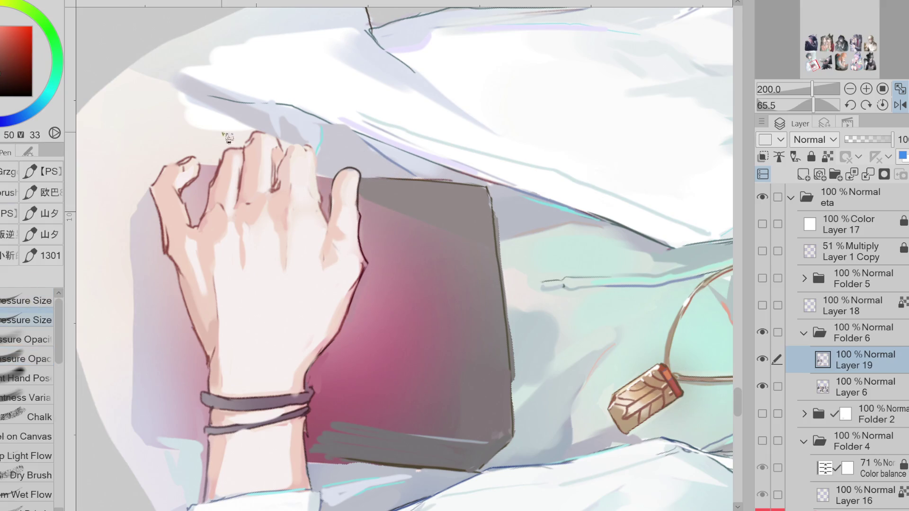
{"action": "left_click", "coordinate": [184, 174], "text": "alt"}
{"action": "left_click", "coordinate": [189, 170], "text": "alt"}
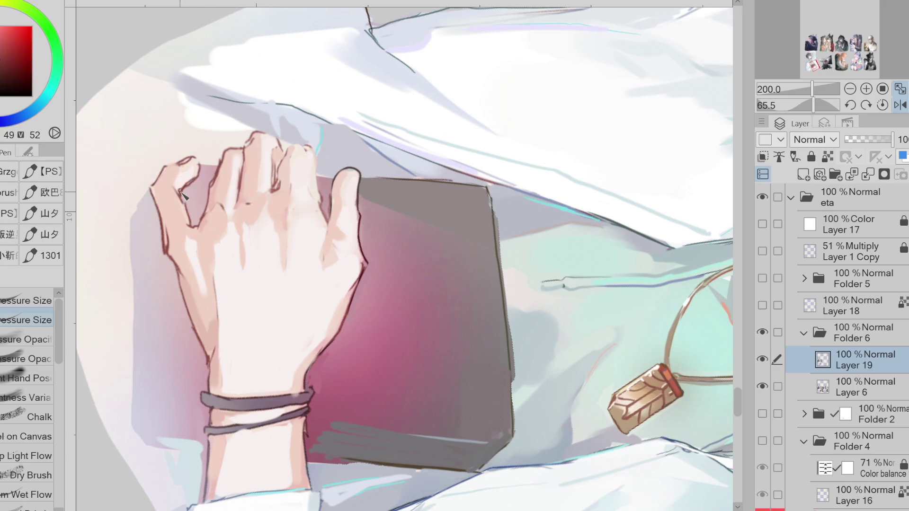
{"action": "left_click", "coordinate": [23, 56]}
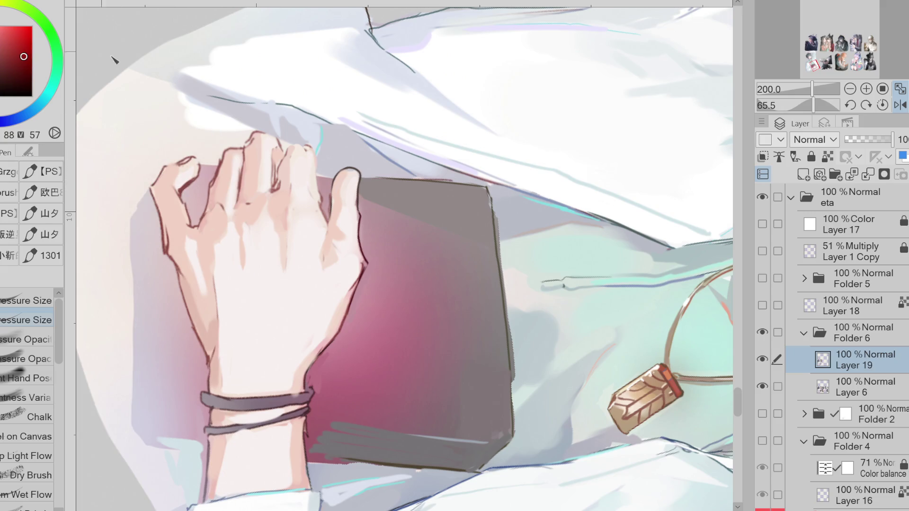
{"action": "left_click", "coordinate": [192, 185], "text": "alt"}
{"action": "left_click", "coordinate": [142, 169], "text": "alt"}
{"action": "left_click_drag", "start_coordinate": [168, 166], "coordinate": [194, 157]}
{"action": "left_click", "coordinate": [187, 207], "text": "alt"}
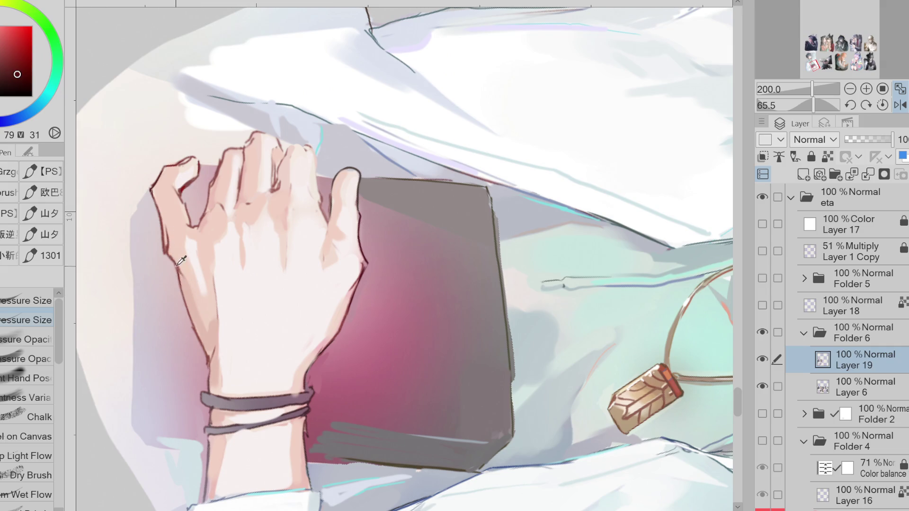
{"action": "left_click", "coordinate": [210, 356], "text": "alt"}
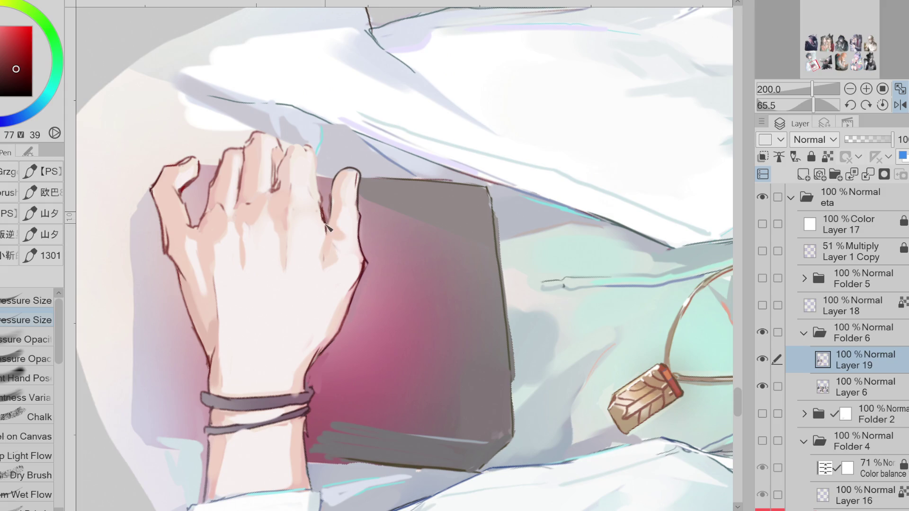
Step: Sample the hand's skin and outline colours and paint a thin reddish crease between index and middle fingers
{"action": "left_click", "coordinate": [336, 240], "text": "alt"}
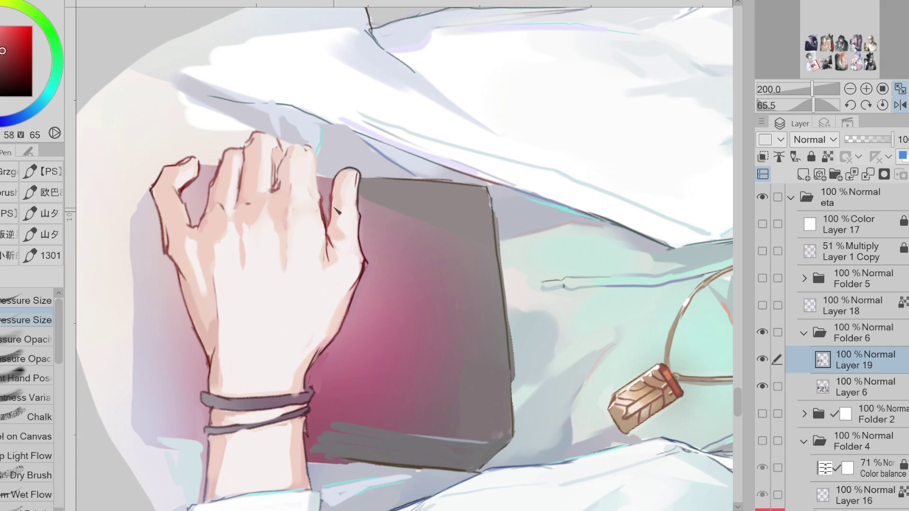
{"action": "left_click", "coordinate": [335, 217], "text": "alt"}
{"action": "left_click", "coordinate": [279, 186], "text": "alt"}
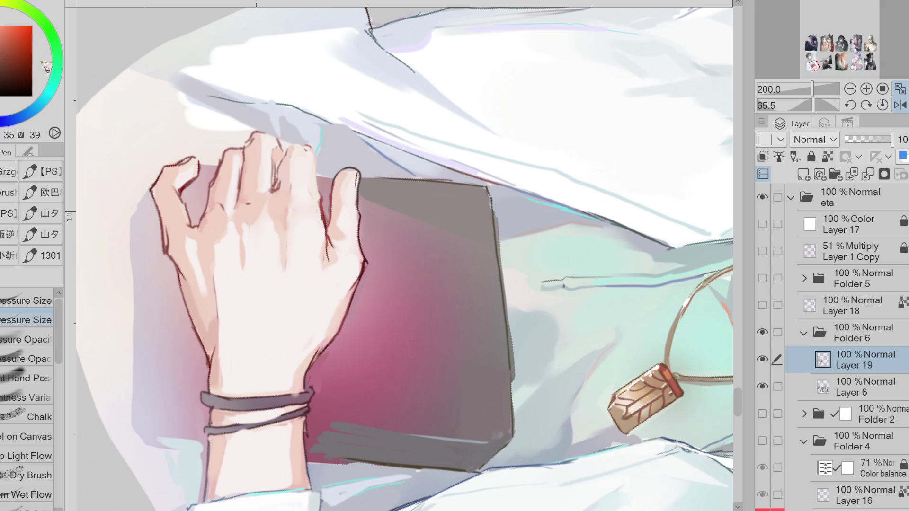
{"action": "left_click", "coordinate": [287, 180], "text": "alt"}
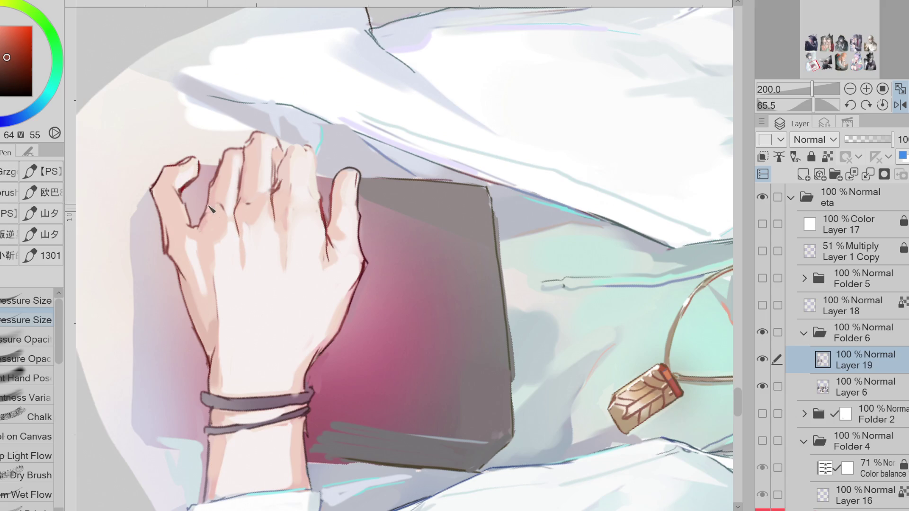
{"action": "left_click_drag", "start_coordinate": [211, 213], "coordinate": [215, 265]}
Step: Pick darker finger-line and shadow tones, then mirror the canvas horizontally to check the hand
{"action": "left_click", "coordinate": [204, 124], "text": "alt"}
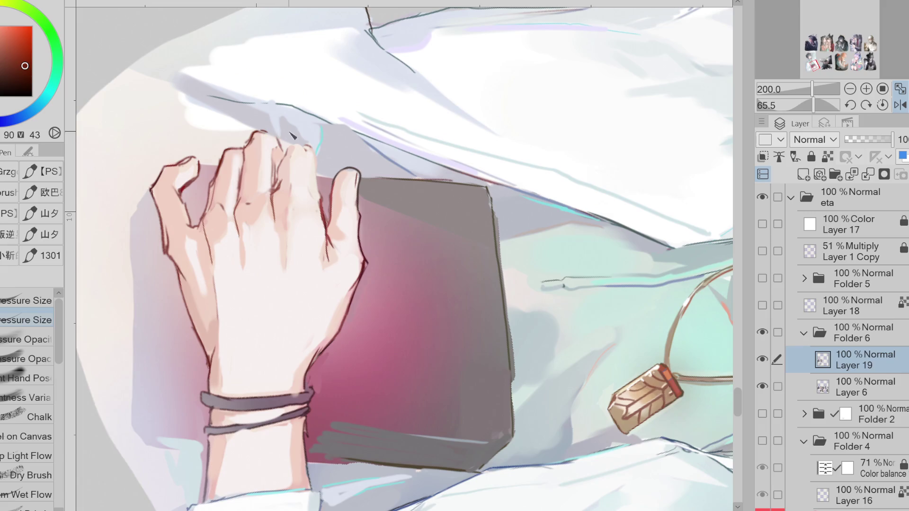
{"action": "left_click", "coordinate": [252, 139], "text": "alt"}
{"action": "left_click", "coordinate": [277, 143], "text": "alt"}
{"action": "left_click", "coordinate": [280, 145], "text": "alt"}
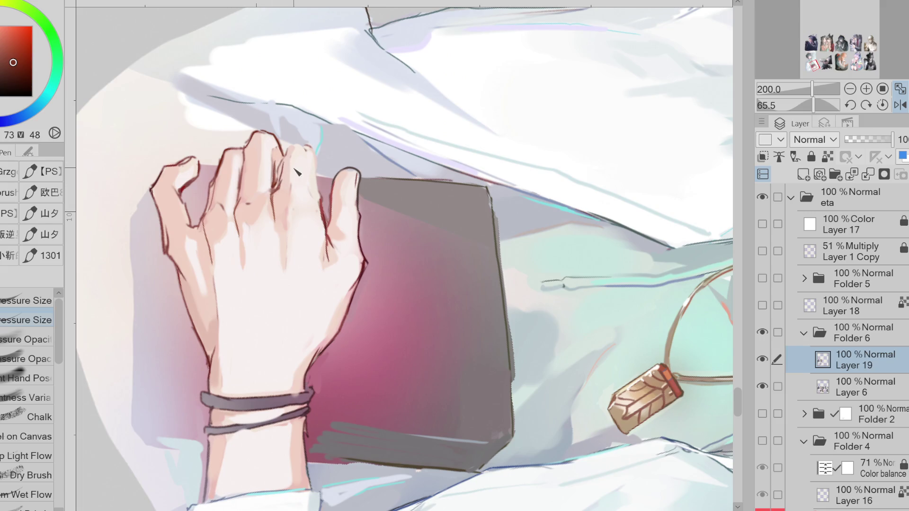
{"action": "left_click", "coordinate": [901, 104]}
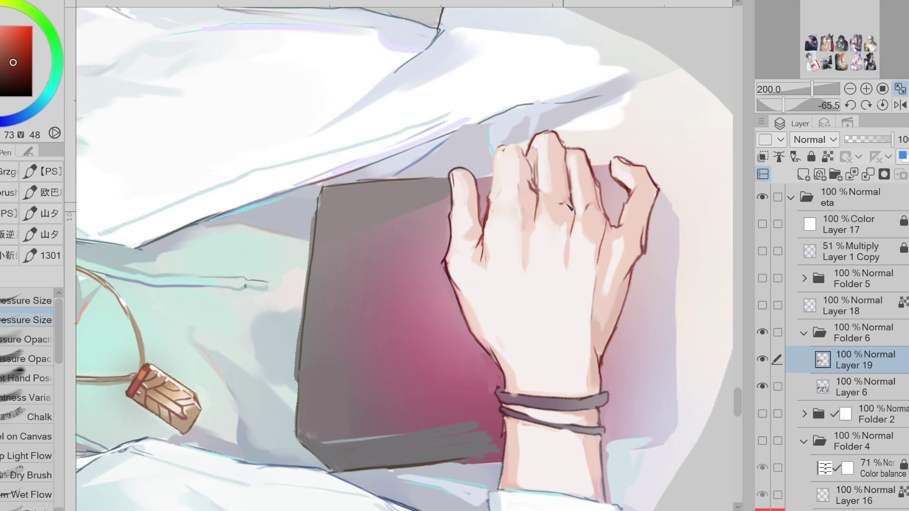
Step: Darken a finger's edge and toggle Layer 19 off and on to compare with the sketch
{"action": "left_click_drag", "start_coordinate": [543, 161], "coordinate": [540, 191]}
{"action": "left_click", "coordinate": [762, 359]}
{"action": "left_click", "coordinate": [762, 359]}
{"action": "left_click", "coordinate": [763, 359]}
{"action": "left_click", "coordinate": [762, 360]}
Step: Sample pale, warm and shadow skin tones and lighten the shadowed strip along the finger
{"action": "left_click", "coordinate": [522, 166], "text": "alt"}
{"action": "left_click", "coordinate": [528, 183], "text": "alt"}
{"action": "left_click", "coordinate": [536, 190], "text": "alt"}
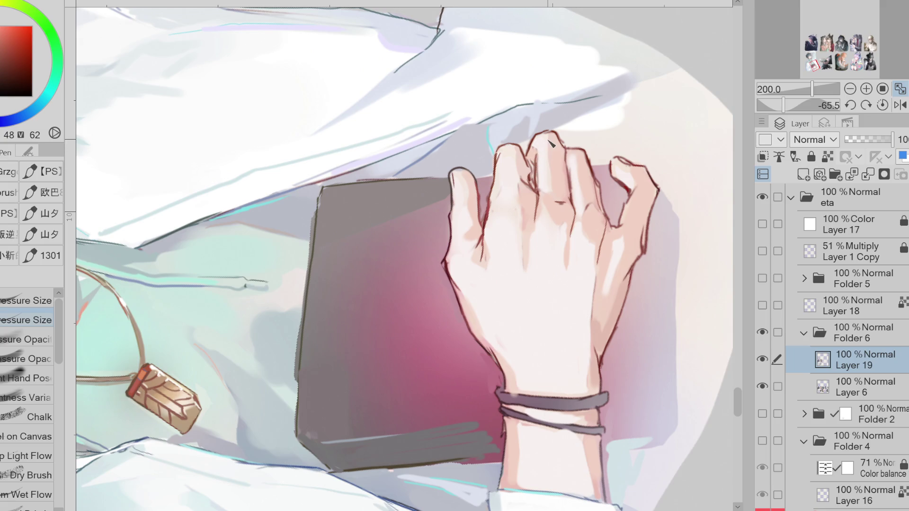
{"action": "left_click", "coordinate": [600, 197], "text": "alt"}
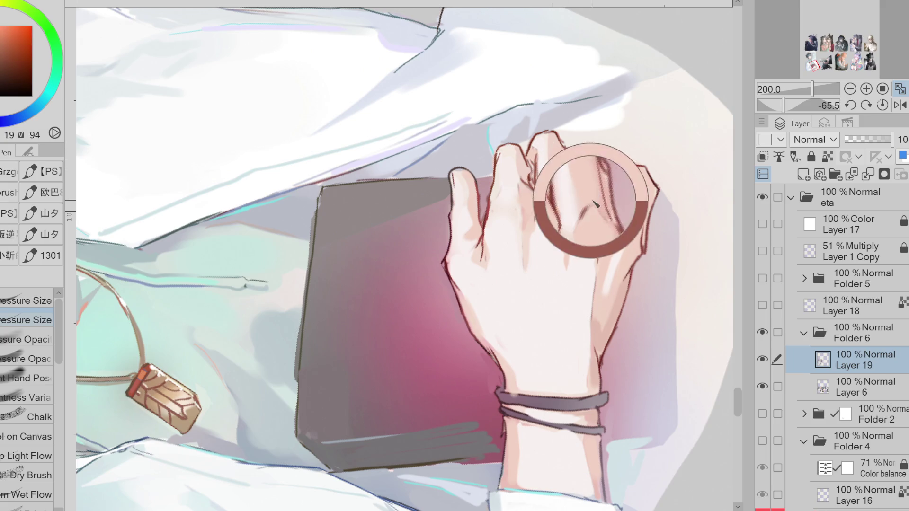
{"action": "left_click", "coordinate": [602, 212], "text": "alt"}
{"action": "left_click", "coordinate": [607, 220], "text": "alt"}
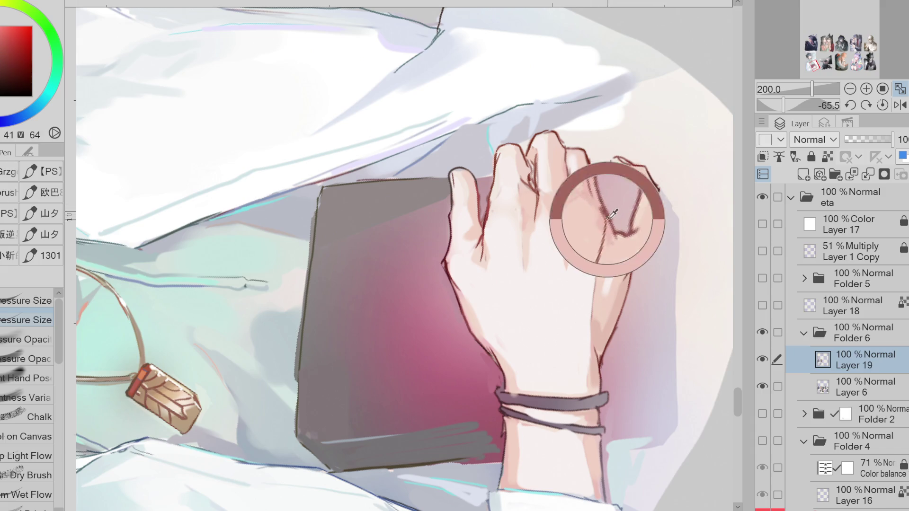
{"action": "left_click", "coordinate": [610, 224], "text": "alt"}
{"action": "left_click", "coordinate": [563, 206], "text": "alt"}
{"action": "left_click", "coordinate": [526, 189], "text": "alt"}
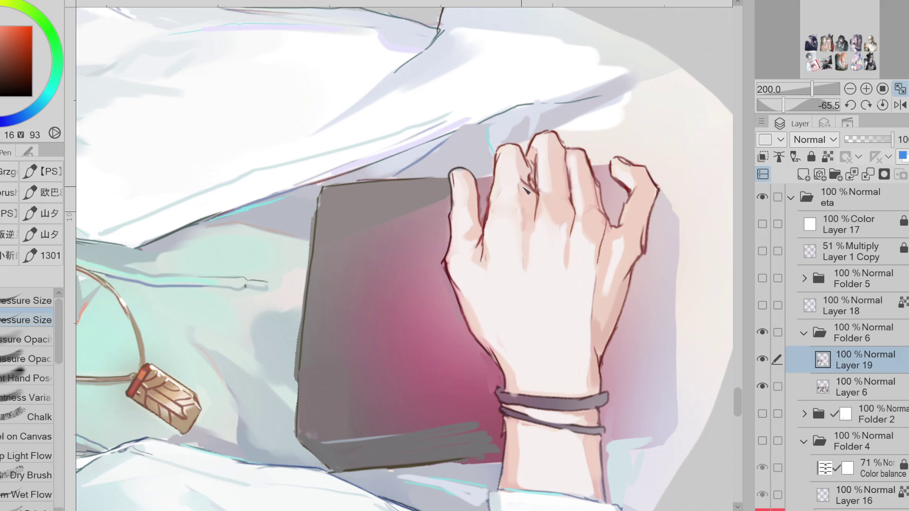
{"action": "left_click", "coordinate": [507, 189], "text": "alt"}
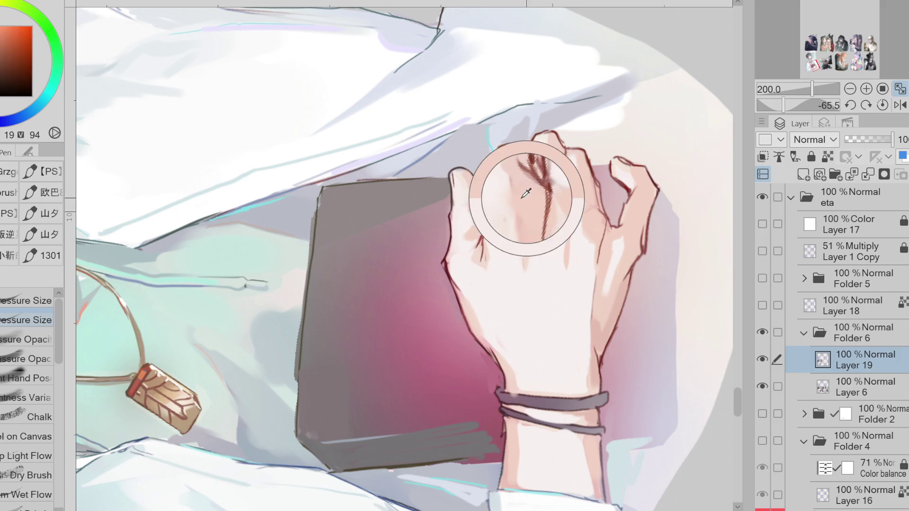
{"action": "left_click_drag", "start_coordinate": [495, 204], "coordinate": [502, 195]}
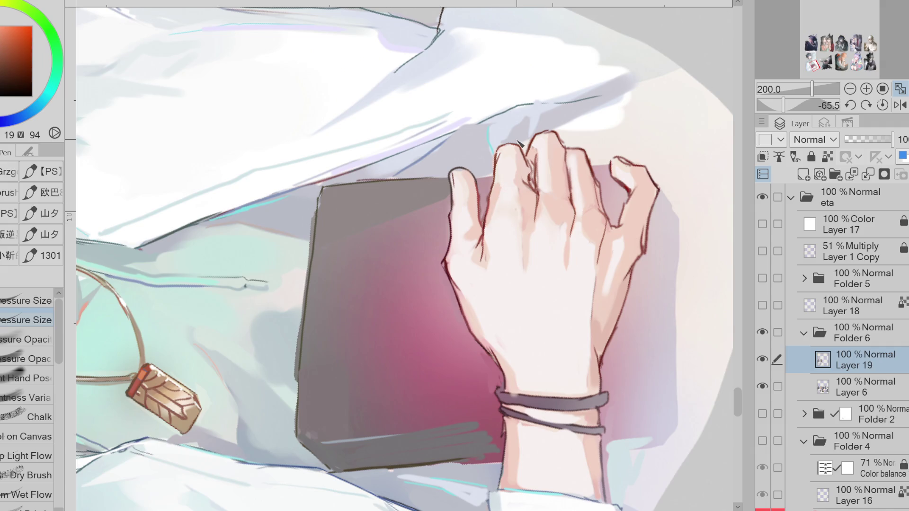
Step: Slightly darken the finger's outline, sample pale and orange finger tones, and reset the canvas rotation
{"action": "left_click", "coordinate": [597, 212], "text": "alt"}
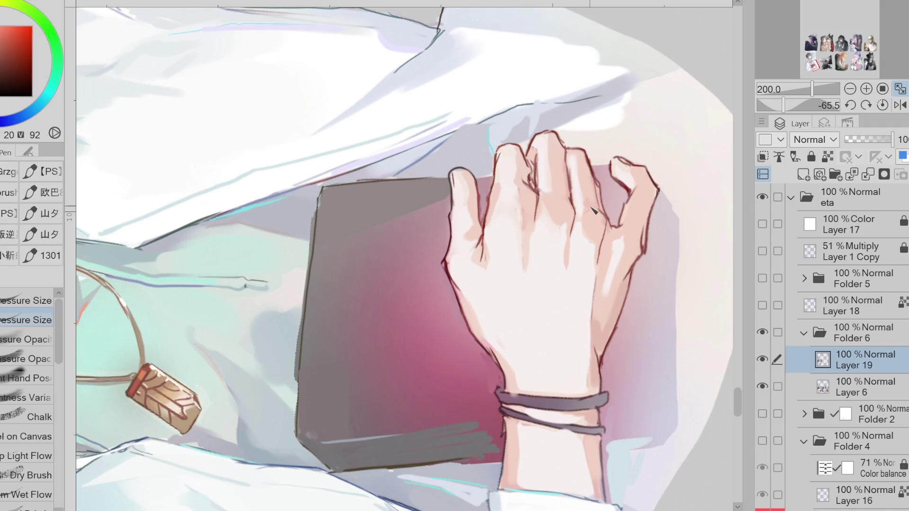
{"action": "mouse_move", "coordinate": [577, 163]}
{"action": "left_mouse_down"}
{"action": "mouse_move", "coordinate": [574, 169]}
{"action": "mouse_move", "coordinate": [565, 151]}
{"action": "mouse_move", "coordinate": [545, 179]}
{"action": "left_mouse_up"}
{"action": "left_click", "coordinate": [636, 192], "text": "alt"}
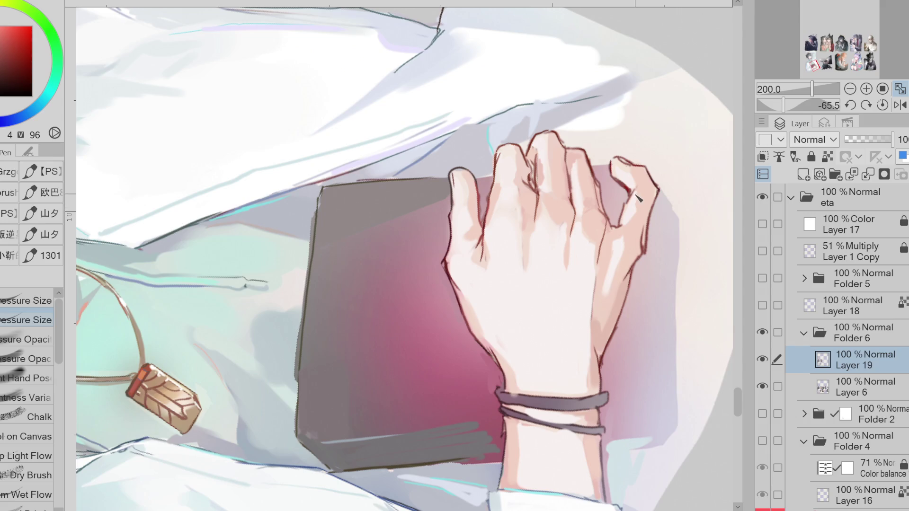
{"action": "left_click", "coordinate": [636, 195], "text": "alt"}
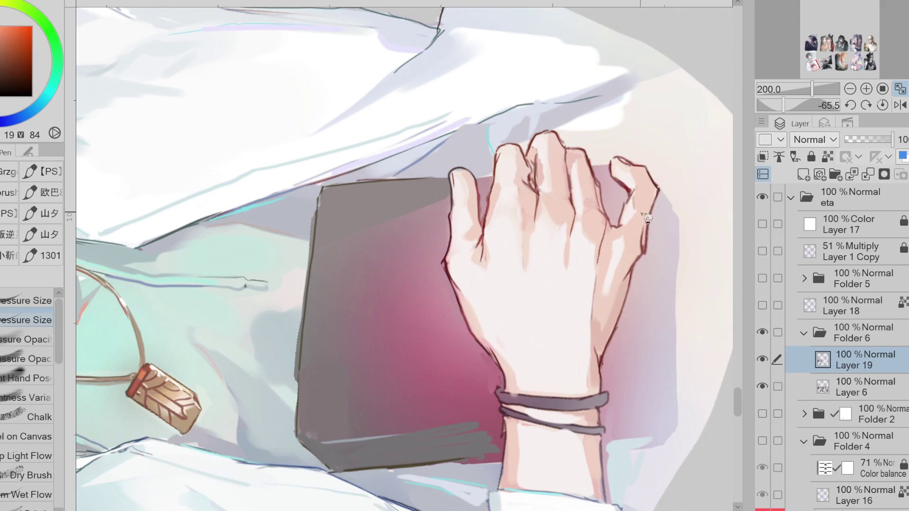
{"action": "left_click", "coordinate": [590, 230], "text": "alt"}
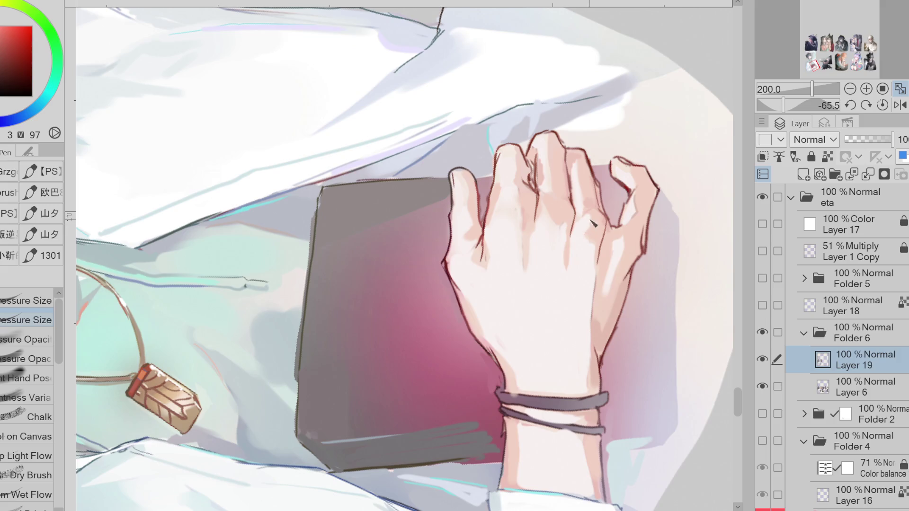
{"action": "left_click", "coordinate": [598, 239], "text": "alt"}
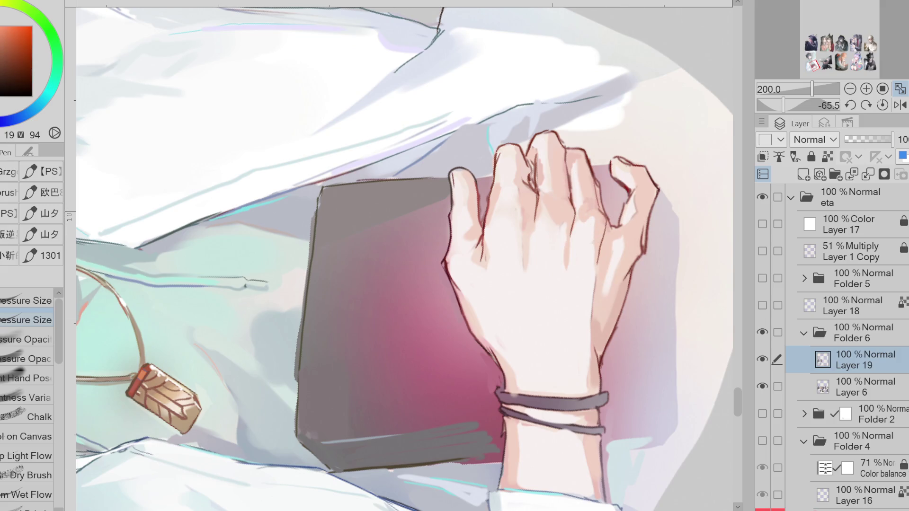
{"action": "key", "text": "ctrl+r"}
{"action": "left_click", "coordinate": [424, 305], "text": "alt"}
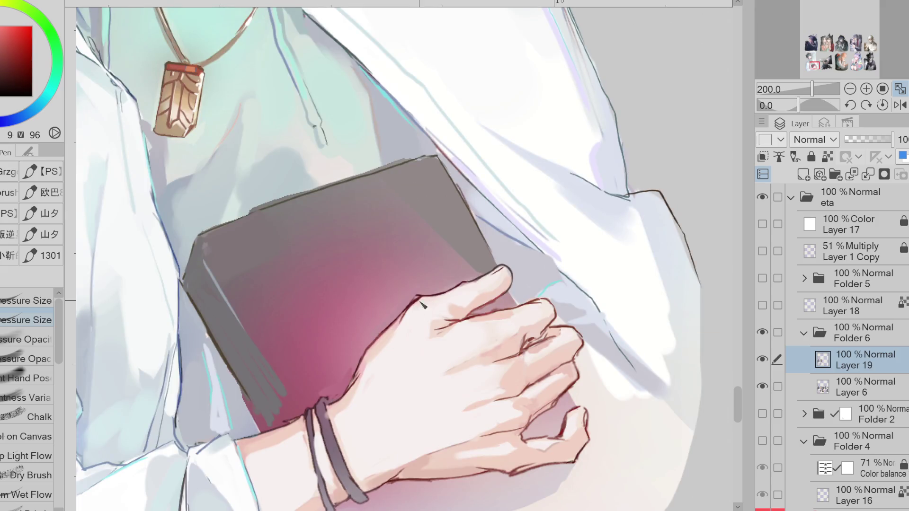
Step: Sample the hand's dark edge, the bracelet's magenta and the orange-red finger tones for the knuckles
{"action": "left_click", "coordinate": [416, 301], "text": "alt"}
{"action": "scroll", "coordinate": [535, 194], "scroll_direction": "down", "scroll_amount": 1}
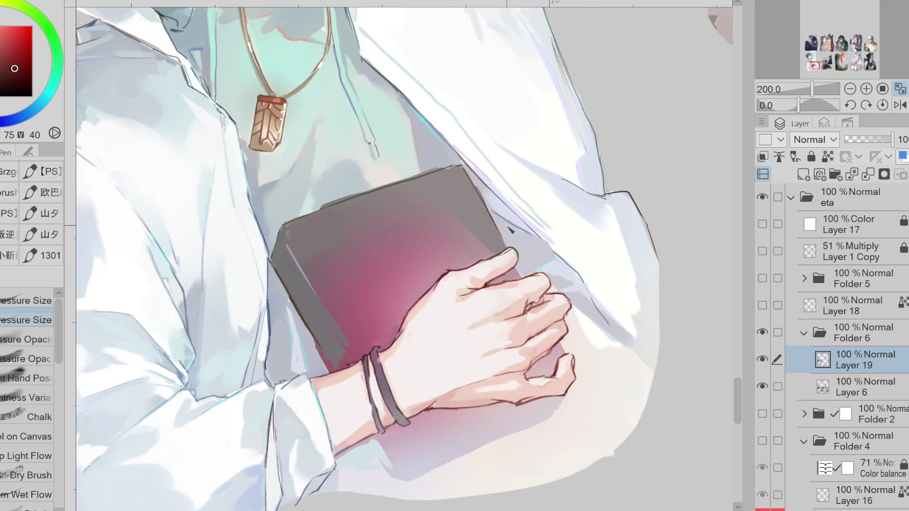
{"action": "scroll", "coordinate": [384, 371], "scroll_direction": "up", "scroll_amount": 1}
{"action": "left_click", "coordinate": [364, 385], "text": "alt"}
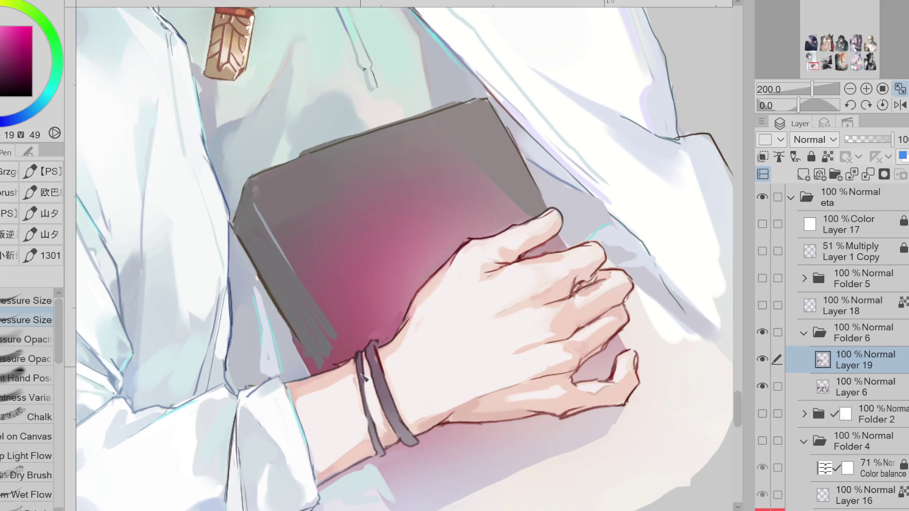
{"action": "scroll", "coordinate": [387, 335], "scroll_direction": "down", "scroll_amount": 1}
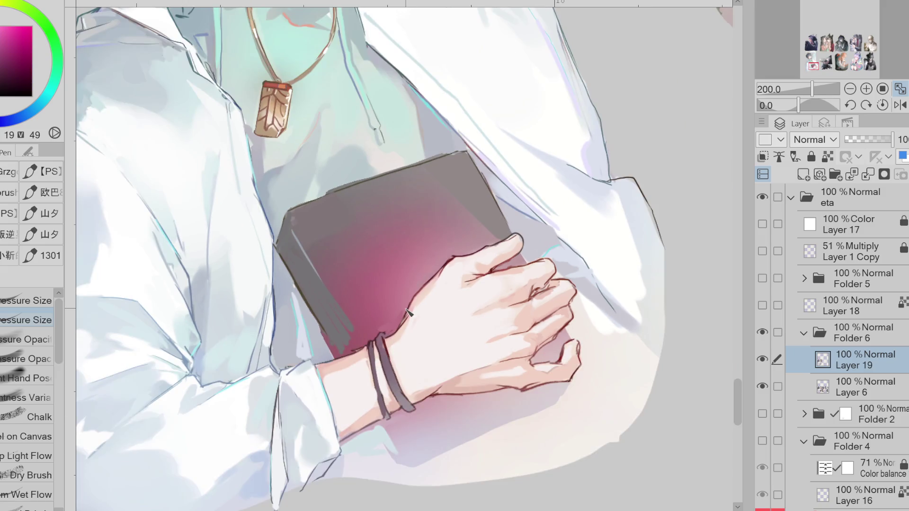
{"action": "left_click", "coordinate": [551, 287], "text": "alt"}
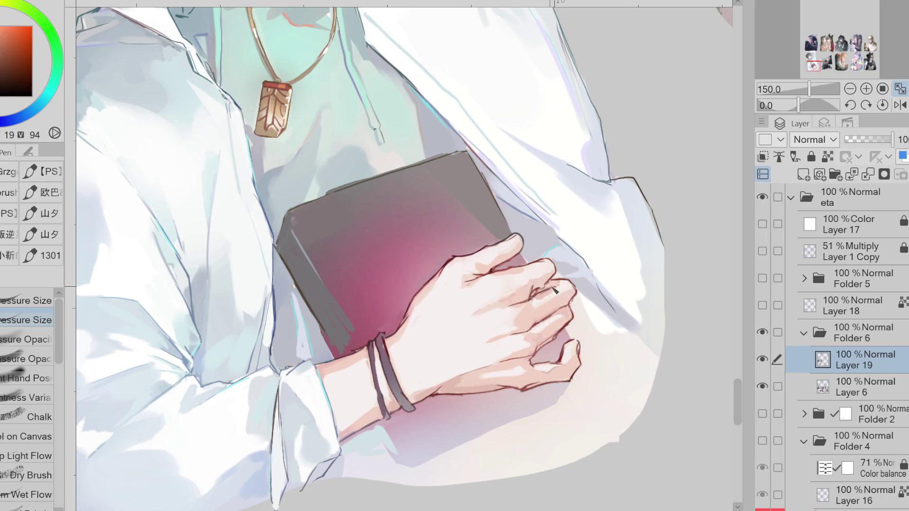
{"action": "left_click", "coordinate": [534, 285], "text": "alt"}
Step: Pick pale pink and warm hand tones and touch up knuckle details, erasing where needed
{"action": "left_click", "coordinate": [485, 359], "text": "alt"}
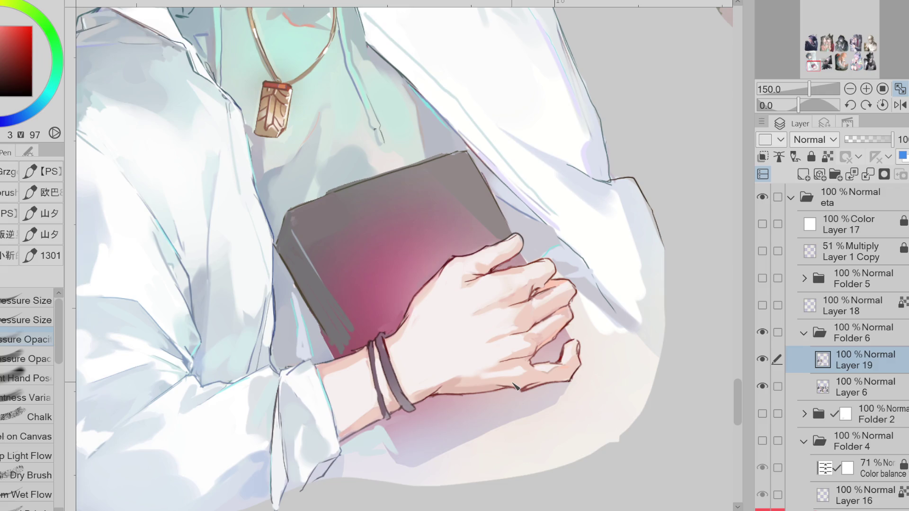
{"action": "left_click", "coordinate": [524, 369], "text": "alt"}
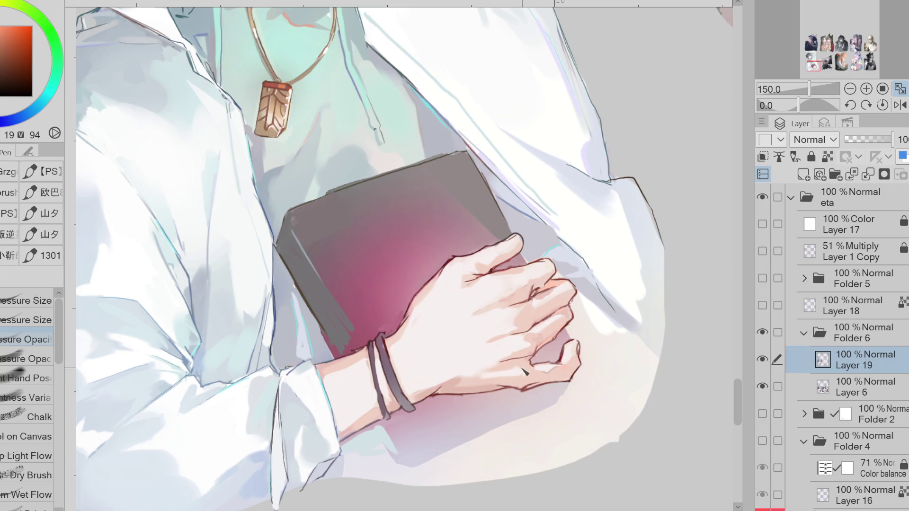
{"action": "left_click", "coordinate": [502, 374], "text": "alt"}
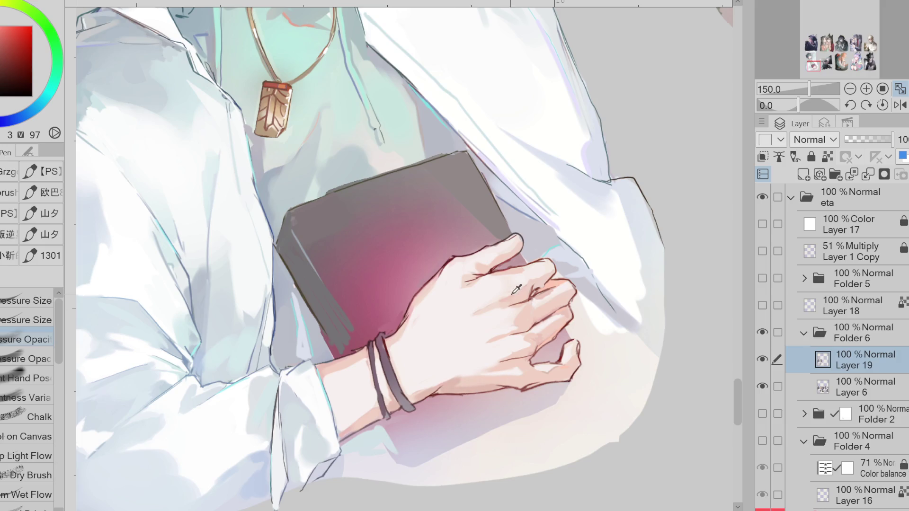
{"action": "left_click", "coordinate": [527, 286], "text": "alt"}
{"action": "key", "text": "e"}
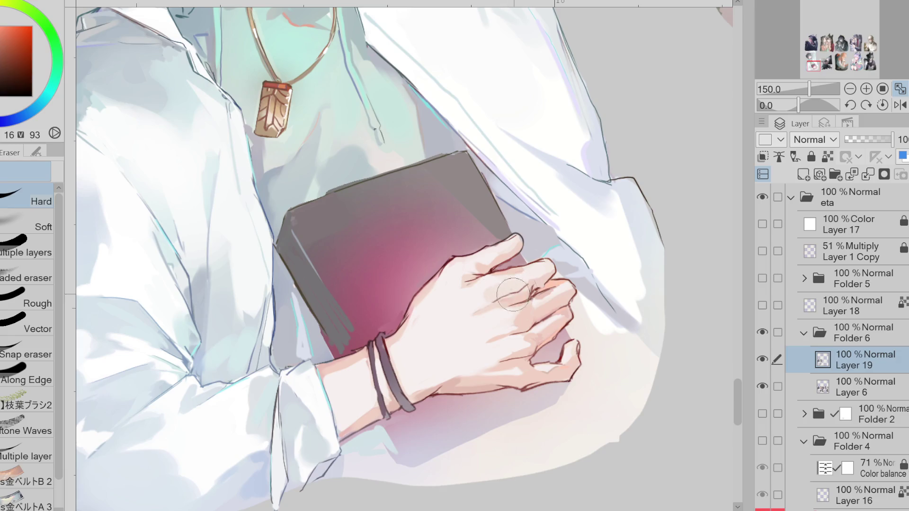
{"action": "key", "text": "p"}
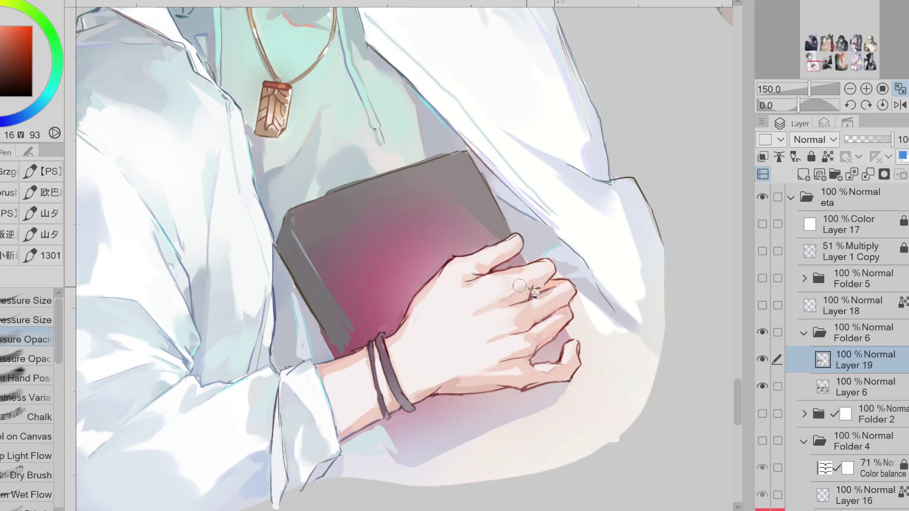
Step: Add warm, pale highlight and orange skin tones to the knuckles, then sample the bracelet's magenta
{"action": "left_click", "coordinate": [522, 294], "text": "alt"}
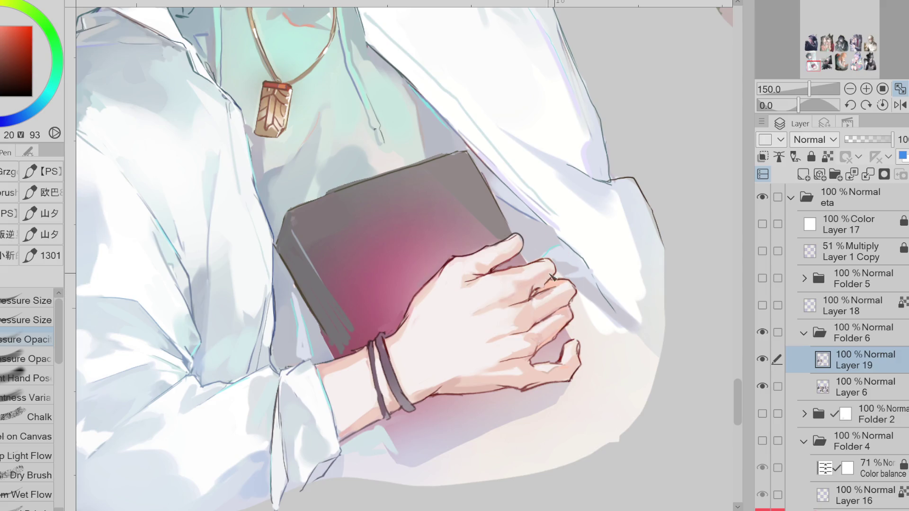
{"action": "left_click", "coordinate": [543, 272], "text": "alt"}
{"action": "left_click", "coordinate": [559, 283], "text": "alt"}
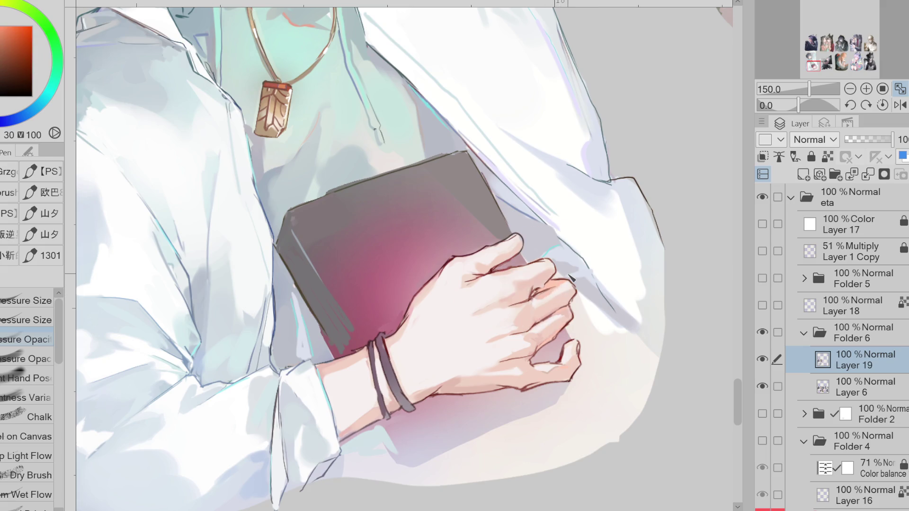
{"action": "left_click", "coordinate": [389, 347], "text": "alt"}
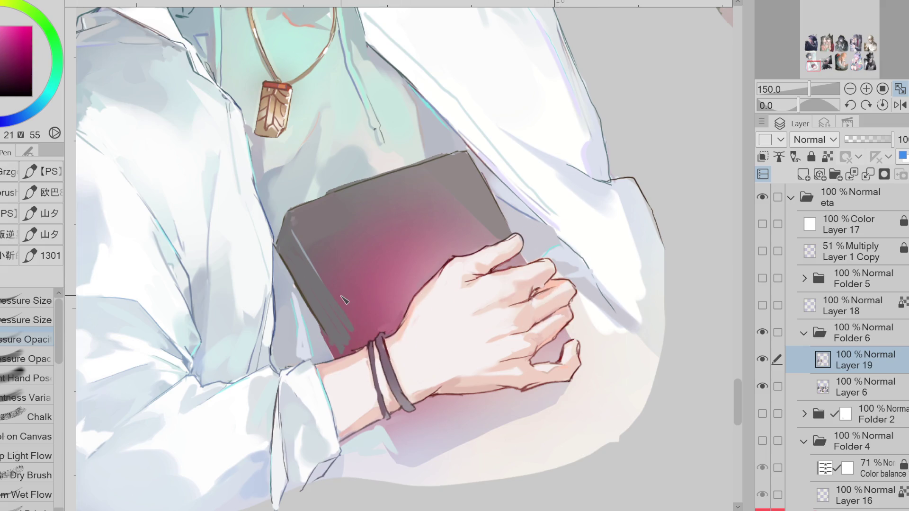
Step: Darken and thicken the bracelet bands and fill a small blue highlight shape on the bracelet
{"action": "key", "text": "period"}
{"action": "mouse_move", "coordinate": [390, 372]}
{"action": "left_mouse_down"}
{"action": "mouse_move", "coordinate": [412, 415]}
{"action": "mouse_move", "coordinate": [385, 411]}
{"action": "left_mouse_up"}
{"action": "left_click", "coordinate": [386, 413], "text": "alt"}
{"action": "left_click", "coordinate": [383, 341], "text": "alt"}
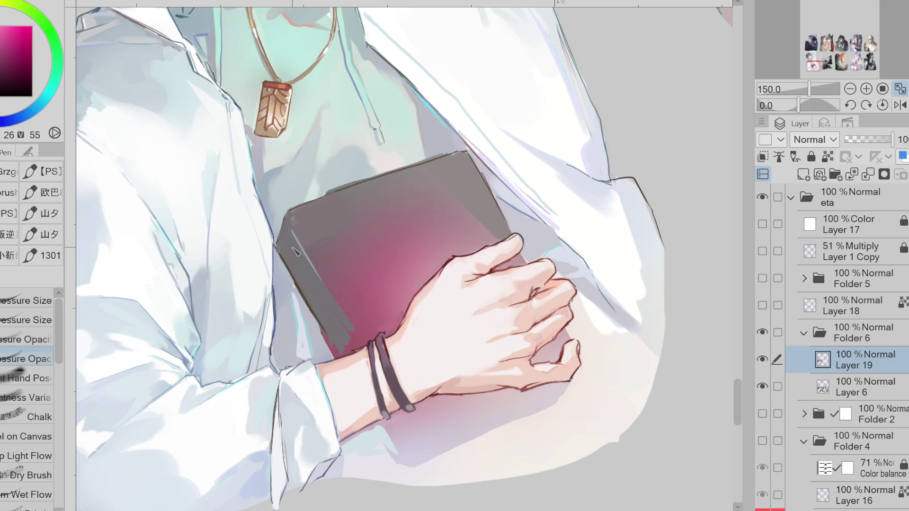
{"action": "left_click", "coordinate": [384, 340], "text": "alt"}
{"action": "key", "text": "g"}
{"action": "mouse_move", "coordinate": [383, 336]}
{"action": "left_mouse_down"}
{"action": "mouse_move", "coordinate": [387, 324]}
{"action": "mouse_move", "coordinate": [374, 364]}
{"action": "mouse_move", "coordinate": [380, 342]}
{"action": "left_mouse_up"}
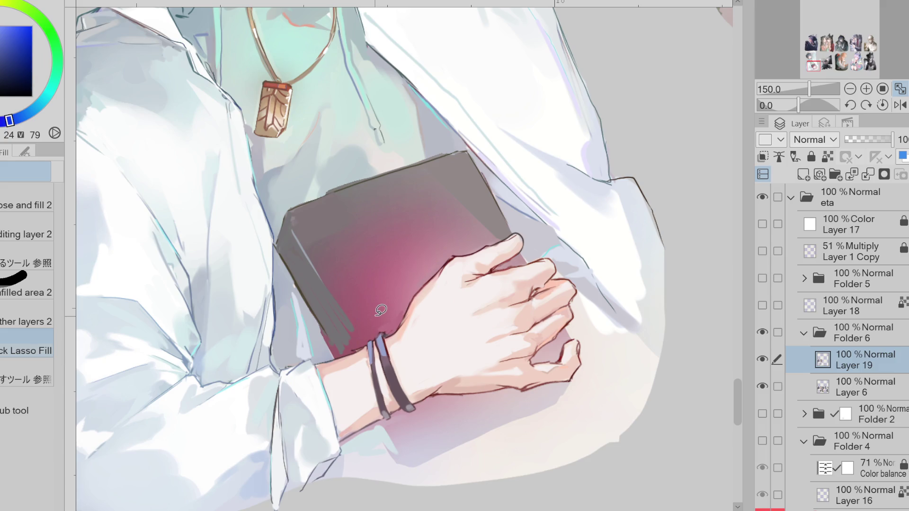
{"action": "key", "text": "p"}
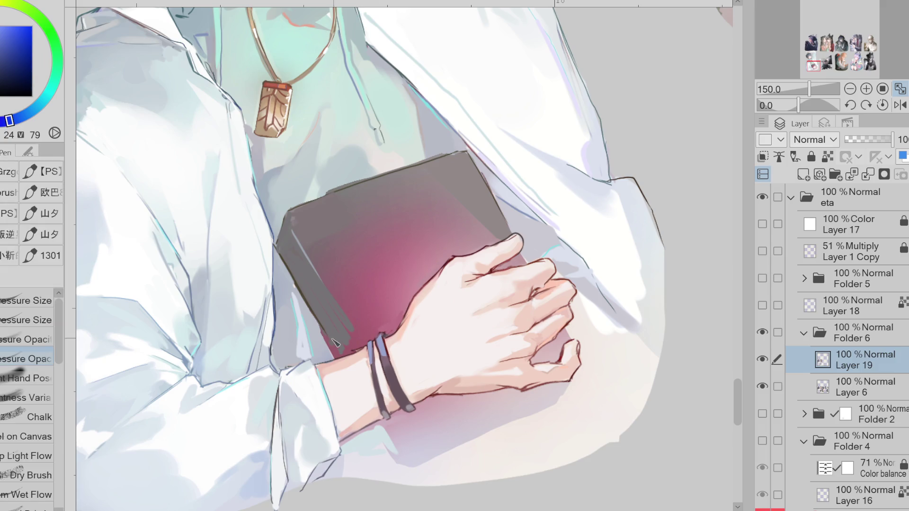
Step: Repaint the area below the bracelet and draw a long dark orange-brown line below the wrist
{"action": "left_click", "coordinate": [370, 359], "text": "alt"}
{"action": "left_click_drag", "start_coordinate": [381, 424], "coordinate": [398, 455]}
{"action": "left_click", "coordinate": [392, 431], "text": "alt"}
{"action": "left_click_drag", "start_coordinate": [383, 423], "coordinate": [404, 458]}
{"action": "left_click", "coordinate": [409, 458], "text": "alt"}
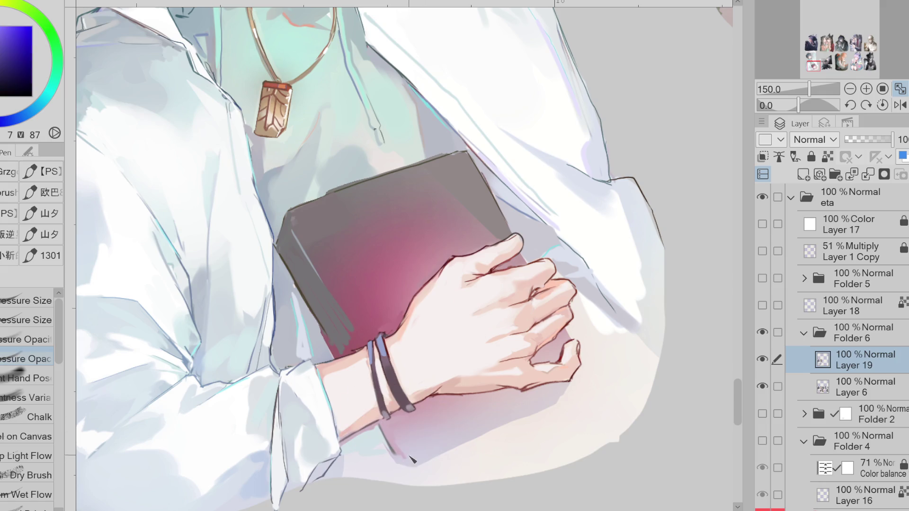
{"action": "left_click", "coordinate": [562, 351], "text": "alt"}
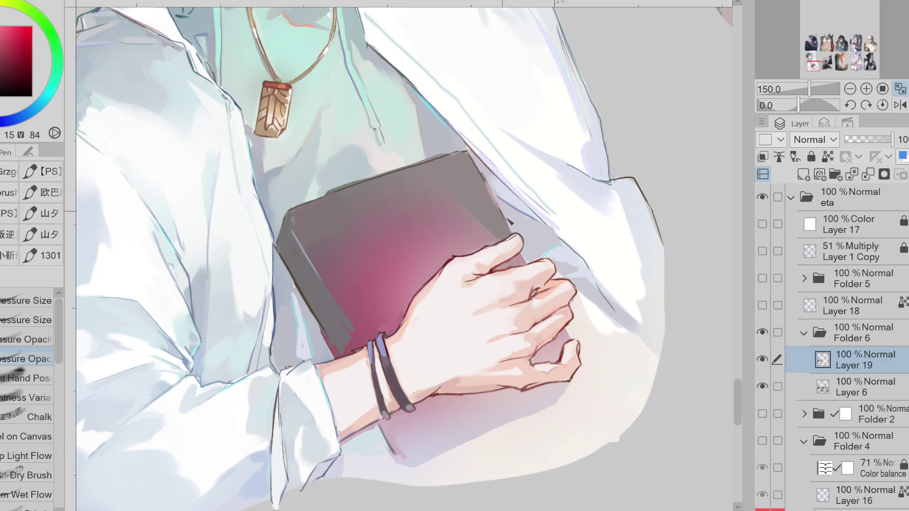
{"action": "left_click", "coordinate": [485, 175], "text": "alt"}
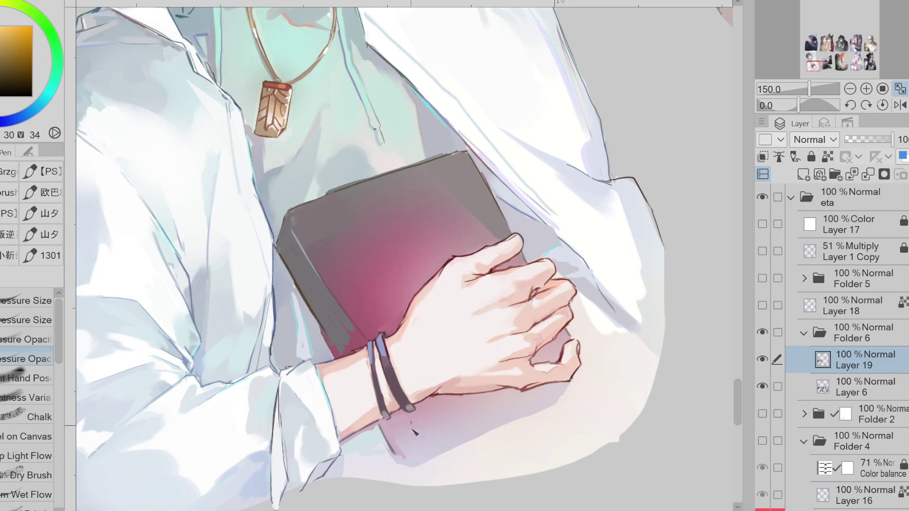
{"action": "left_click_drag", "start_coordinate": [415, 424], "coordinate": [514, 396]}
{"action": "mouse_move", "coordinate": [407, 454]}
{"action": "left_mouse_down"}
{"action": "mouse_move", "coordinate": [411, 431]}
{"action": "mouse_move", "coordinate": [412, 458]}
{"action": "left_mouse_up"}
{"action": "key", "text": "ctrl+z"}
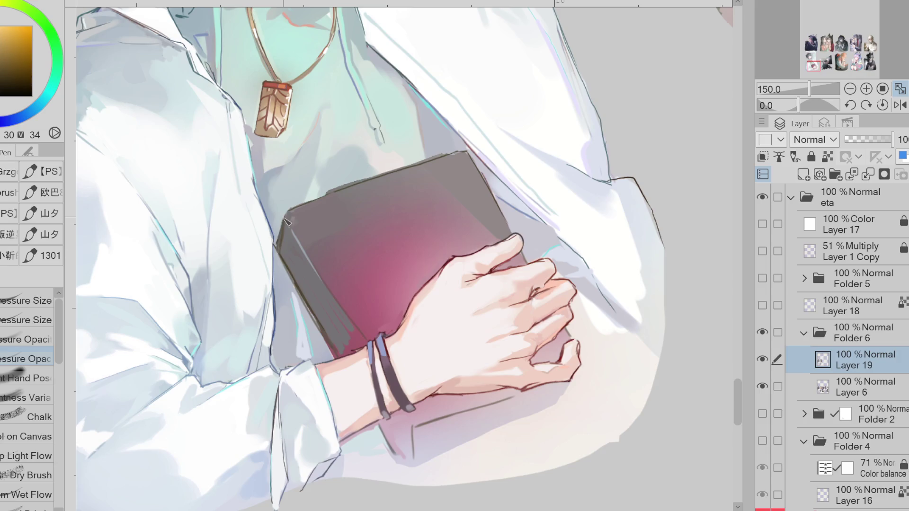
Step: Lighten the book's left edge and sample magenta, grey and pink tones from the book
{"action": "left_click_drag", "start_coordinate": [293, 218], "coordinate": [359, 331]}
{"action": "left_click", "coordinate": [327, 303], "text": "alt"}
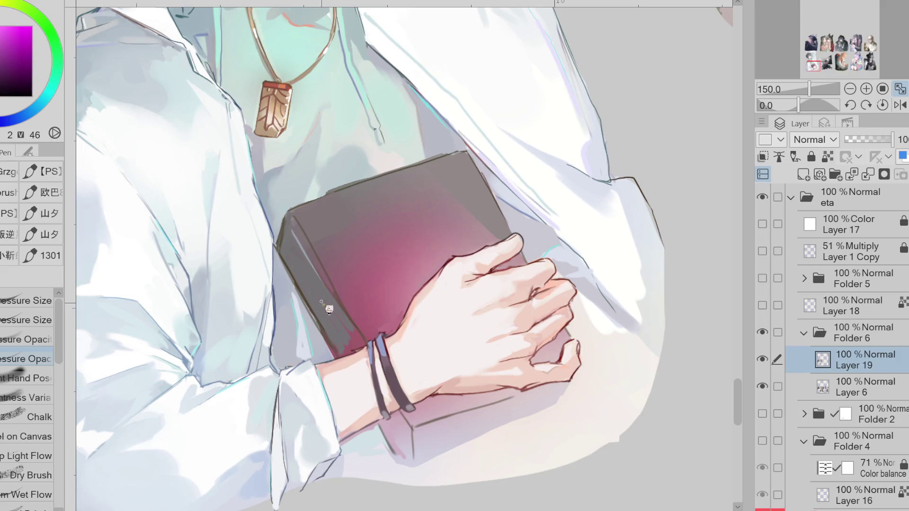
{"action": "left_click", "coordinate": [318, 223], "text": "alt"}
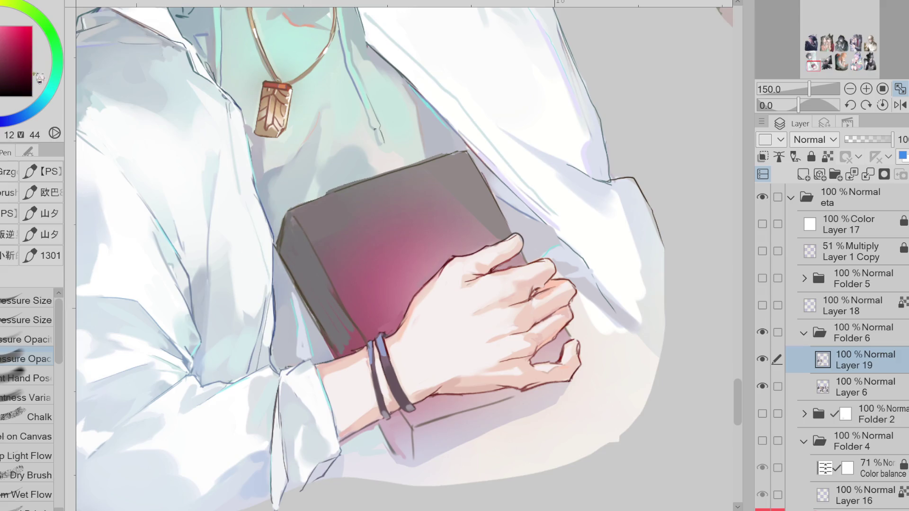
{"action": "left_click", "coordinate": [46, 96]}
{"action": "left_click", "coordinate": [294, 260], "text": "alt"}
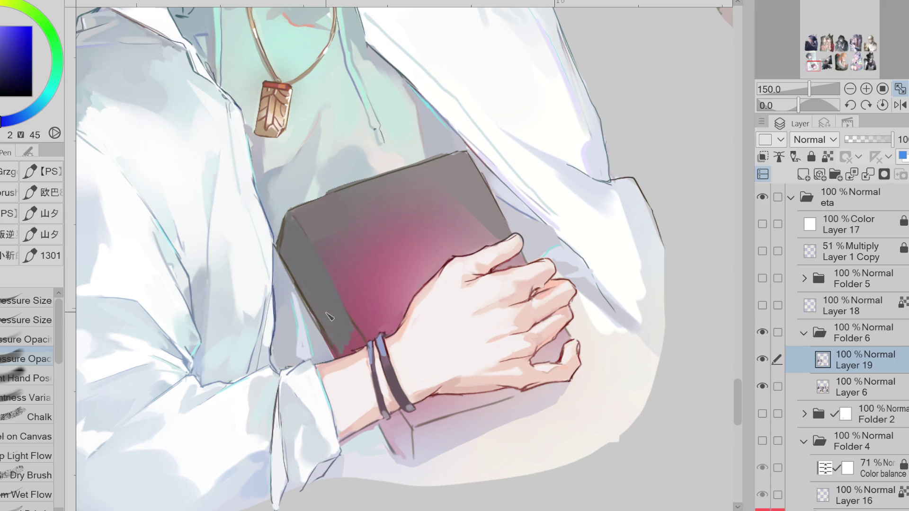
{"action": "left_click", "coordinate": [371, 270], "text": "alt"}
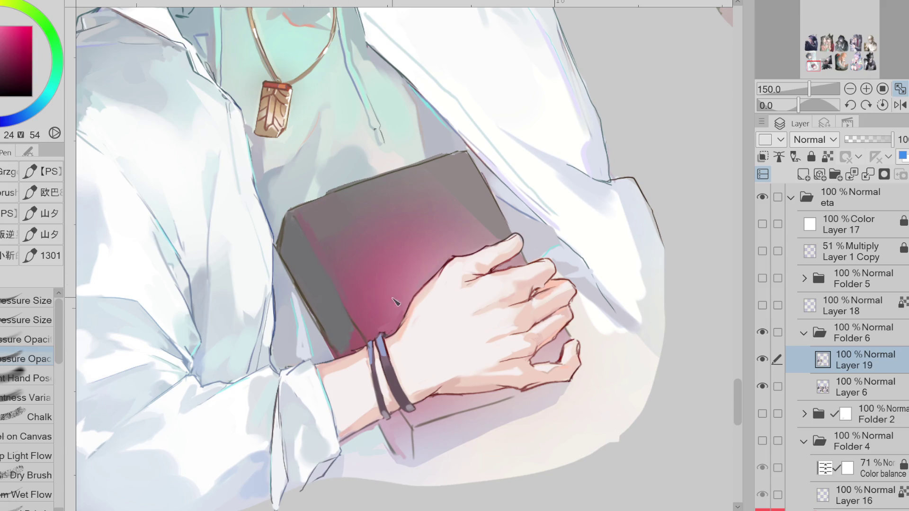
{"action": "left_click", "coordinate": [356, 312], "text": "alt"}
{"action": "left_click", "coordinate": [344, 317], "text": "alt"}
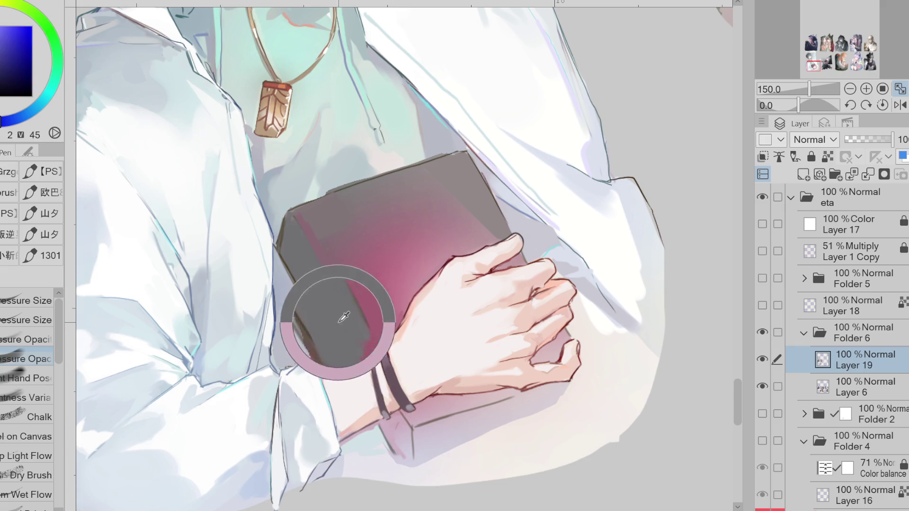
{"action": "left_click", "coordinate": [421, 397], "text": "alt"}
Step: Soften the pink under the hand, repaint the book's top-left edge, and mirror the canvas
{"action": "mouse_move", "coordinate": [402, 435]}
{"action": "left_mouse_down"}
{"action": "mouse_move", "coordinate": [398, 453]}
{"action": "mouse_move", "coordinate": [401, 419]}
{"action": "mouse_move", "coordinate": [407, 462]}
{"action": "left_mouse_up"}
{"action": "left_click", "coordinate": [421, 416], "text": "alt"}
{"action": "left_click", "coordinate": [477, 403], "text": "alt"}
{"action": "left_click_drag", "start_coordinate": [478, 404], "coordinate": [421, 424]}
{"action": "mouse_move", "coordinate": [516, 403]}
{"action": "left_mouse_down"}
{"action": "mouse_move", "coordinate": [428, 435]}
{"action": "mouse_move", "coordinate": [459, 435]}
{"action": "left_mouse_up"}
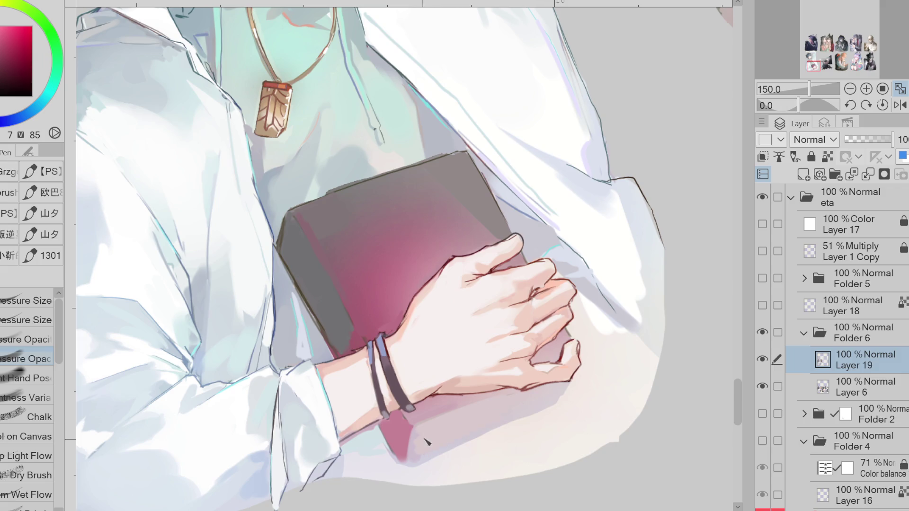
{"action": "left_click", "coordinate": [330, 202], "text": "alt"}
{"action": "left_click_drag", "start_coordinate": [313, 199], "coordinate": [400, 168]}
{"action": "left_click", "coordinate": [901, 106]}
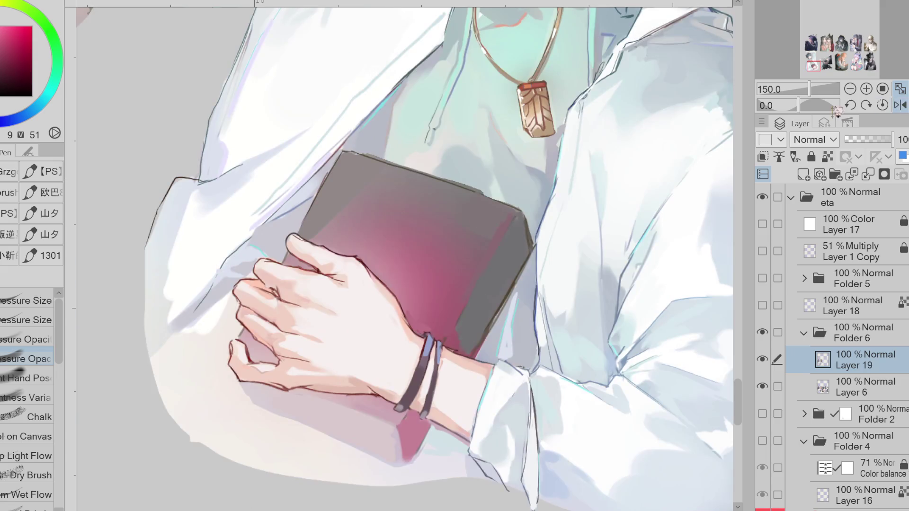
Step: Lighten the book's top-left edge with pale blue from the shirt and pick a dark outline colour
{"action": "left_click", "coordinate": [355, 148], "text": "alt"}
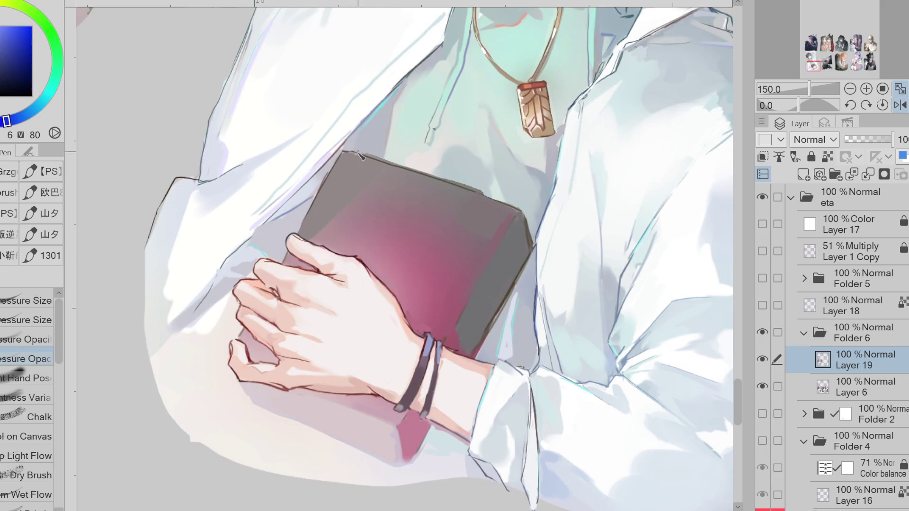
{"action": "left_click_drag", "start_coordinate": [345, 156], "coordinate": [308, 210]}
{"action": "left_click", "coordinate": [292, 254], "text": "alt"}
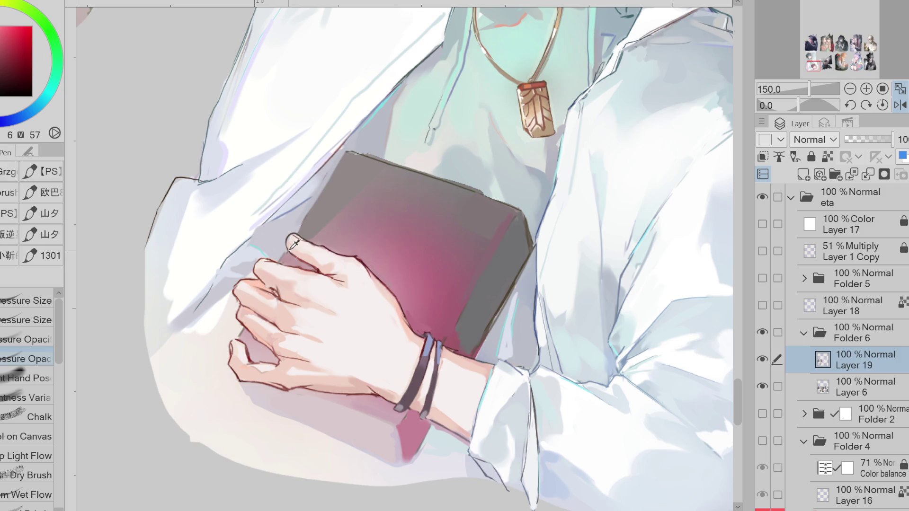
{"action": "left_click", "coordinate": [291, 260], "text": "alt"}
{"action": "left_click", "coordinate": [284, 264], "text": "alt"}
{"action": "left_click", "coordinate": [289, 256], "text": "alt"}
Step: Draw dark lines along the book's edge below the wristband with the Pressure Size brush, then unflip the canvas
{"action": "left_click", "coordinate": [37, 318]}
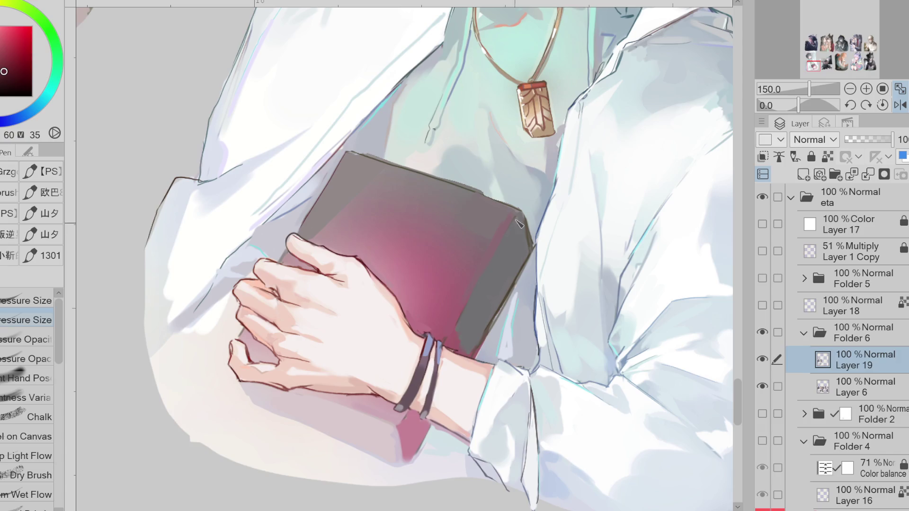
{"action": "left_click_drag", "start_coordinate": [399, 427], "coordinate": [408, 462]}
{"action": "left_click_drag", "start_coordinate": [428, 432], "coordinate": [411, 467]}
{"action": "key", "text": "h"}
{"action": "left_click", "coordinate": [462, 182], "text": "alt"}
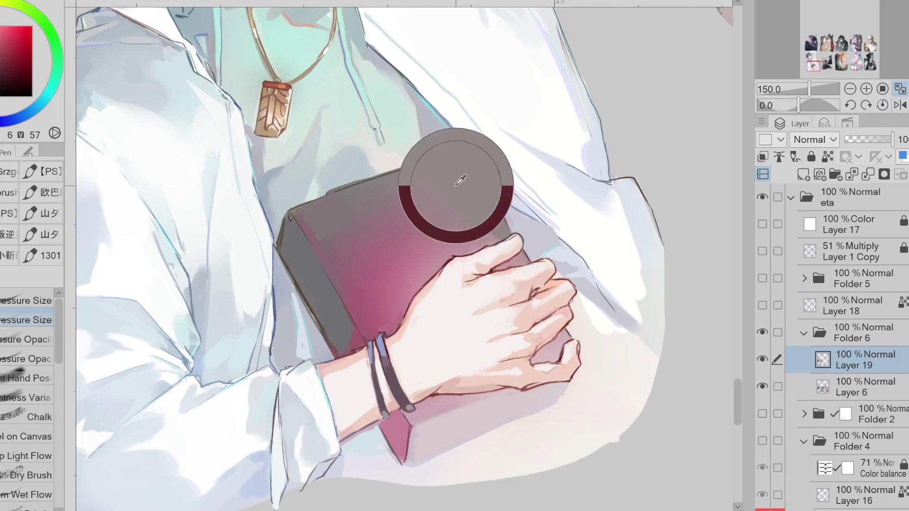
Step: Lighten the book's bottom edge and draw a thin line down its front corner
{"action": "left_click_drag", "start_coordinate": [416, 427], "coordinate": [500, 397]}
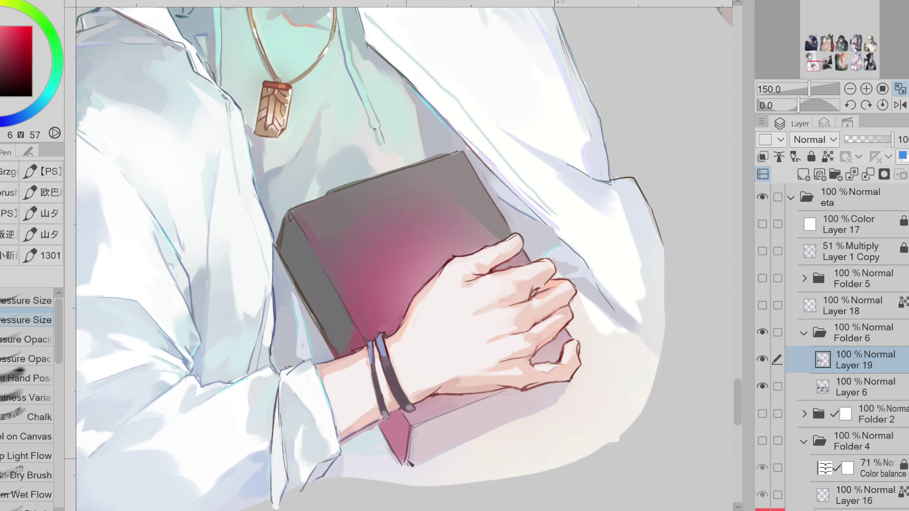
{"action": "mouse_move", "coordinate": [420, 470]}
{"action": "left_mouse_down"}
{"action": "mouse_move", "coordinate": [502, 416]}
{"action": "mouse_move", "coordinate": [480, 443]}
{"action": "mouse_move", "coordinate": [558, 407]}
{"action": "left_mouse_up"}
{"action": "left_click_drag", "start_coordinate": [418, 430], "coordinate": [414, 464]}
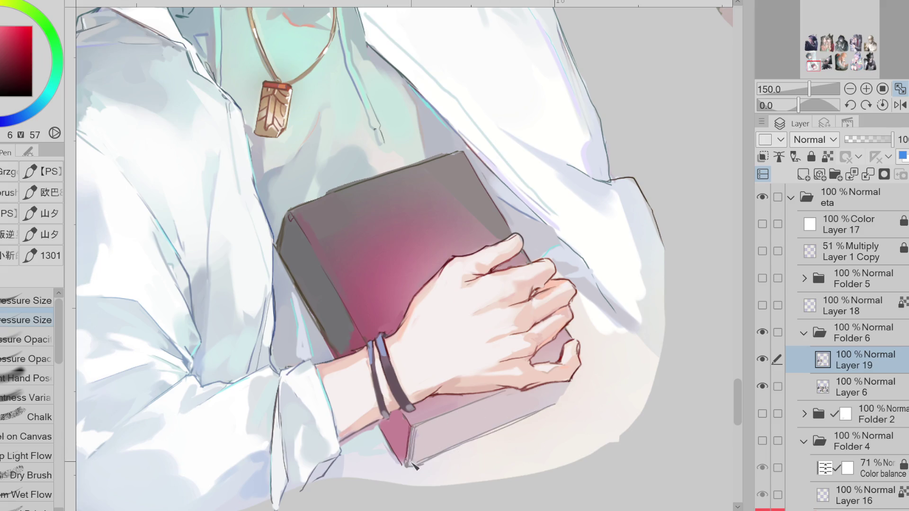
Step: Pick a deep blue and draw dark lines along the book's top and left edges
{"action": "left_click", "coordinate": [294, 222], "text": "alt"}
{"action": "left_click", "coordinate": [292, 229], "text": "alt"}
{"action": "left_click", "coordinate": [185, 142], "text": "alt"}
{"action": "left_click", "coordinate": [279, 230], "text": "alt"}
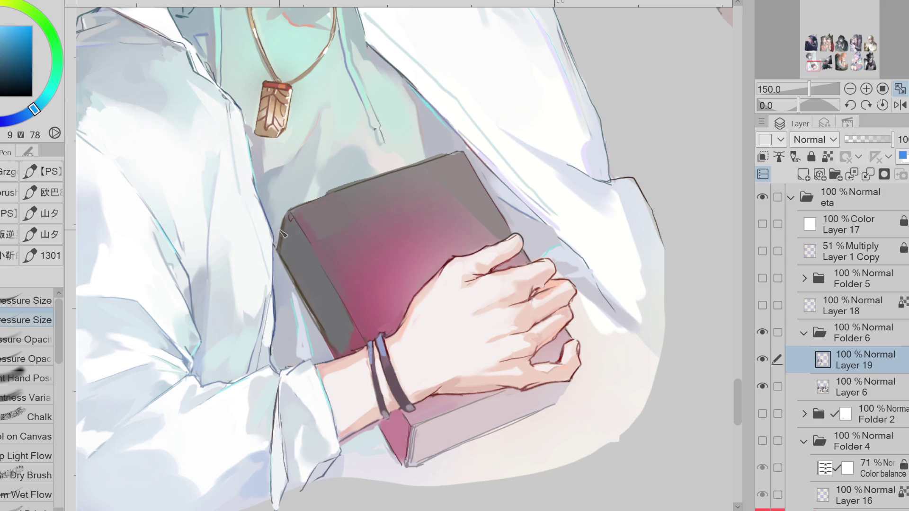
{"action": "left_click", "coordinate": [288, 214], "text": "alt"}
{"action": "left_click", "coordinate": [6, 82]}
{"action": "left_click_drag", "start_coordinate": [33, 109], "coordinate": [4, 122]}
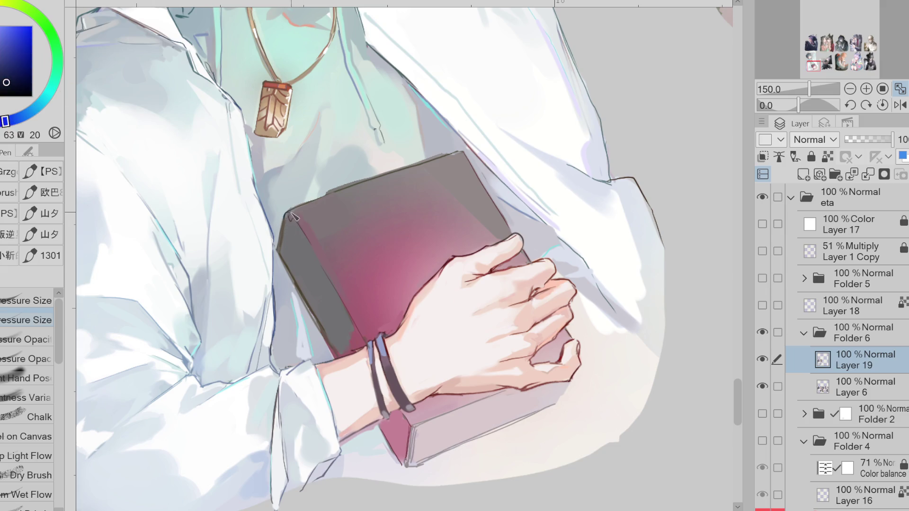
{"action": "left_click_drag", "start_coordinate": [293, 208], "coordinate": [436, 163]}
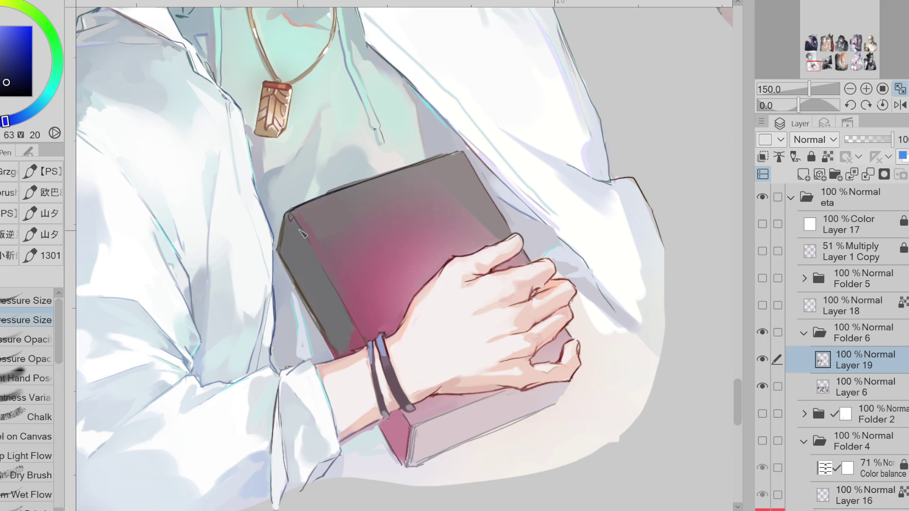
{"action": "mouse_move", "coordinate": [286, 223]}
{"action": "left_mouse_down"}
{"action": "mouse_move", "coordinate": [294, 284]}
{"action": "mouse_move", "coordinate": [341, 363]}
{"action": "left_mouse_up"}
Step: Darken the bracelet's left band and sample a near-white highlight from it
{"action": "left_click", "coordinate": [365, 416], "text": "alt"}
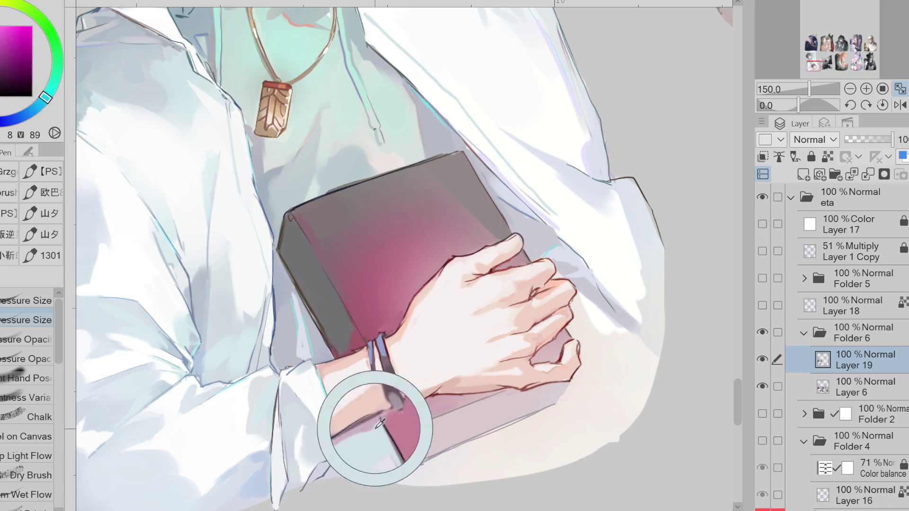
{"action": "left_click", "coordinate": [374, 346], "text": "alt"}
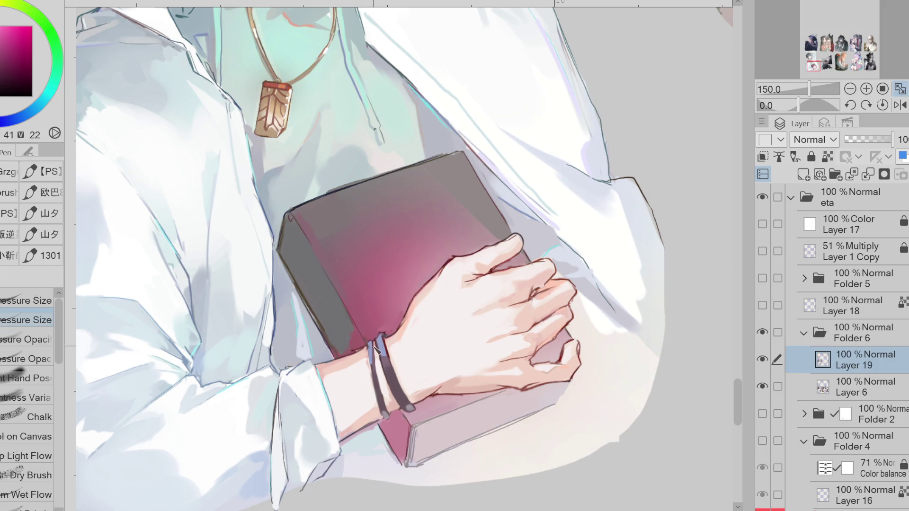
{"action": "mouse_move", "coordinate": [370, 351]}
{"action": "left_mouse_down"}
{"action": "mouse_move", "coordinate": [382, 416]}
{"action": "mouse_move", "coordinate": [376, 375]}
{"action": "mouse_move", "coordinate": [392, 421]}
{"action": "mouse_move", "coordinate": [375, 360]}
{"action": "mouse_move", "coordinate": [384, 413]}
{"action": "left_mouse_up"}
{"action": "left_click", "coordinate": [384, 377], "text": "alt"}
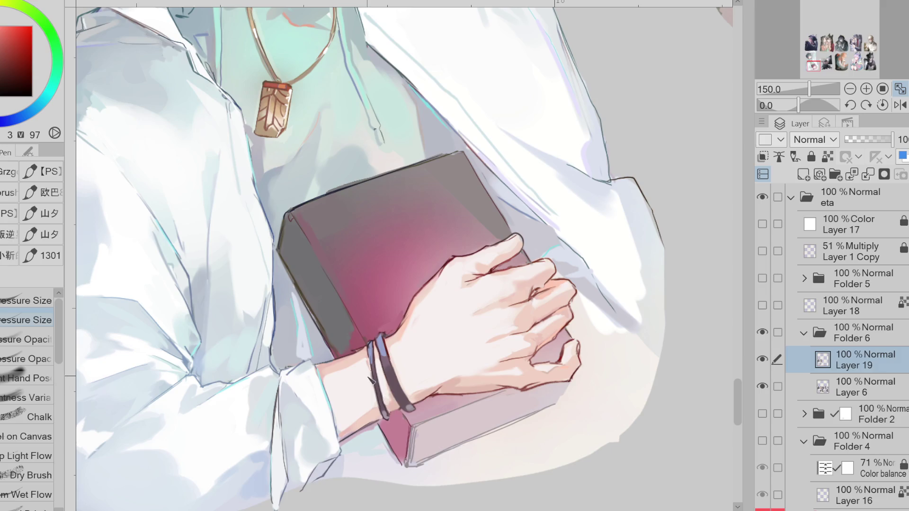
{"action": "left_click", "coordinate": [372, 374], "text": "alt"}
Step: Lighten the book's upper-right edge near the thumb with grey-blue from the shirt
{"action": "left_click", "coordinate": [446, 161], "text": "alt"}
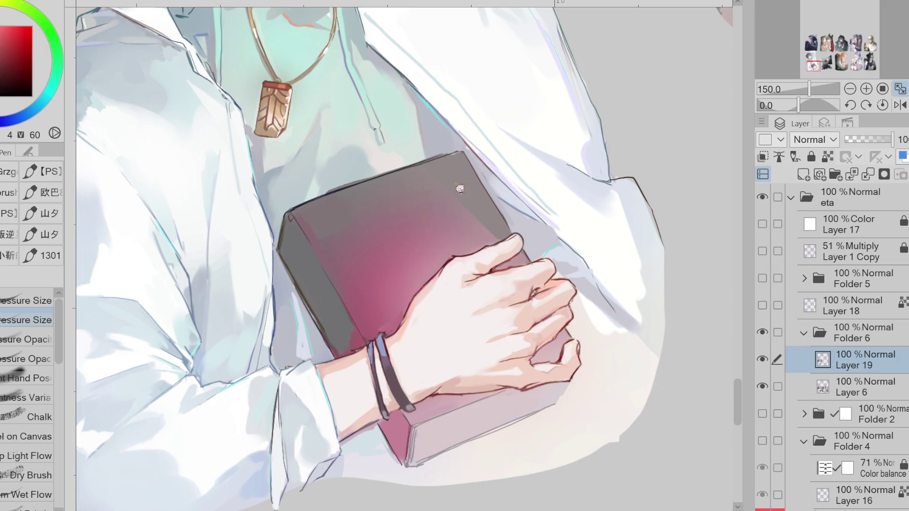
{"action": "left_click", "coordinate": [134, 127], "text": "alt"}
{"action": "left_click", "coordinate": [169, 91], "text": "alt"}
{"action": "left_click", "coordinate": [100, 75], "text": "alt"}
{"action": "mouse_move", "coordinate": [505, 244]}
{"action": "left_mouse_down"}
{"action": "mouse_move", "coordinate": [410, 184]}
{"action": "mouse_move", "coordinate": [427, 183]}
{"action": "left_mouse_up"}
Step: Sample dark blue and purple from the book's dark edge and choose a lighter purple
{"action": "left_click", "coordinate": [284, 226], "text": "alt"}
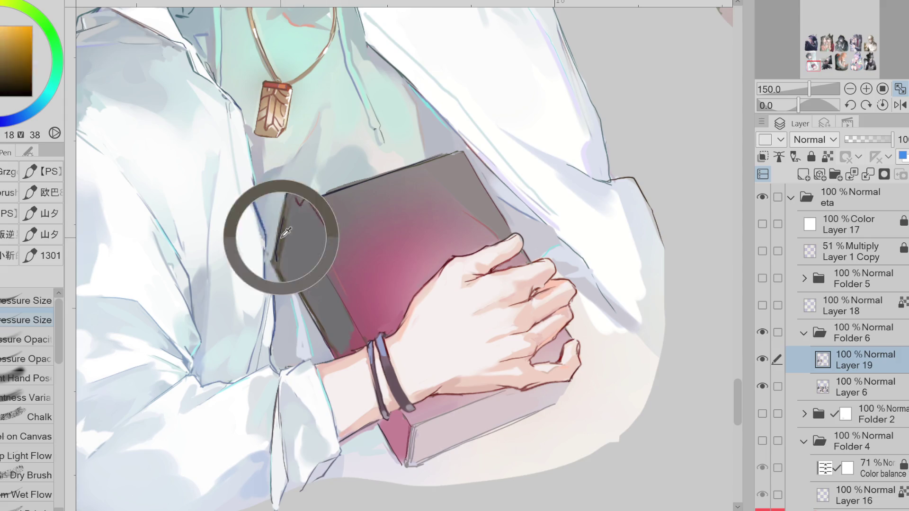
{"action": "left_click", "coordinate": [281, 238], "text": "alt"}
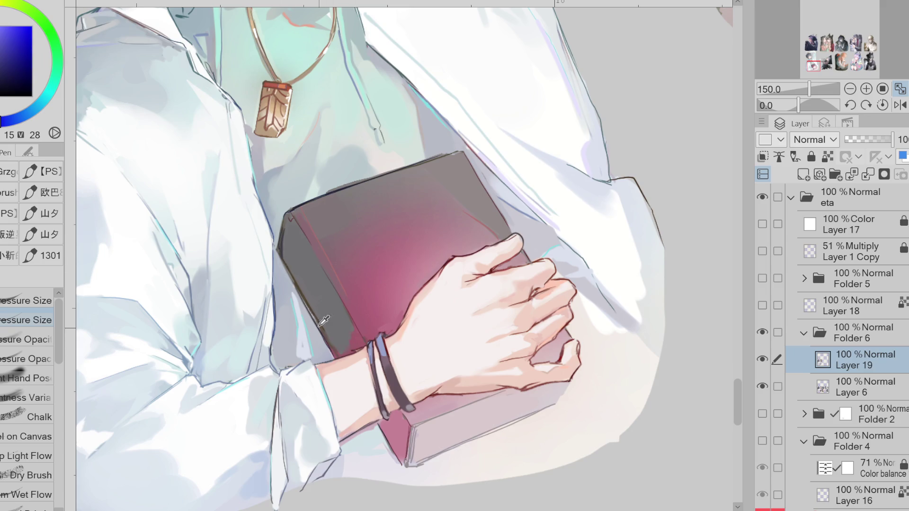
{"action": "left_click", "coordinate": [307, 292], "text": "alt"}
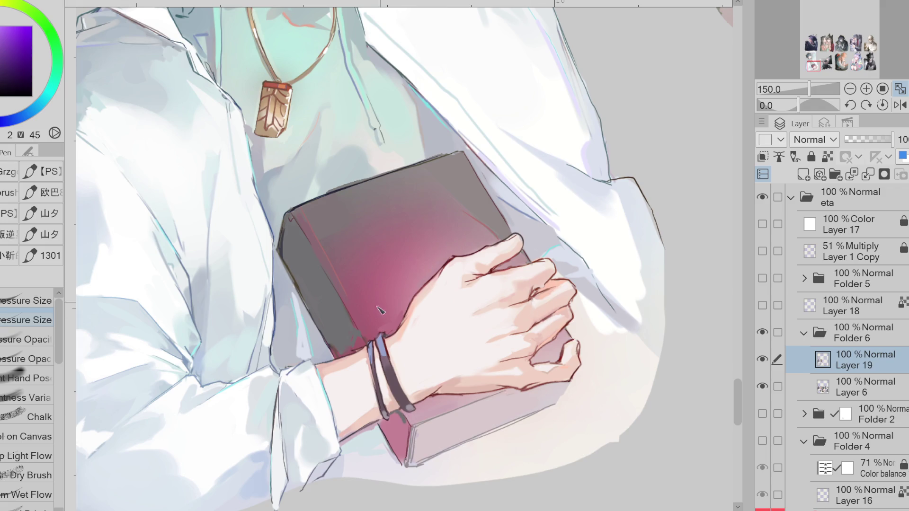
{"action": "left_click", "coordinate": [8, 52]}
{"action": "scroll", "coordinate": [329, 380], "scroll_direction": "down", "scroll_amount": 1}
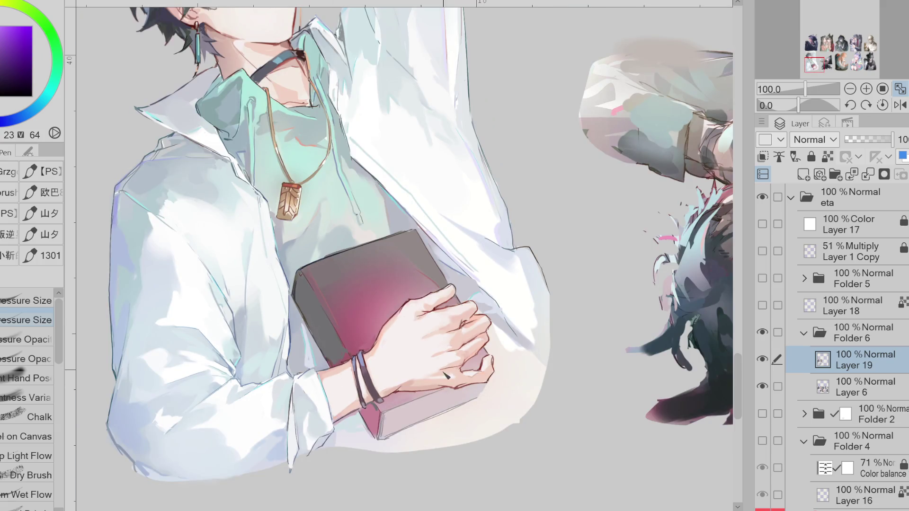
Step: Toggle Layer 17's grayscale check to compare values and shift the colour hue toward blue
{"action": "left_click", "coordinate": [763, 228]}
{"action": "left_click", "coordinate": [765, 230]}
{"action": "left_click", "coordinate": [765, 232]}
{"action": "left_click", "coordinate": [763, 231]}
{"action": "left_click_drag", "start_coordinate": [1, 29], "coordinate": [4, 23]}
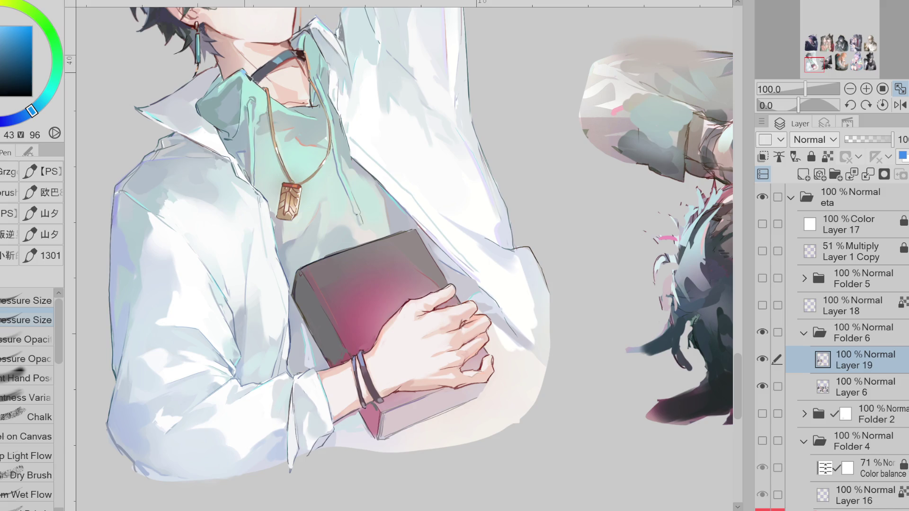
Step: Sample light, dark and blue-teal collar tones and add shadow touches to the hood collar
{"action": "left_click", "coordinate": [298, 50], "text": "alt"}
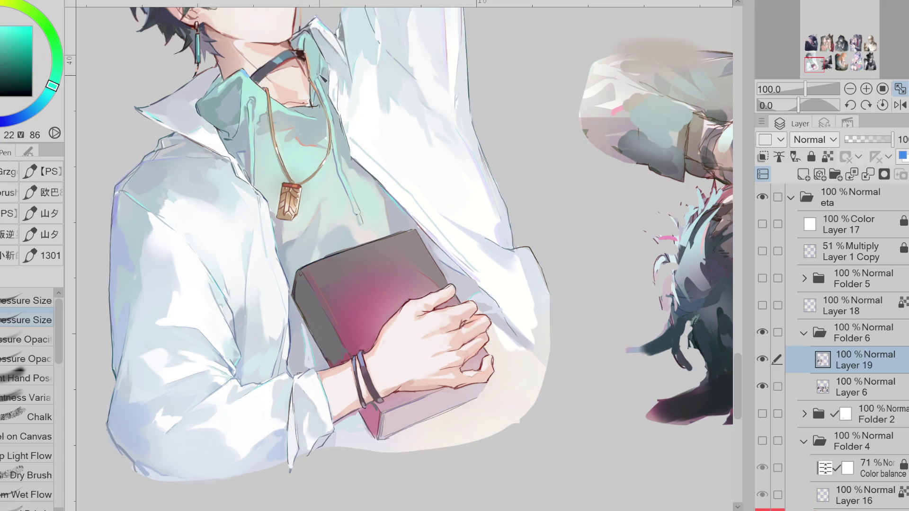
{"action": "left_click", "coordinate": [264, 95], "text": "alt"}
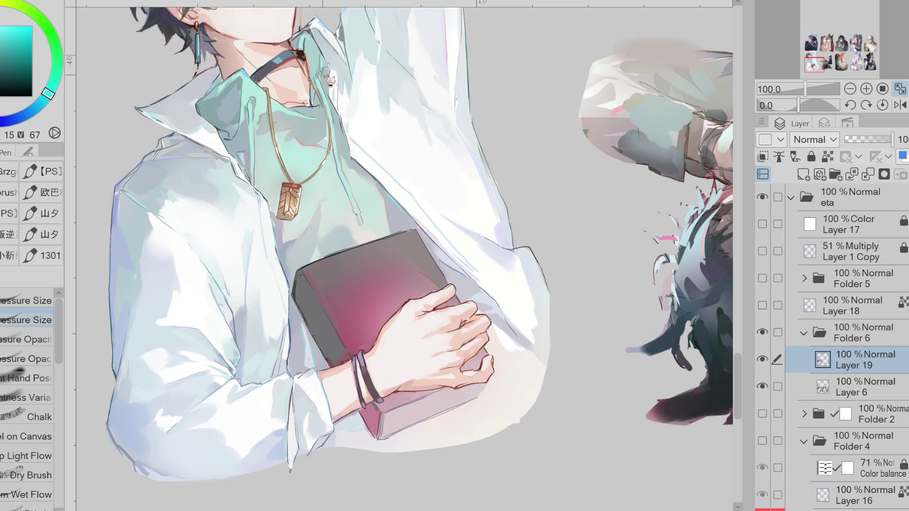
{"action": "scroll", "coordinate": [354, 50], "scroll_direction": "up", "scroll_amount": 1}
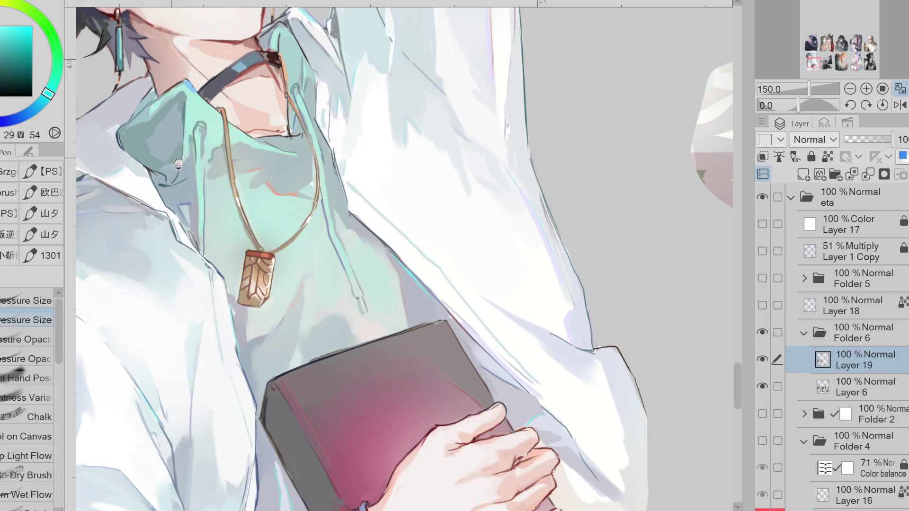
{"action": "left_click", "coordinate": [176, 167], "text": "alt"}
{"action": "left_click", "coordinate": [193, 149], "text": "alt"}
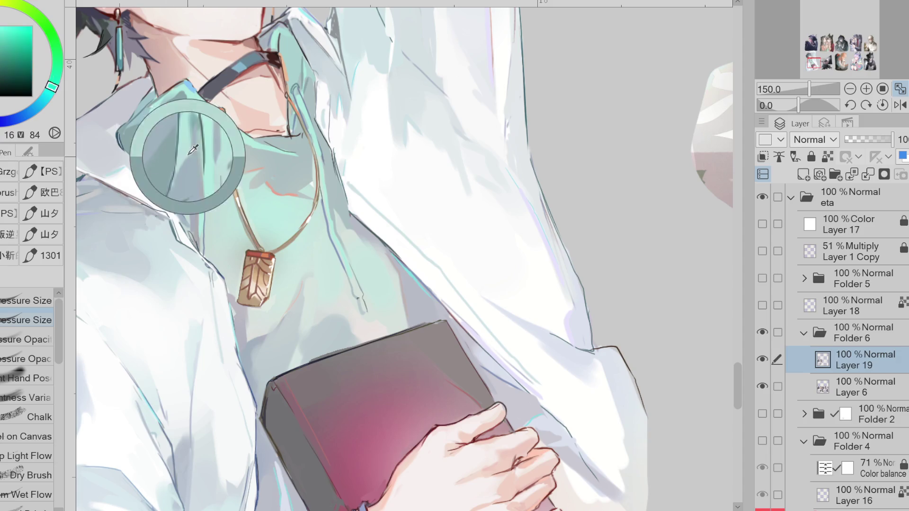
{"action": "left_click", "coordinate": [187, 148], "text": "alt"}
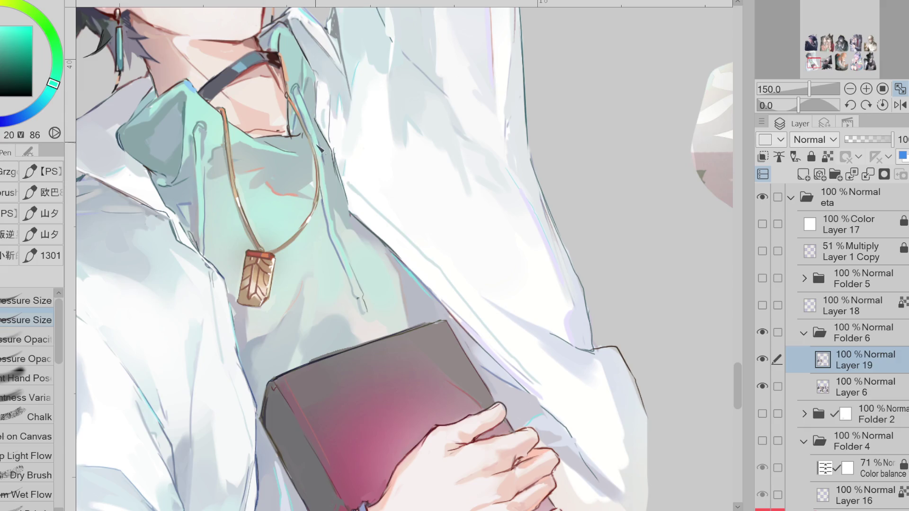
{"action": "left_click", "coordinate": [324, 162], "text": "alt"}
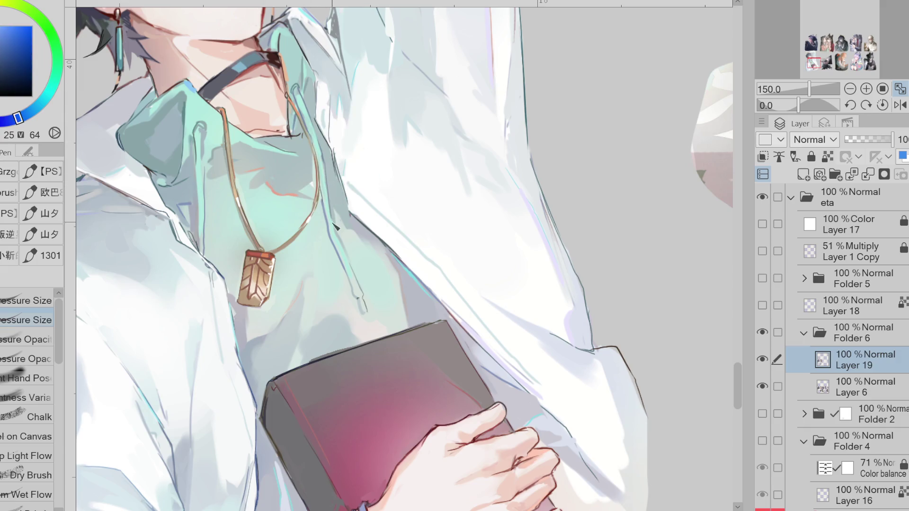
{"action": "left_click", "coordinate": [203, 167], "text": "alt"}
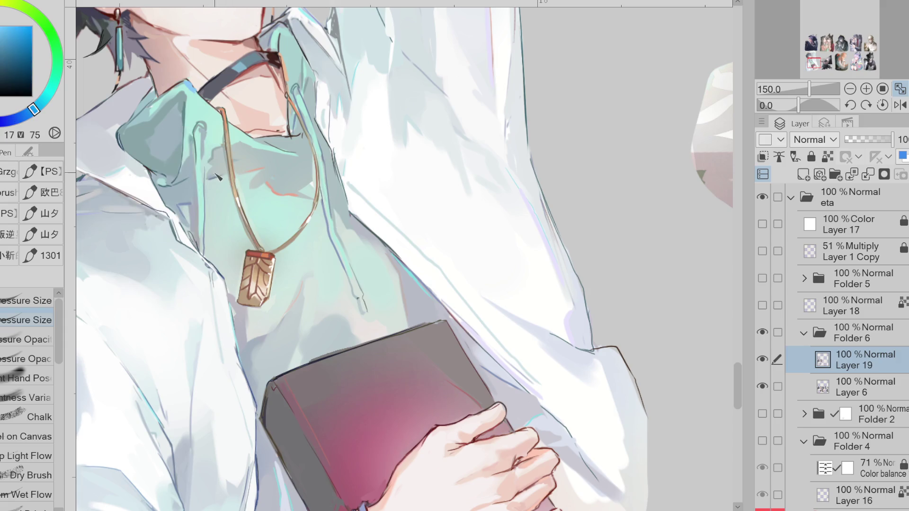
{"action": "scroll", "coordinate": [211, 217], "scroll_direction": "down", "scroll_amount": 1}
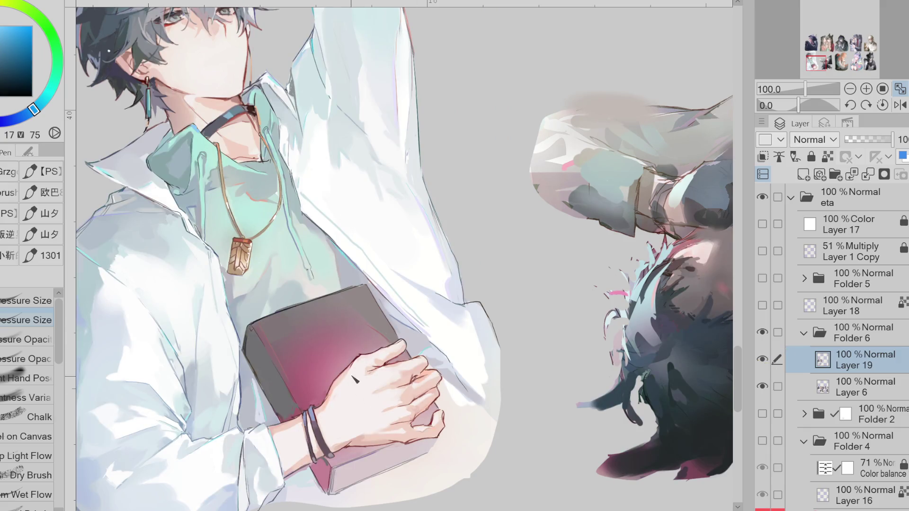
Step: Sample red-orange skin tones from the hand and erase a stray mark by the knuckles
{"action": "key", "text": "e"}
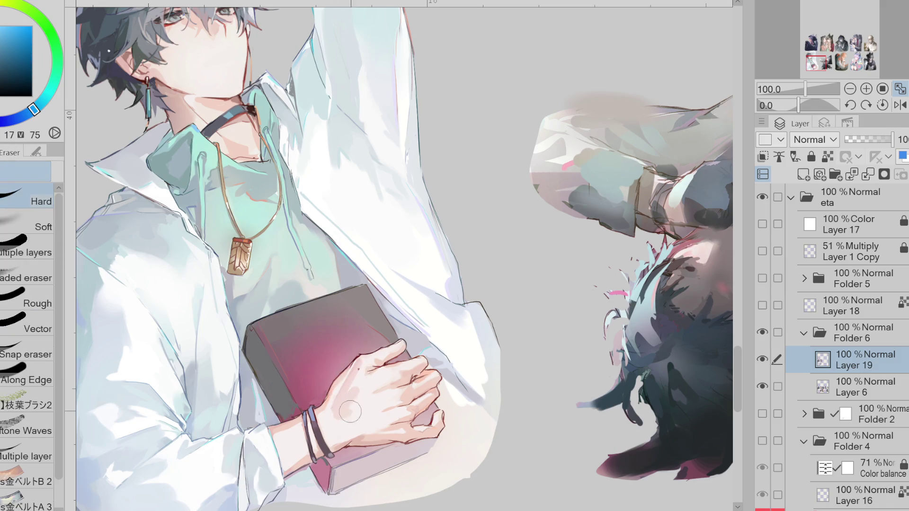
{"action": "left_click", "coordinate": [398, 398], "text": "alt"}
{"action": "key", "text": "p"}
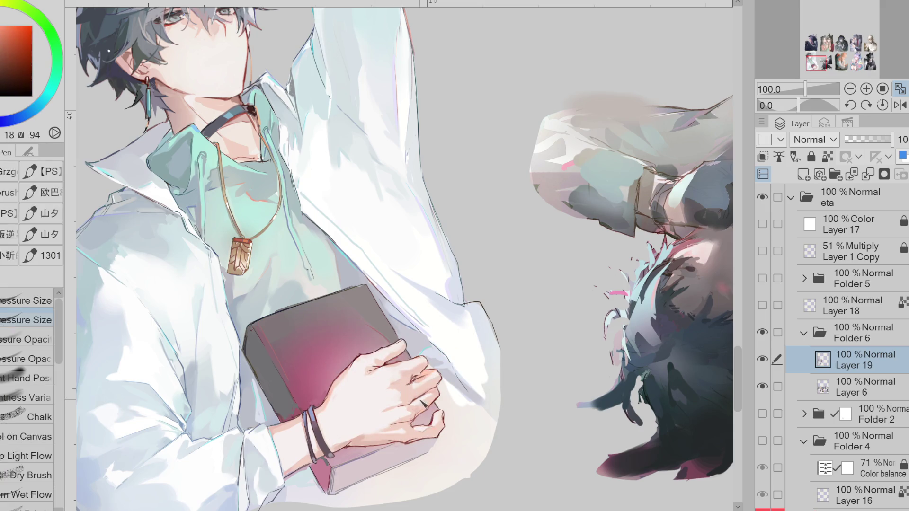
{"action": "left_click", "coordinate": [414, 391], "text": "alt"}
{"action": "left_click", "coordinate": [413, 379], "text": "alt"}
{"action": "key", "text": "e"}
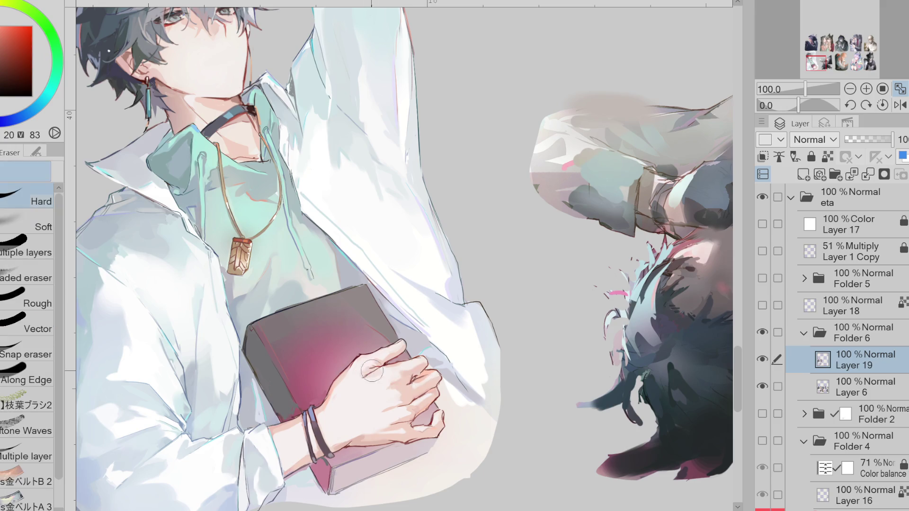
{"action": "left_click", "coordinate": [377, 370], "text": "alt"}
{"action": "key", "text": "p"}
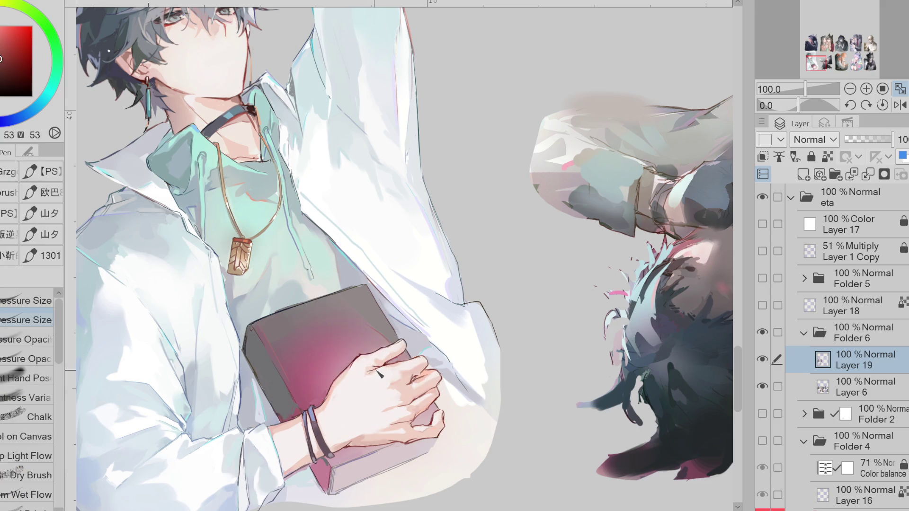
Step: Retouch the hand's shading with sampled orange-brown, reddish and warm skin tones
{"action": "key", "text": "e"}
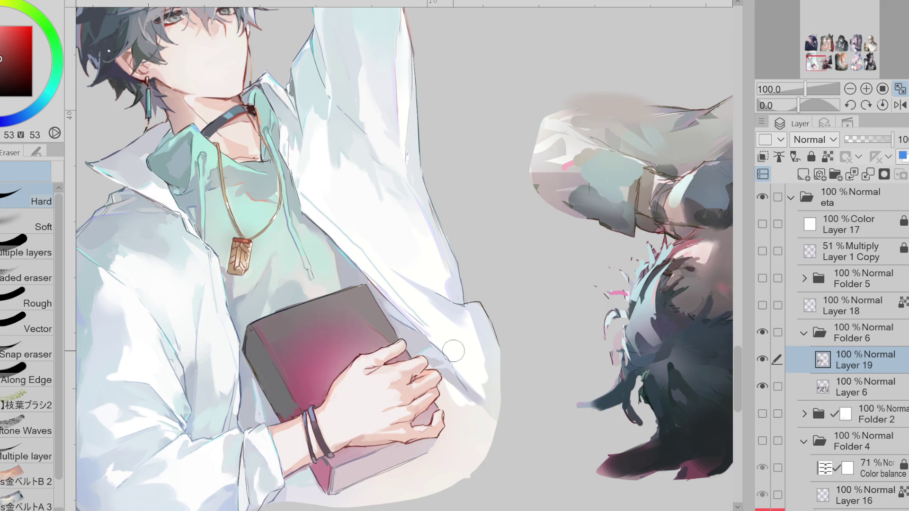
{"action": "left_click", "coordinate": [376, 365], "text": "alt"}
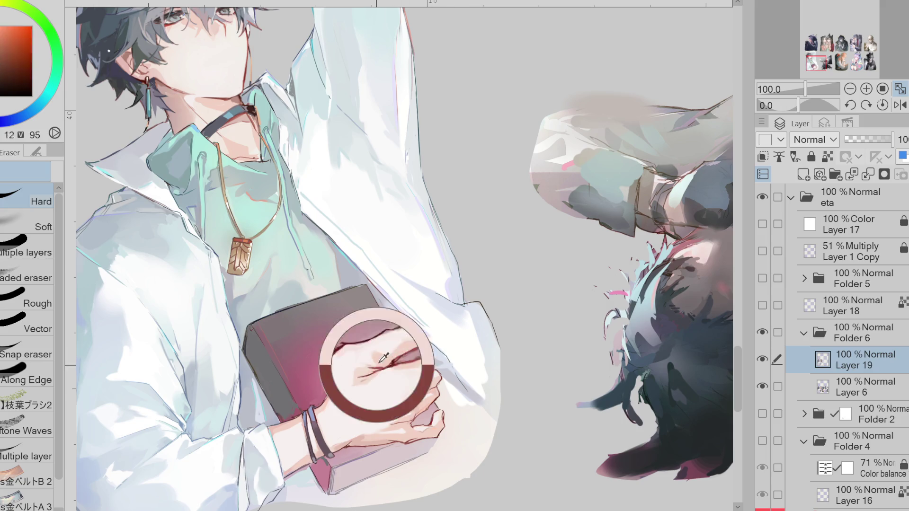
{"action": "key", "text": "p"}
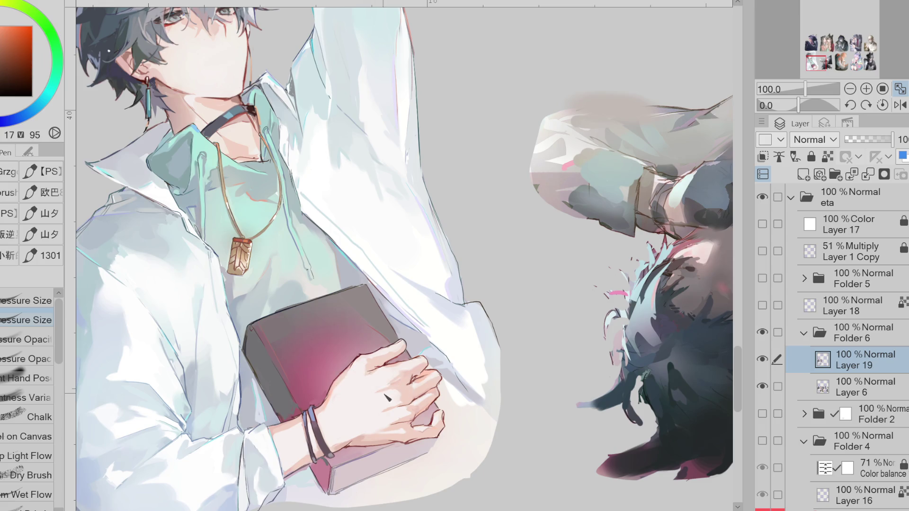
{"action": "left_click", "coordinate": [397, 383], "text": "alt"}
{"action": "left_click", "coordinate": [410, 380], "text": "alt"}
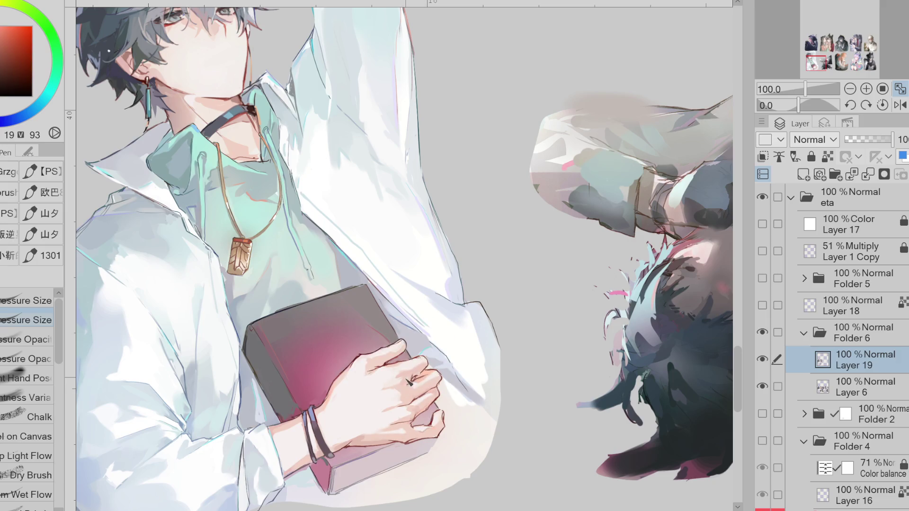
{"action": "left_click", "coordinate": [394, 378], "text": "alt"}
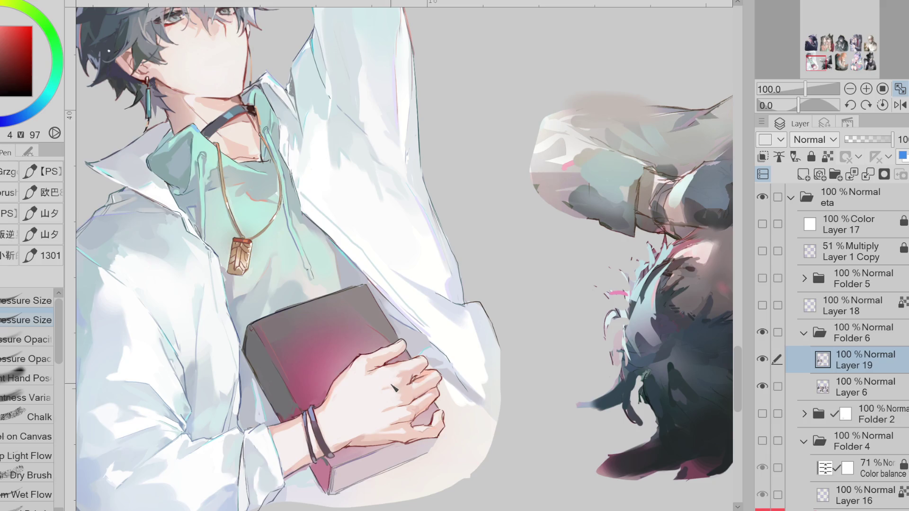
{"action": "left_click", "coordinate": [390, 404], "text": "alt"}
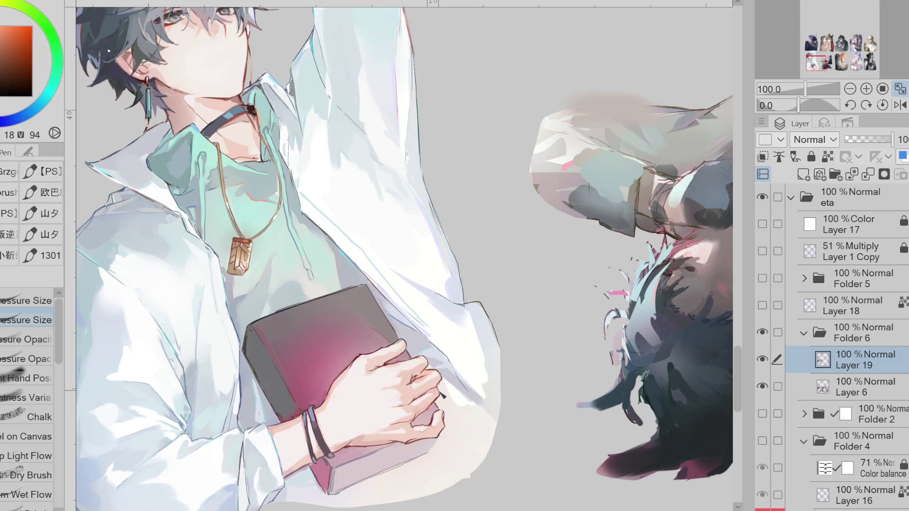
{"action": "left_click_drag", "start_coordinate": [444, 385], "coordinate": [451, 385]}
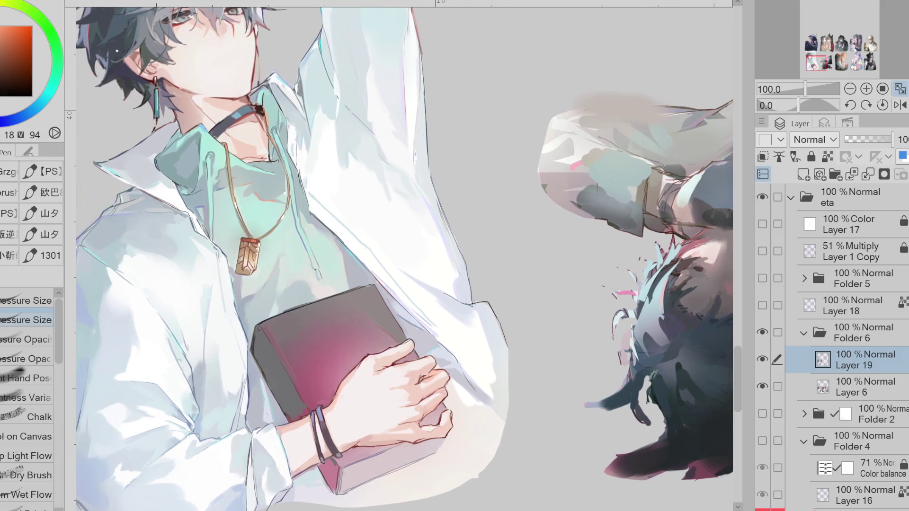
Step: Toggle Layer 19 on and off to compare the hand edits, then bring the face into view
{"action": "left_click", "coordinate": [764, 360]}
{"action": "left_click", "coordinate": [763, 360]}
{"action": "left_click", "coordinate": [763, 359]}
{"action": "left_click", "coordinate": [763, 360]}
{"action": "left_click", "coordinate": [763, 360]}
{"action": "left_click", "coordinate": [762, 359]}
{"action": "left_click", "coordinate": [763, 305]}
{"action": "left_click", "coordinate": [763, 306]}
{"action": "left_click_drag", "start_coordinate": [740, 378], "coordinate": [742, 349]}
Step: On a new layer above Layer 19, add a short dark-blue stroke on the cheek in mirrored view
{"action": "scroll", "coordinate": [208, 161], "scroll_direction": "up", "scroll_amount": 1}
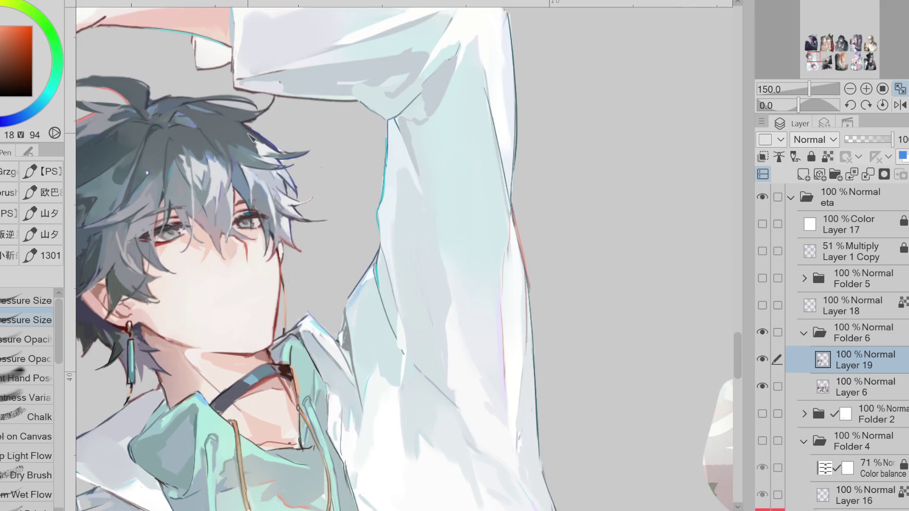
{"action": "left_click", "coordinate": [243, 191], "text": "alt"}
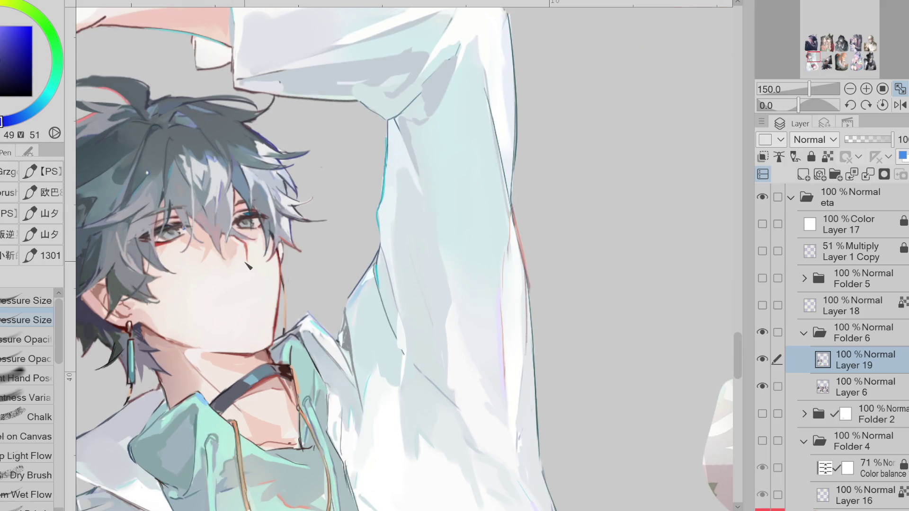
{"action": "left_click", "coordinate": [803, 175]}
{"action": "key", "text": "h"}
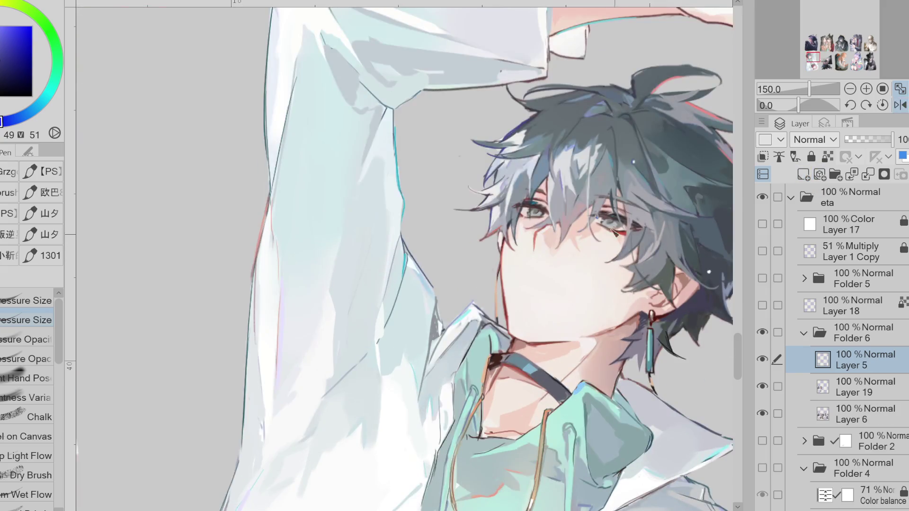
{"action": "scroll", "coordinate": [521, 211], "scroll_direction": "up", "scroll_amount": 1}
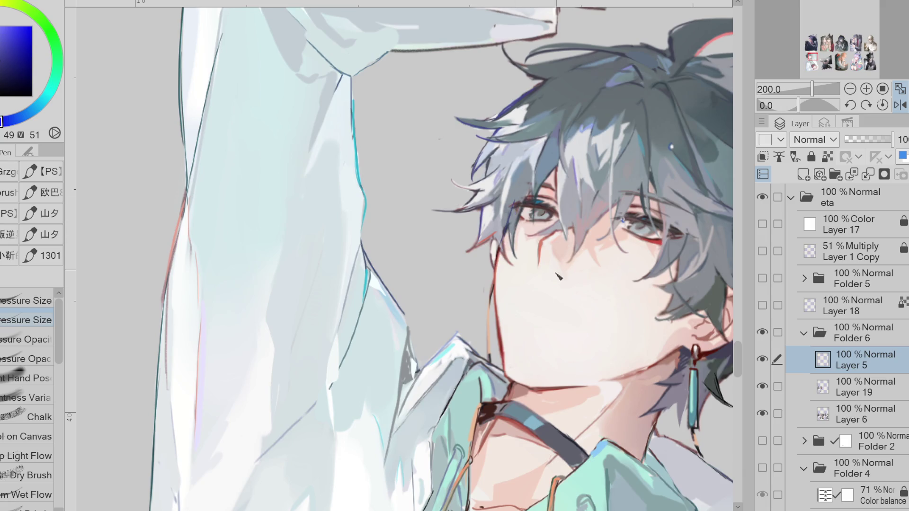
{"action": "mouse_move", "coordinate": [531, 295]}
{"action": "left_mouse_down"}
{"action": "mouse_move", "coordinate": [551, 298]}
{"action": "mouse_move", "coordinate": [544, 306]}
{"action": "left_mouse_up"}
{"action": "left_click", "coordinate": [900, 105]}
Step: Redraw the mouth line, undoing its lower leg and a stray long cheek line
{"action": "key", "text": "e"}
{"action": "key", "text": "p"}
{"action": "mouse_move", "coordinate": [260, 305]}
{"action": "left_mouse_down"}
{"action": "mouse_move", "coordinate": [278, 300]}
{"action": "mouse_move", "coordinate": [246, 313]}
{"action": "left_mouse_up"}
{"action": "key", "text": "e"}
{"action": "key", "text": "p"}
{"action": "key", "text": "ctrl+z"}
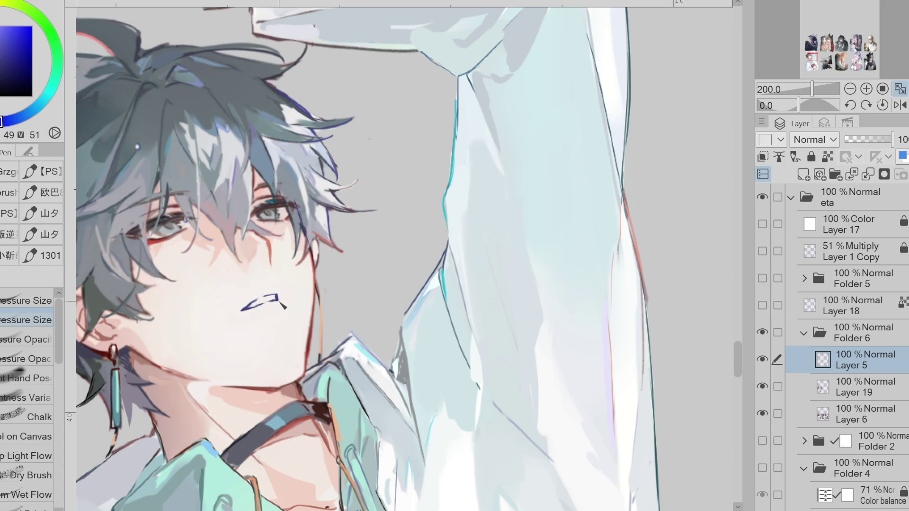
{"action": "key", "text": "e"}
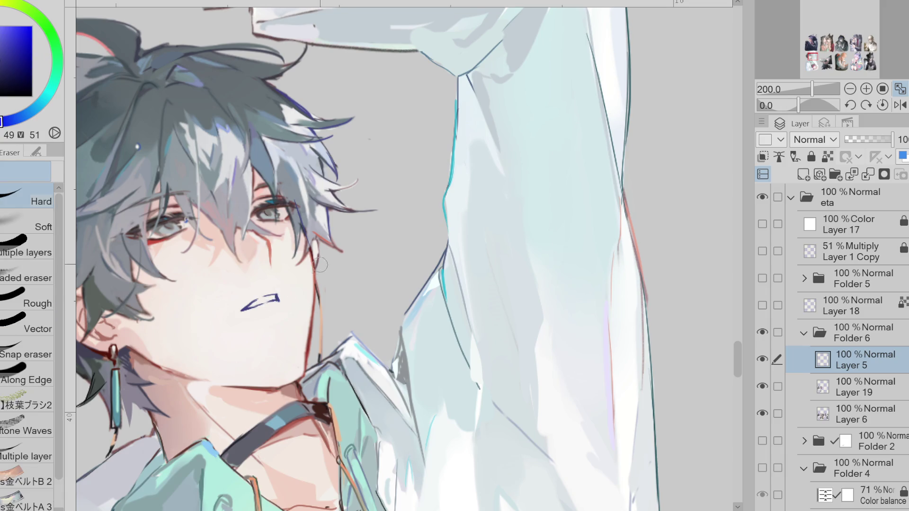
{"action": "key", "text": "p"}
{"action": "left_click_drag", "start_coordinate": [249, 229], "coordinate": [300, 389]}
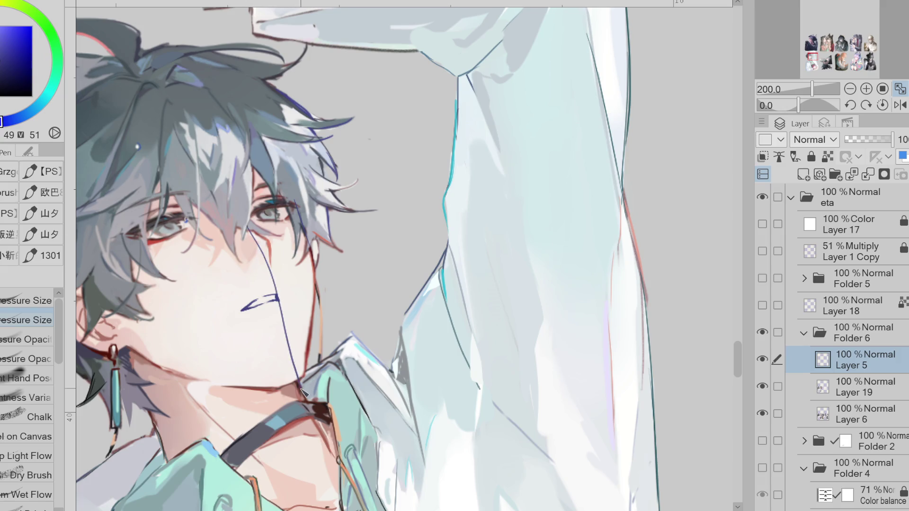
{"action": "key", "text": "ctrl+z"}
Step: Erase part of the mouth stroke, then restore its erased end
{"action": "left_click", "coordinate": [270, 261], "text": "alt"}
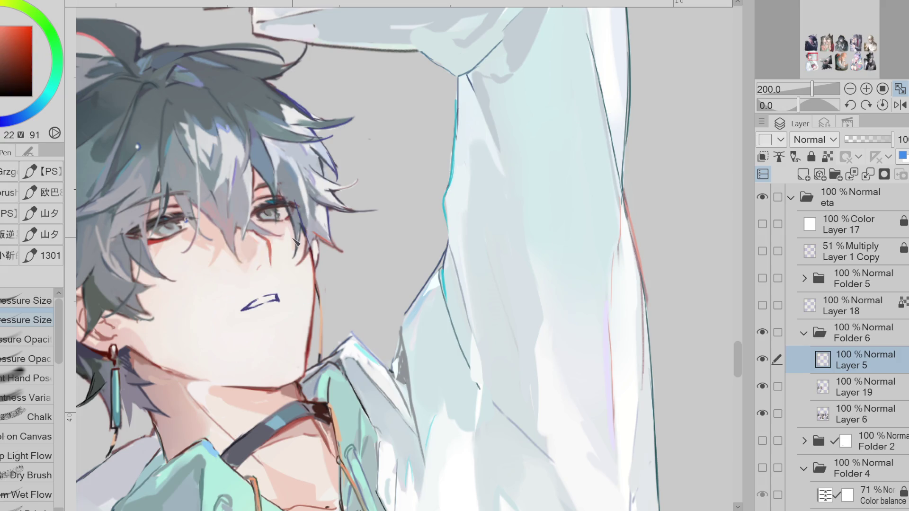
{"action": "key", "text": "e"}
{"action": "left_click_drag", "start_coordinate": [279, 298], "coordinate": [268, 302]}
{"action": "left_click", "coordinate": [314, 266], "text": "alt"}
{"action": "key", "text": "ctrl+z"}
{"action": "key", "text": "p"}
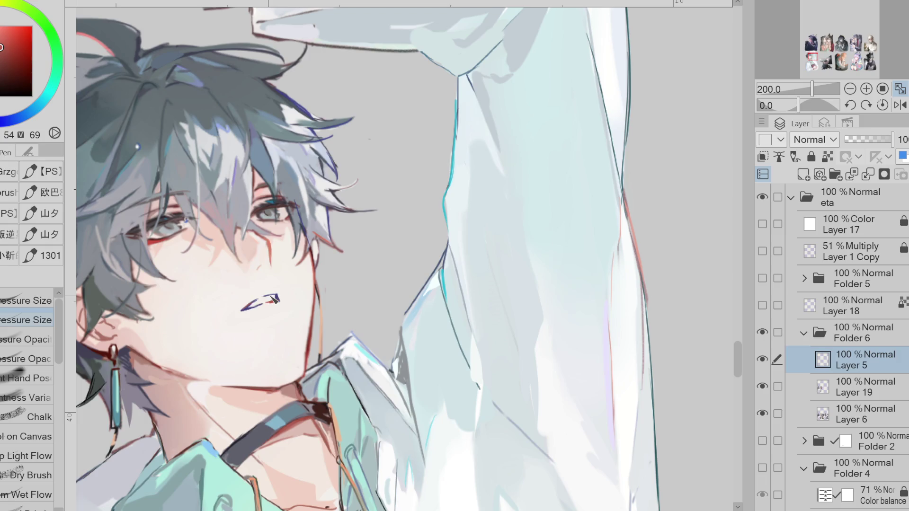
Step: Draw a thin dark-red line along the neck edge, redoing it once
{"action": "key", "text": "e"}
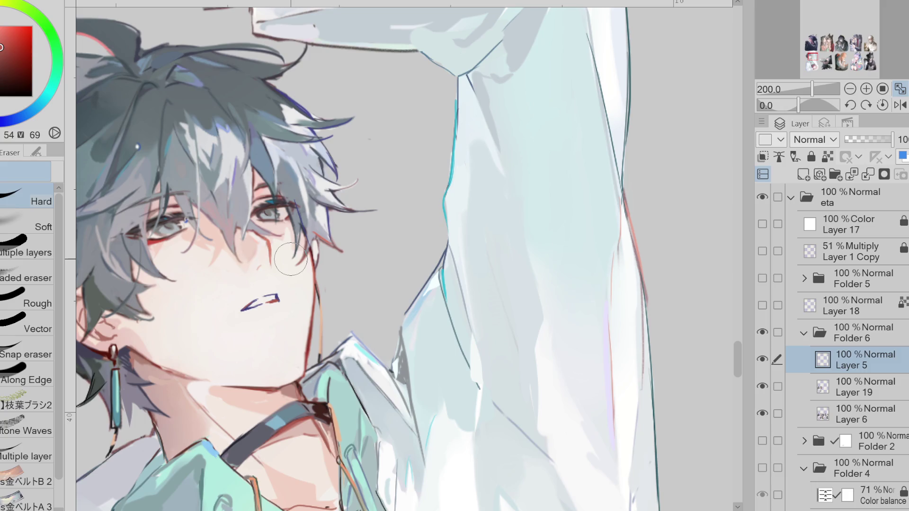
{"action": "key", "text": "p"}
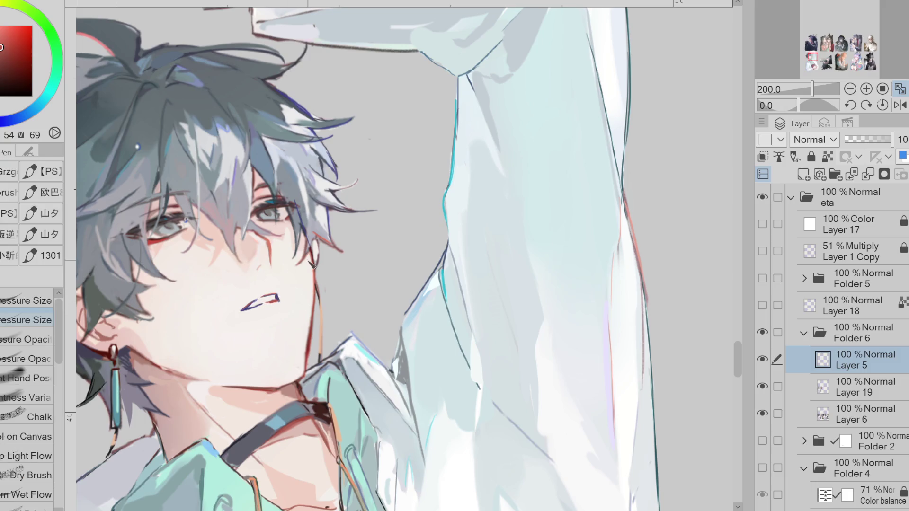
{"action": "left_click_drag", "start_coordinate": [311, 270], "coordinate": [309, 372]}
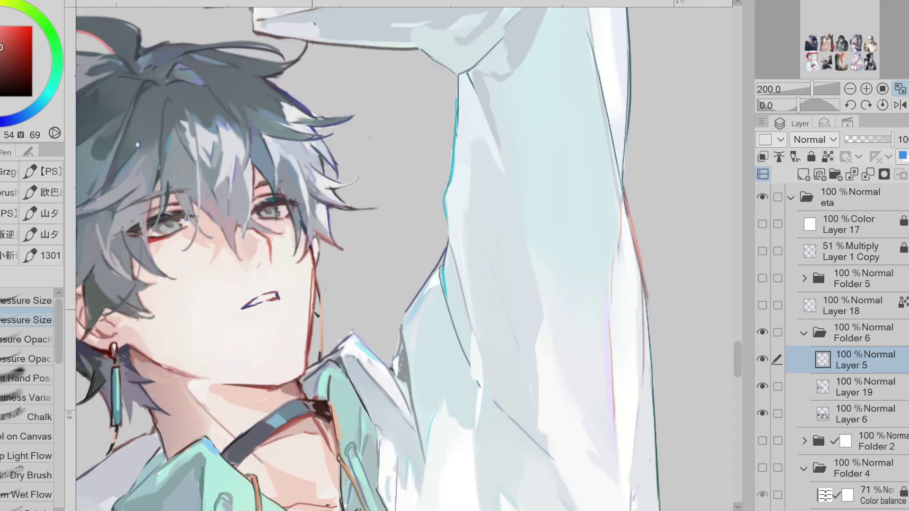
{"action": "scroll", "coordinate": [316, 313], "scroll_direction": "down", "scroll_amount": 1}
{"action": "key", "text": "ctrl+z"}
{"action": "left_click_drag", "start_coordinate": [313, 274], "coordinate": [307, 363]}
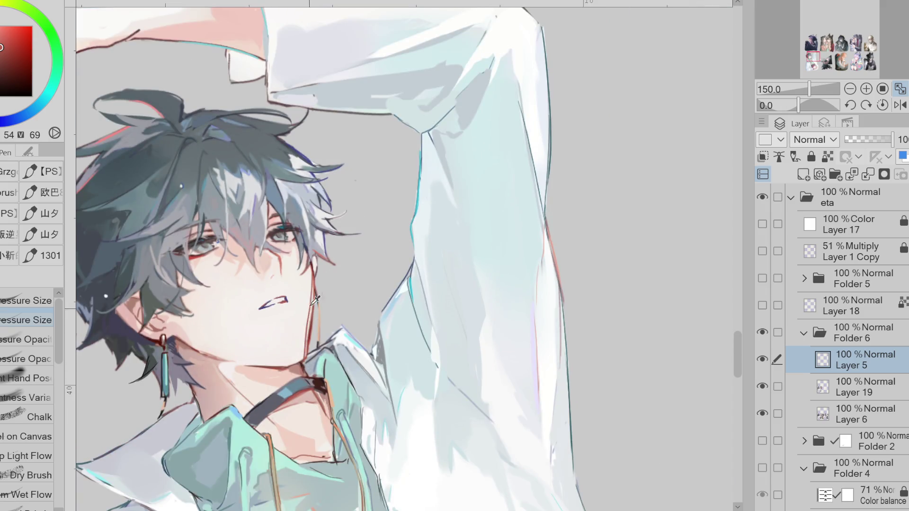
Step: Lock transparent pixels on Layer 5 and hard-erase part of the lip lines in mirrored view
{"action": "left_click", "coordinate": [828, 157]}
{"action": "left_click", "coordinate": [260, 315], "text": "alt"}
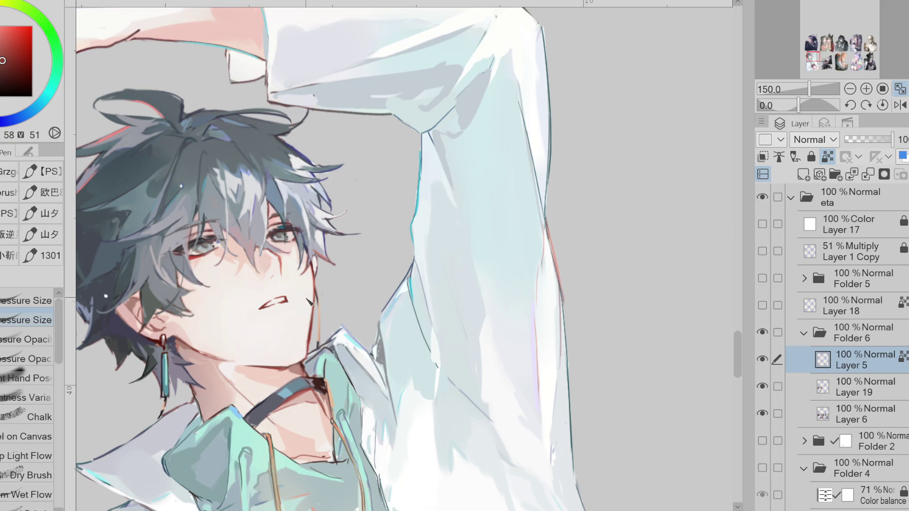
{"action": "key", "text": "e"}
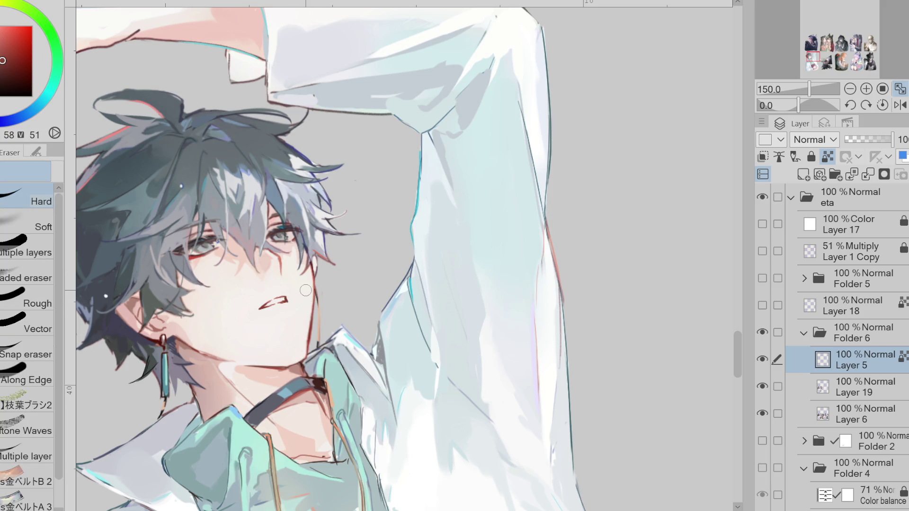
{"action": "key", "text": "h"}
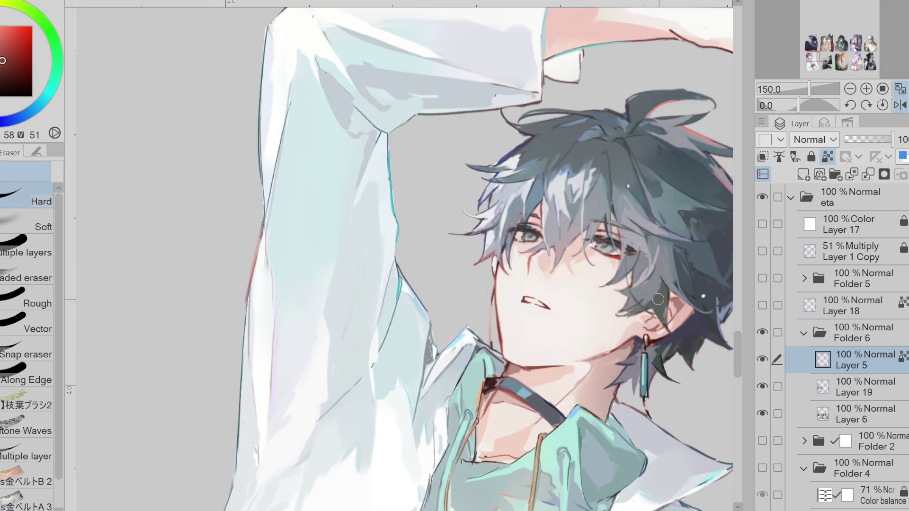
{"action": "key", "text": "j"}
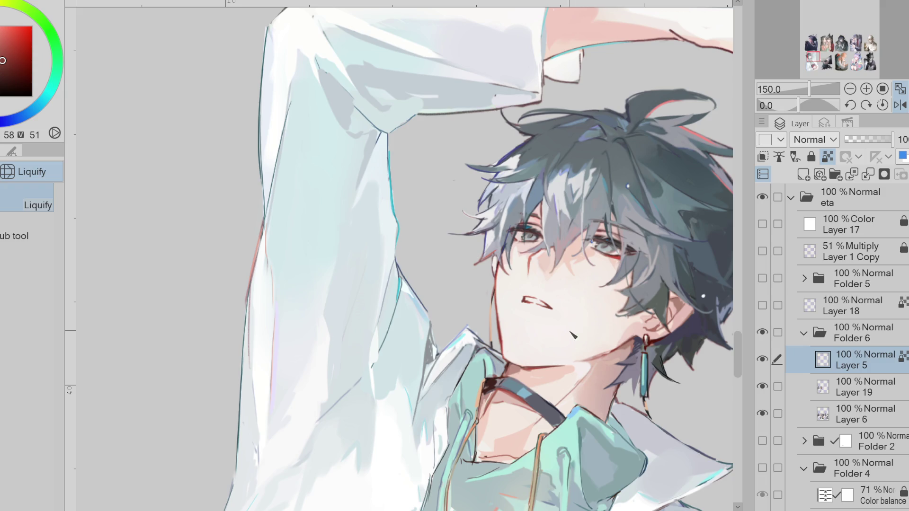
{"action": "key", "text": "e"}
{"action": "left_click_drag", "start_coordinate": [536, 299], "coordinate": [540, 309]}
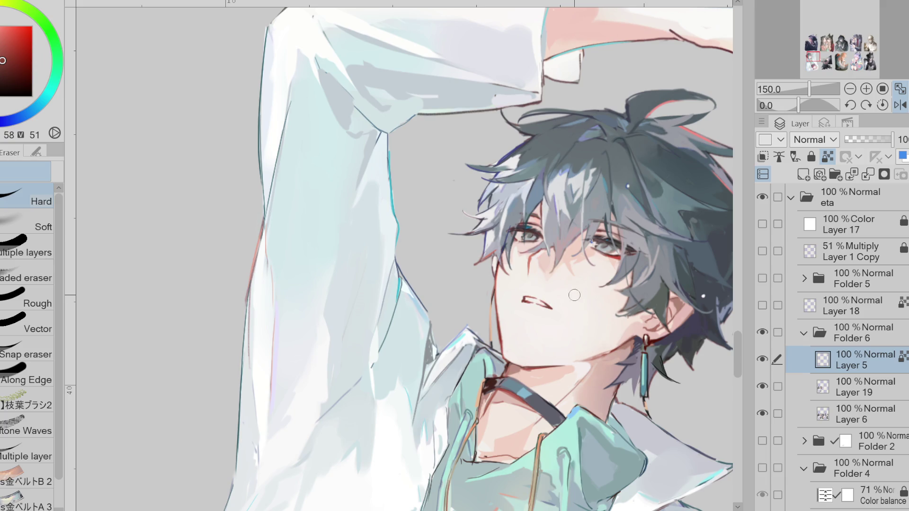
{"action": "key", "text": "h"}
{"action": "left_click", "coordinate": [278, 258], "text": "alt"}
Step: Repaint the upper lip shape in a light skin tone
{"action": "key", "text": "g"}
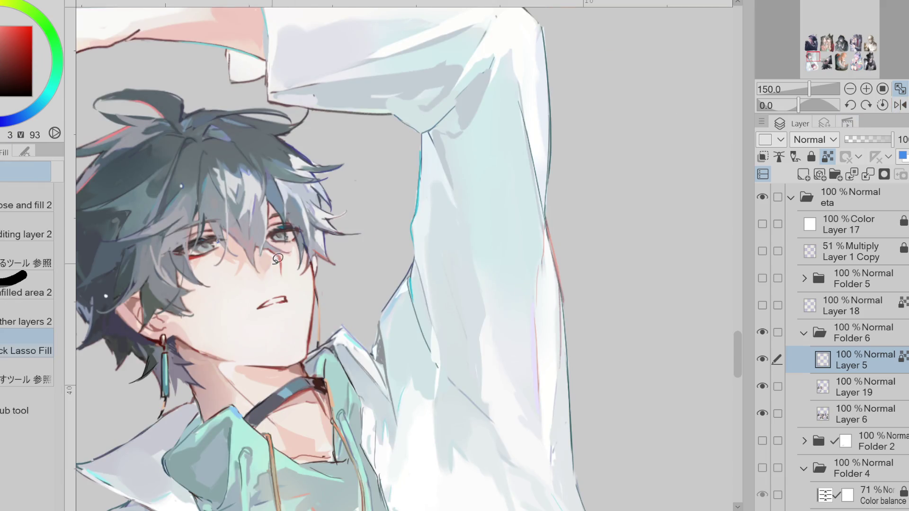
{"action": "scroll", "coordinate": [402, 258], "scroll_direction": "up", "scroll_amount": 1}
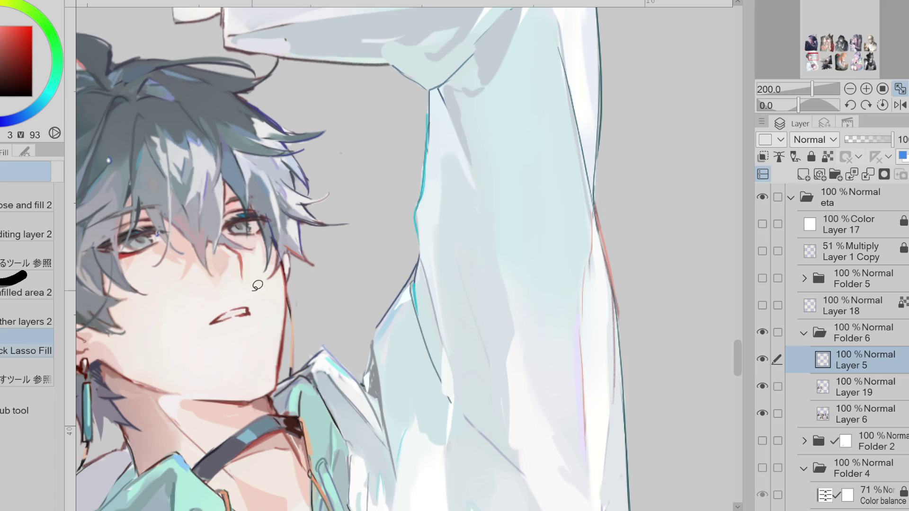
{"action": "left_click", "coordinate": [258, 285], "text": "alt"}
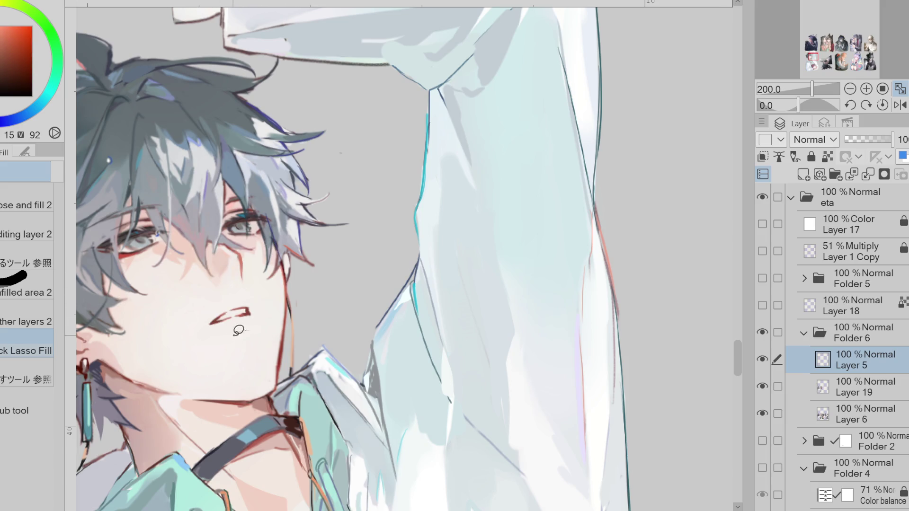
{"action": "key", "text": "p"}
{"action": "mouse_move", "coordinate": [248, 311]}
{"action": "left_mouse_down"}
{"action": "mouse_move", "coordinate": [239, 306]}
{"action": "mouse_move", "coordinate": [253, 317]}
{"action": "left_mouse_up"}
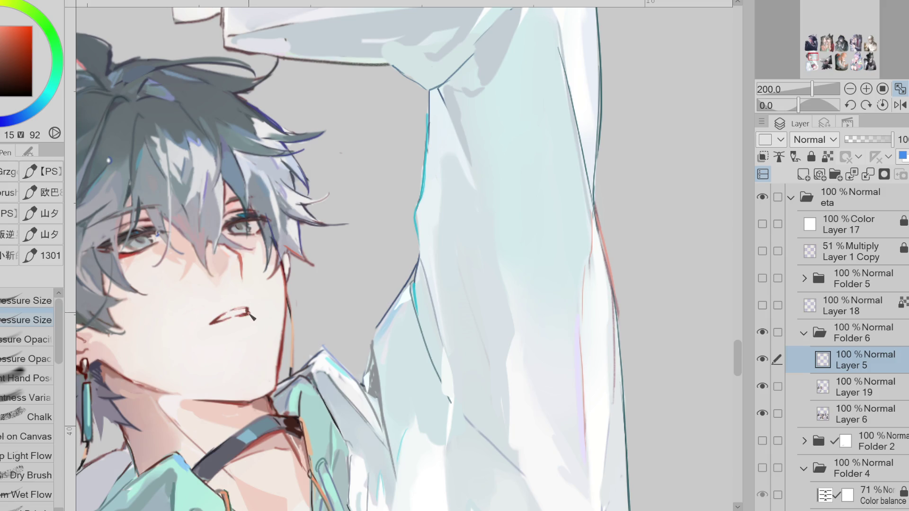
Step: Darken the red tear line under the eye with a deeper red; drop a trial jaw line
{"action": "left_click", "coordinate": [251, 315], "text": "alt"}
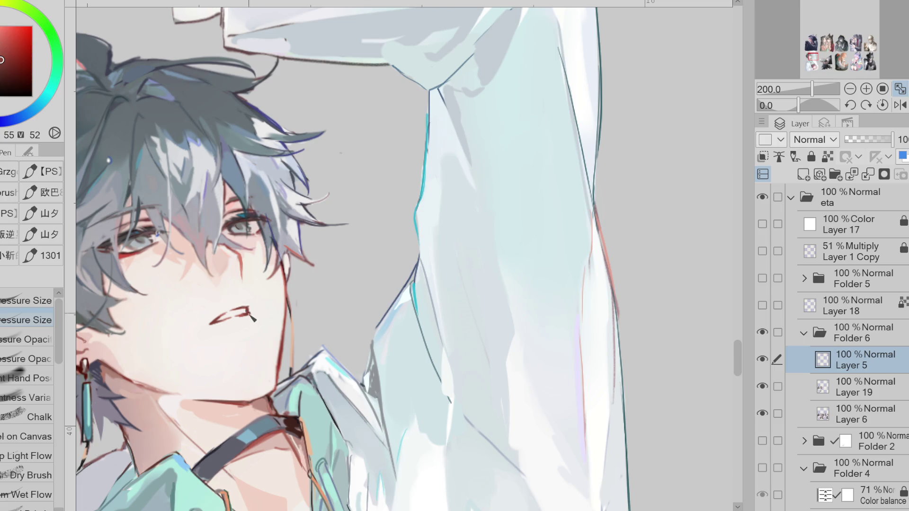
{"action": "left_click", "coordinate": [223, 316], "text": "alt"}
{"action": "left_click_drag", "start_coordinate": [232, 248], "coordinate": [241, 275]}
{"action": "left_click", "coordinate": [247, 260], "text": "alt"}
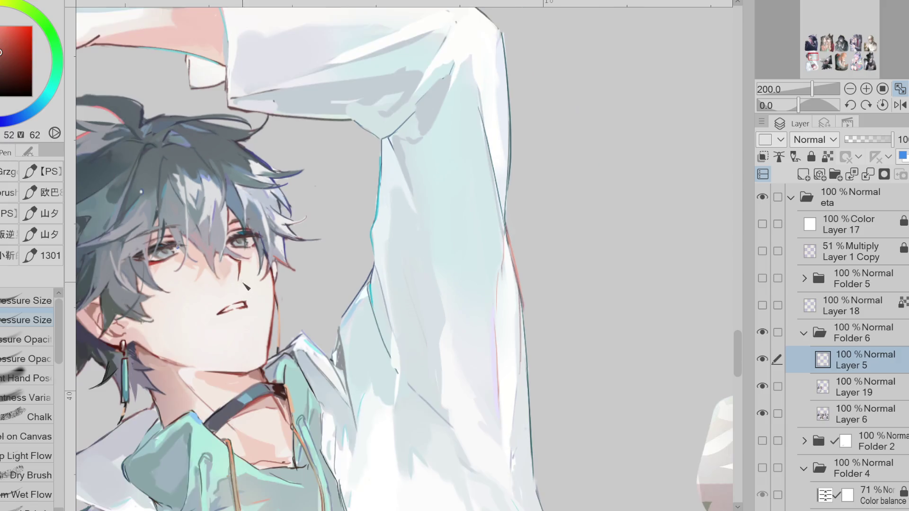
{"action": "scroll", "coordinate": [242, 274], "scroll_direction": "down", "scroll_amount": 1}
{"action": "mouse_move", "coordinate": [263, 251]}
{"action": "left_mouse_down"}
{"action": "mouse_move", "coordinate": [275, 298]}
{"action": "mouse_move", "coordinate": [273, 345]}
{"action": "left_mouse_up"}
{"action": "key", "text": "ctrl+z"}
Step: Mirror the canvas and sample grey-blue and deep blue-violet colours from the hair and face
{"action": "key", "text": "e"}
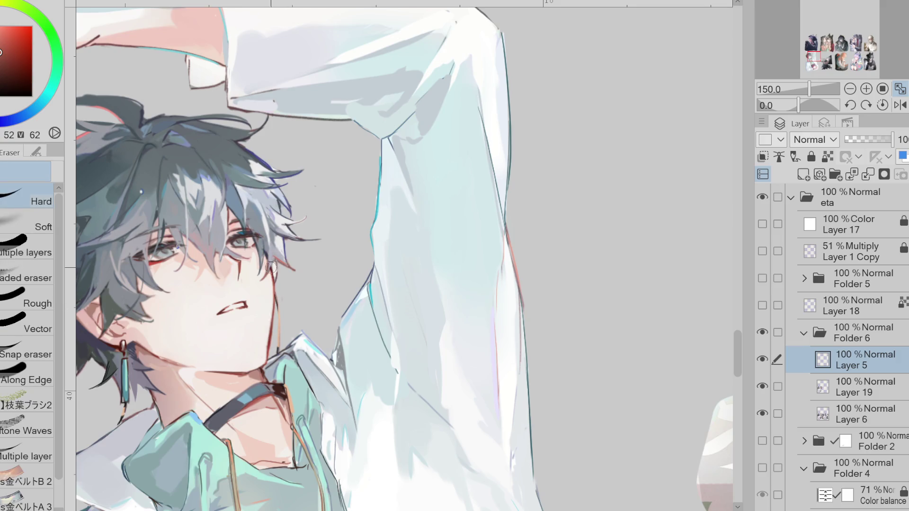
{"action": "key", "text": "p"}
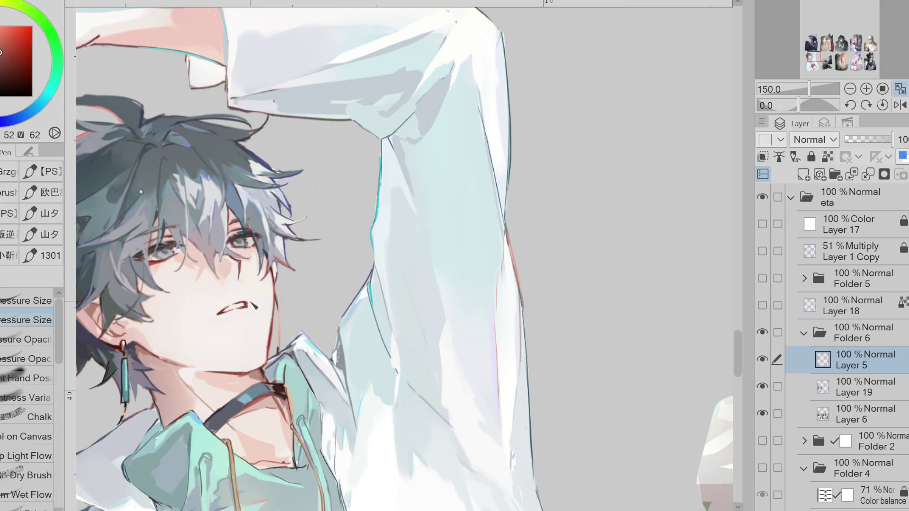
{"action": "left_click", "coordinate": [900, 104]}
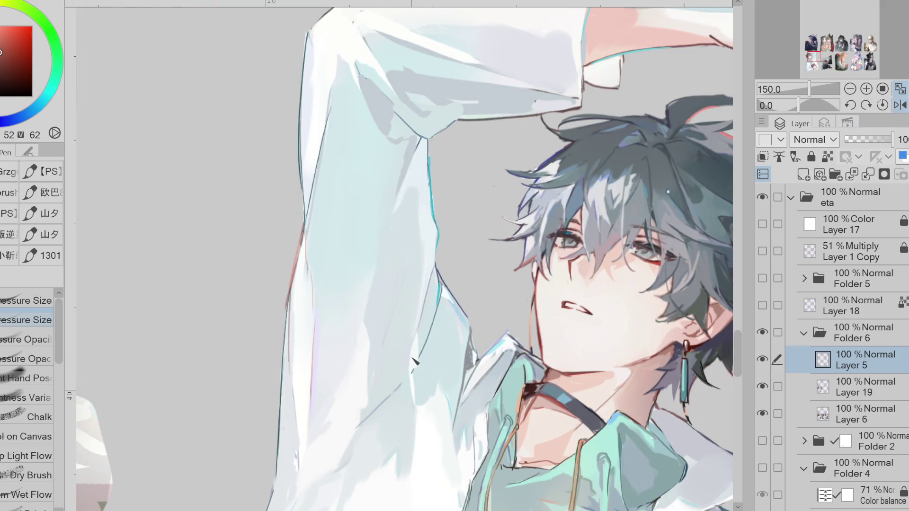
{"action": "key", "text": "e"}
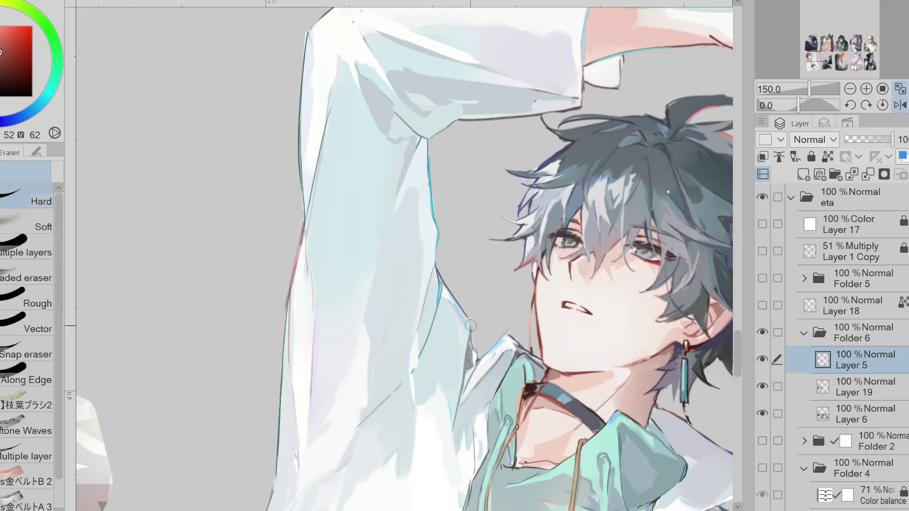
{"action": "scroll", "coordinate": [471, 325], "scroll_direction": "down", "scroll_amount": 4}
{"action": "scroll", "coordinate": [623, 300], "scroll_direction": "up", "scroll_amount": 4}
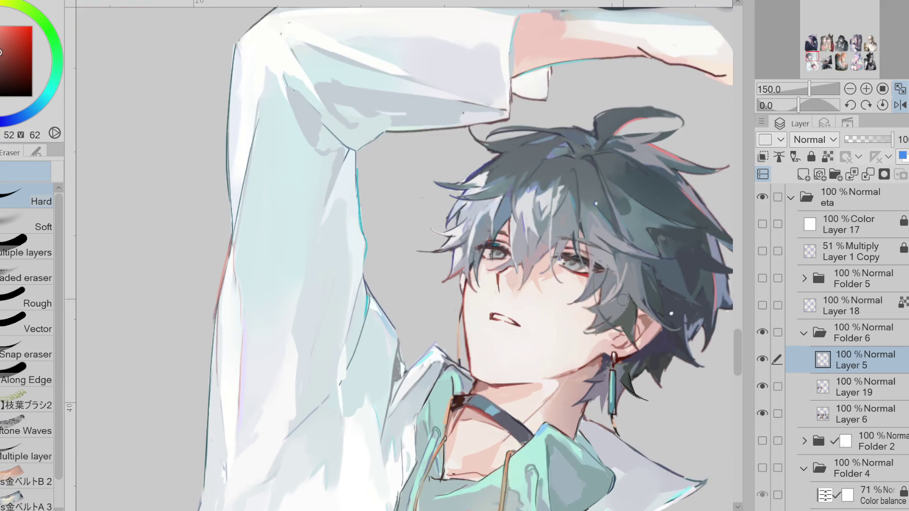
{"action": "key", "text": "p"}
{"action": "left_click", "coordinate": [478, 251], "text": "alt"}
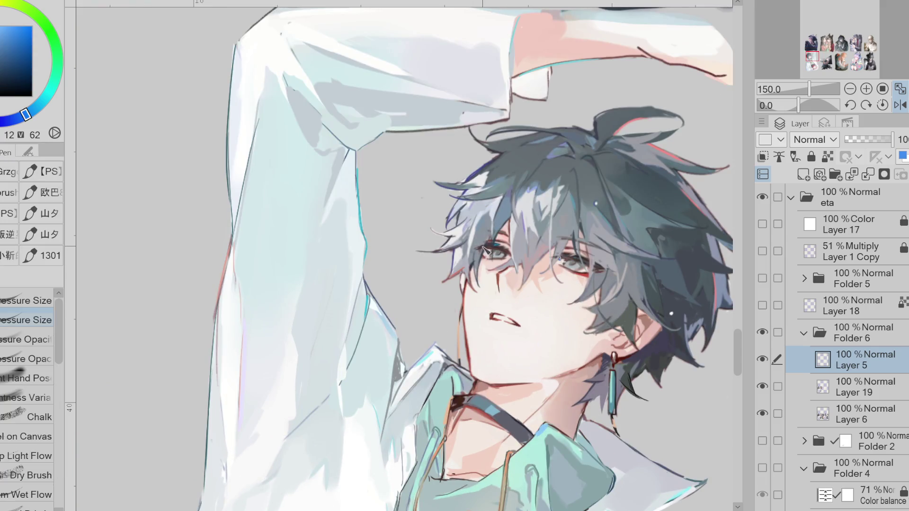
{"action": "left_click", "coordinate": [507, 240], "text": "alt"}
{"action": "left_click", "coordinate": [516, 235], "text": "alt"}
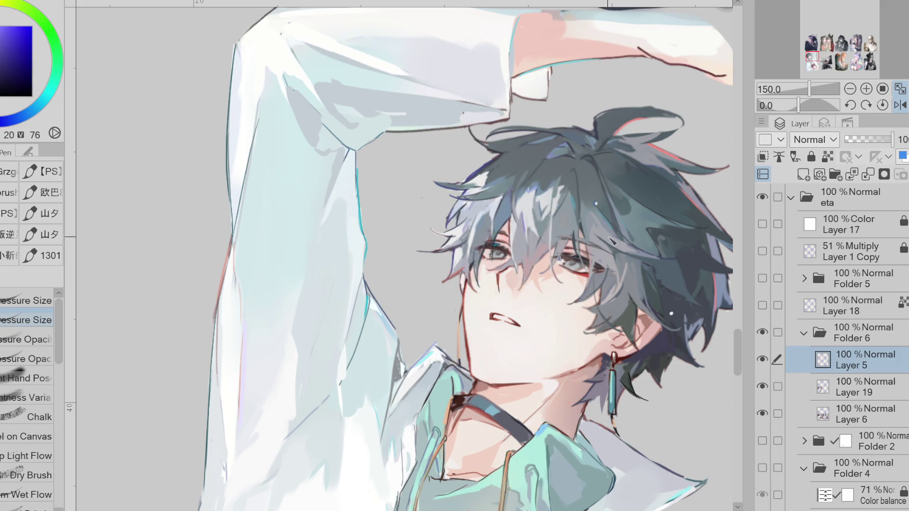
Step: Hide and show Layer 5, then hide a painting layer to compare the mouth
{"action": "key", "text": "e"}
{"action": "left_click", "coordinate": [762, 360]}
{"action": "left_click", "coordinate": [763, 359]}
{"action": "left_click", "coordinate": [762, 386]}
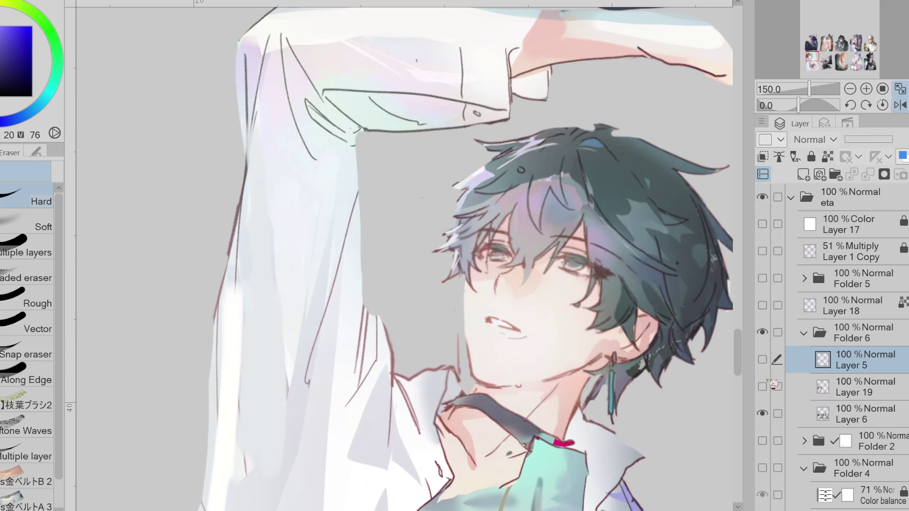
Step: Try and undo a liquify push on the mouth, then merge Layer 5 into Layer 19
{"action": "left_click", "coordinate": [763, 387]}
{"action": "scroll", "coordinate": [528, 340], "scroll_direction": "down", "scroll_amount": 1}
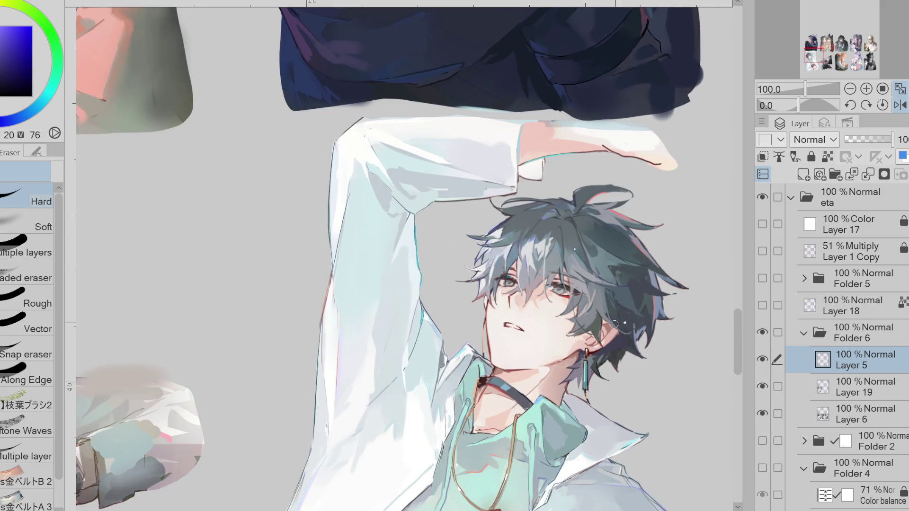
{"action": "left_click", "coordinate": [900, 105]}
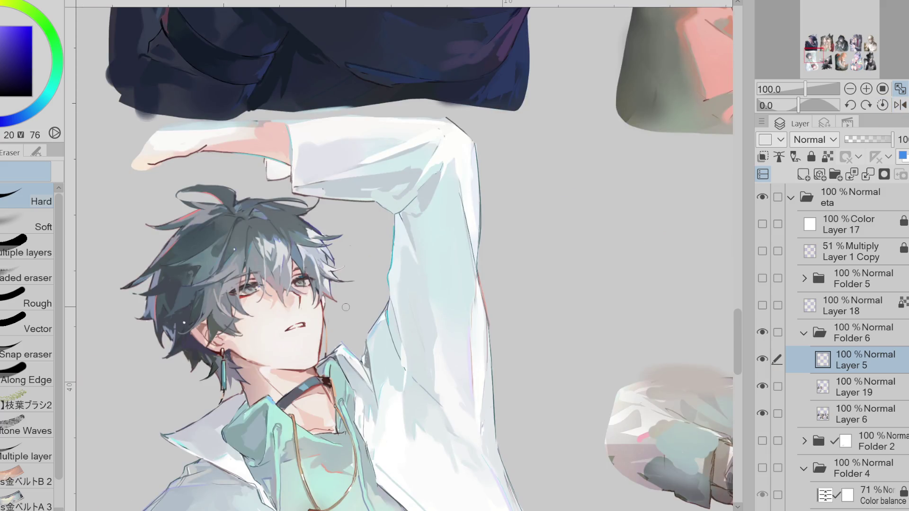
{"action": "key", "text": "j"}
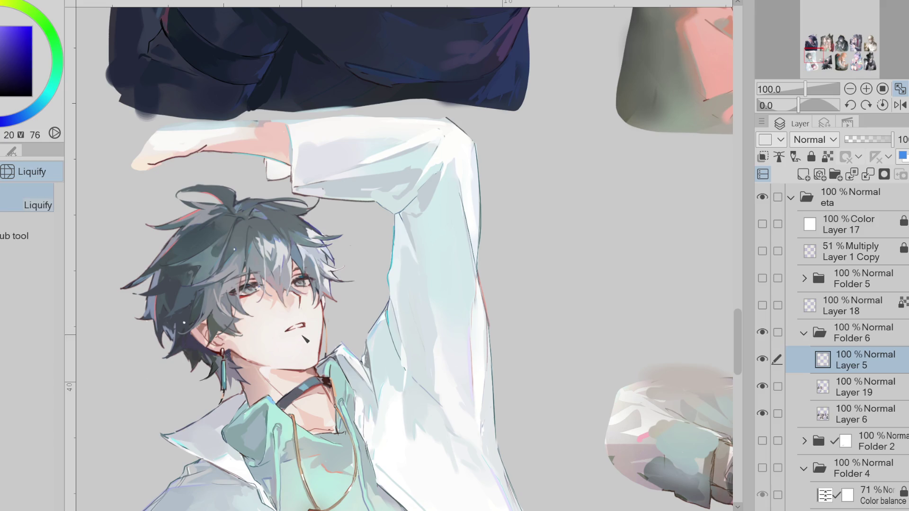
{"action": "left_click_drag", "start_coordinate": [331, 345], "coordinate": [326, 353]}
{"action": "key", "text": "ctrl+z"}
{"action": "left_click", "coordinate": [869, 178]}
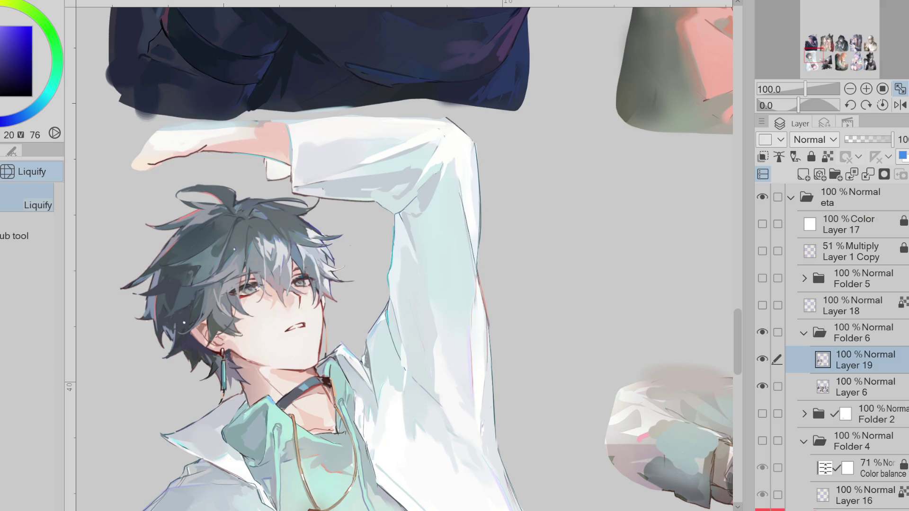
Step: Include Layer 6 in editing and resize the Liquify brush to about 230
{"action": "left_click", "coordinate": [777, 387]}
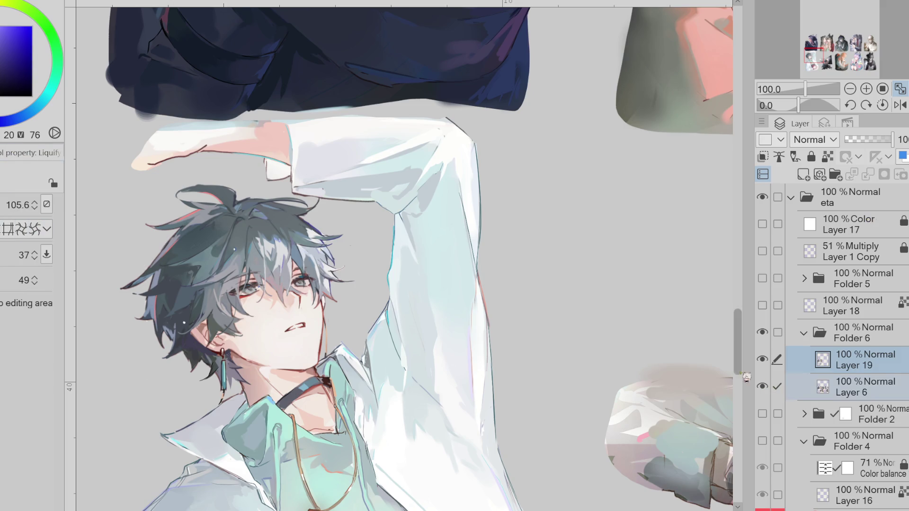
{"action": "left_click_drag", "start_coordinate": [306, 309], "coordinate": [285, 308]}
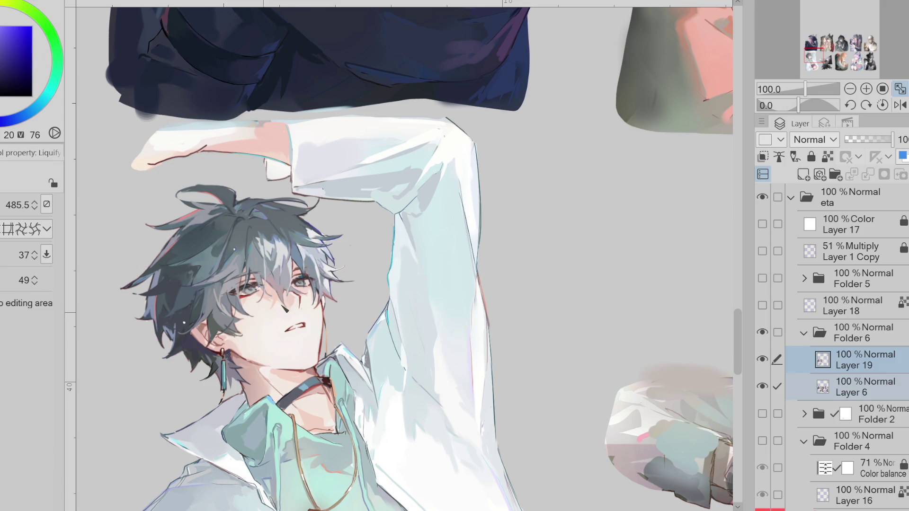
{"action": "left_click_drag", "start_coordinate": [374, 333], "coordinate": [258, 295]}
{"action": "scroll", "coordinate": [251, 294], "scroll_direction": "up", "scroll_amount": 2}
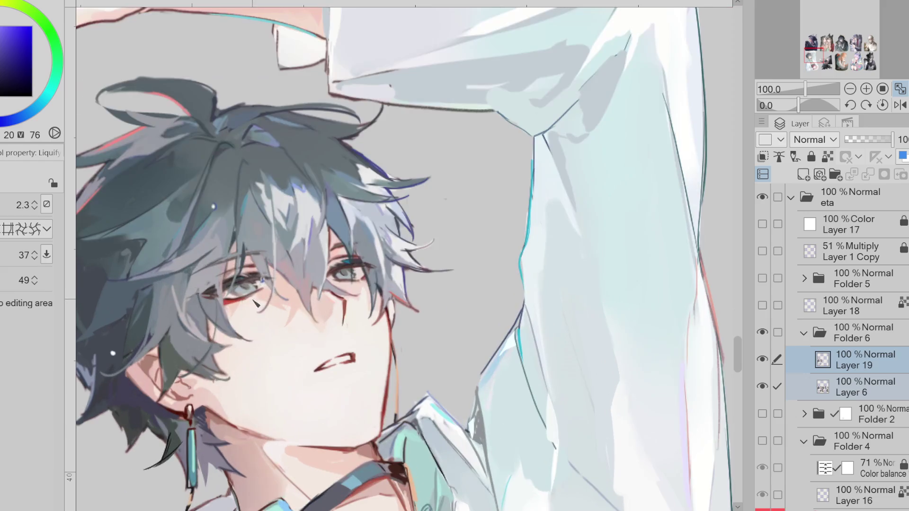
Step: Set the hard pen to size 7.1 with dark blue sampled from the eye
{"action": "left_click", "coordinate": [242, 302], "text": "alt"}
{"action": "key", "text": "p"}
{"action": "left_click_drag", "start_coordinate": [251, 287], "coordinate": [236, 293]}
{"action": "left_click", "coordinate": [244, 297], "text": "alt"}
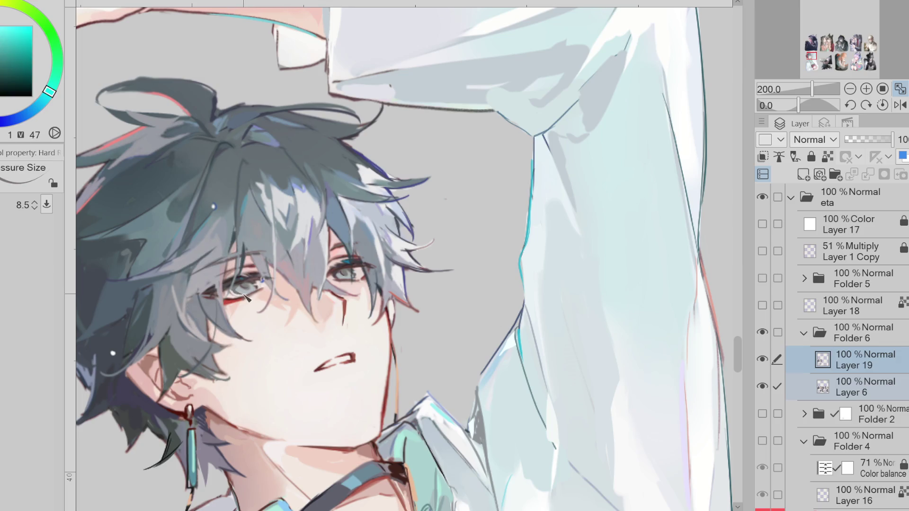
{"action": "left_click", "coordinate": [234, 300], "text": "alt"}
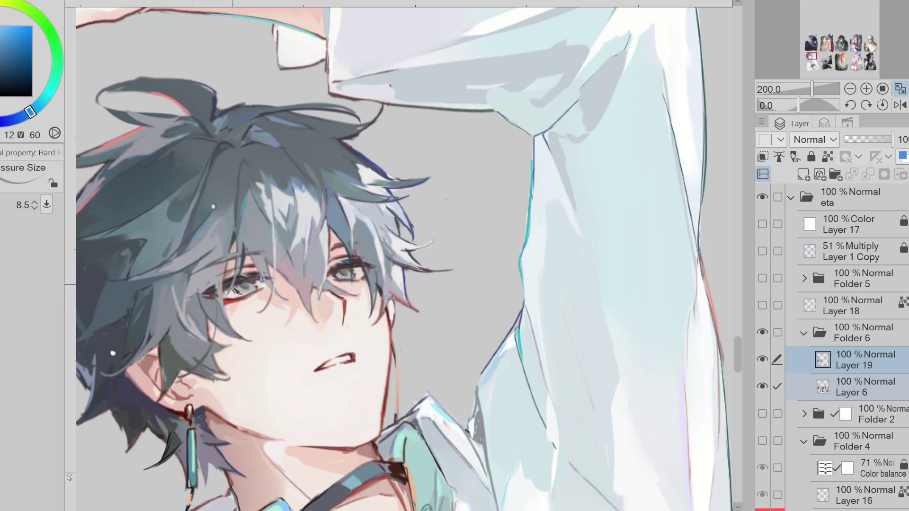
{"action": "left_click", "coordinate": [239, 280], "text": "alt"}
{"action": "left_click_drag", "start_coordinate": [284, 286], "coordinate": [302, 281]}
Step: In mirrored view, draw a thin dark-purple hair strand over the eye
{"action": "key", "text": "h"}
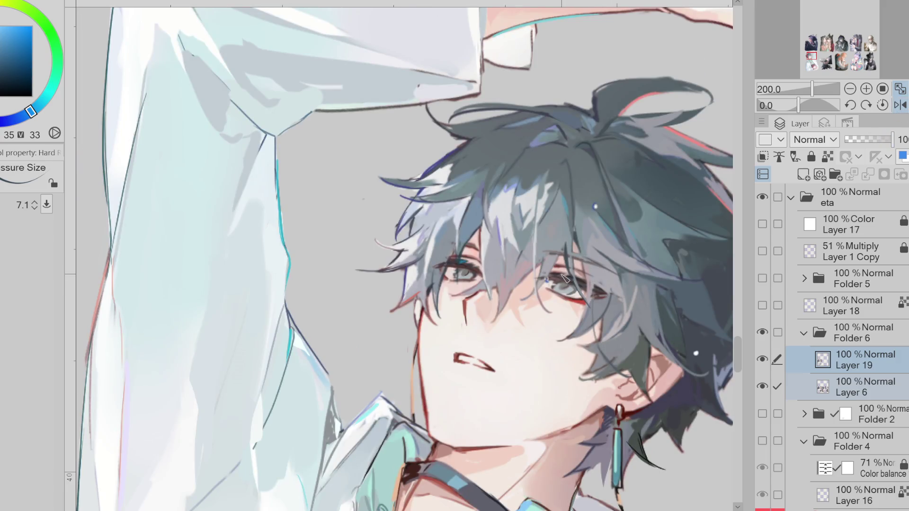
{"action": "left_click", "coordinate": [551, 280], "text": "alt"}
{"action": "left_click", "coordinate": [549, 283], "text": "alt"}
{"action": "key", "text": "p"}
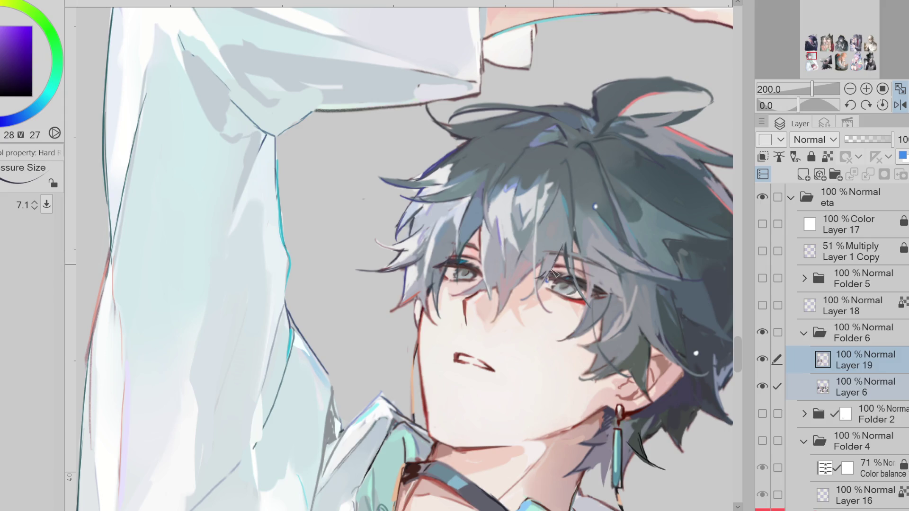
{"action": "left_click_drag", "start_coordinate": [540, 248], "coordinate": [640, 264]}
{"action": "key", "text": "h"}
Step: Sample dark red-pink, blue and darker hair shades plus a skin tone around the eye
{"action": "left_click", "coordinate": [259, 251], "text": "alt"}
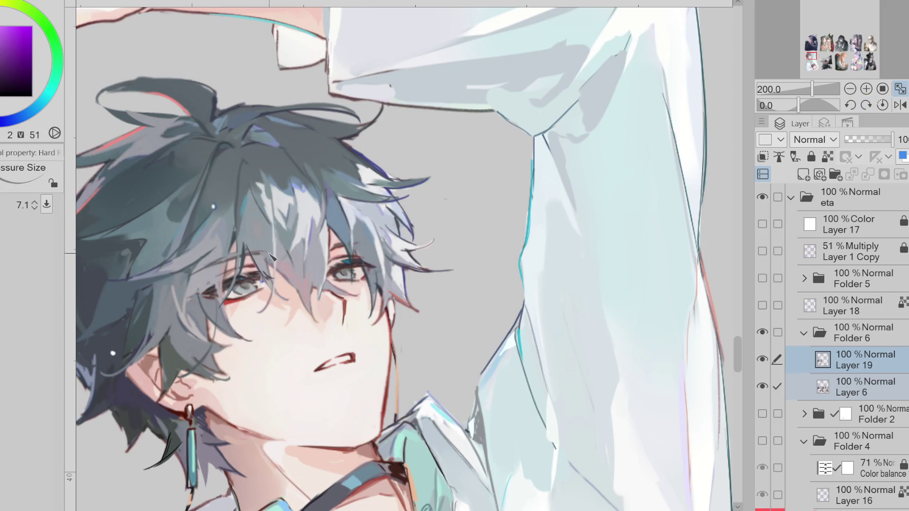
{"action": "left_click", "coordinate": [255, 261], "text": "alt"}
{"action": "left_click", "coordinate": [245, 255], "text": "alt"}
{"action": "left_click", "coordinate": [348, 245], "text": "alt"}
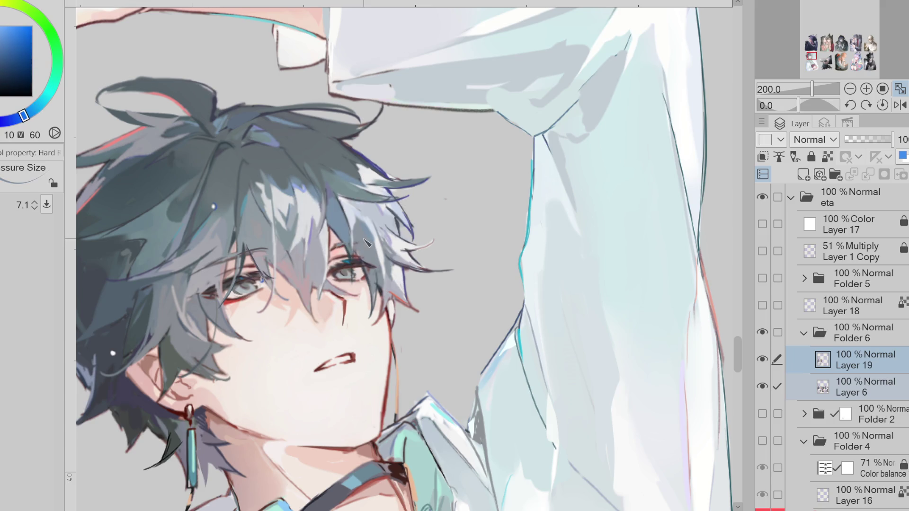
{"action": "left_click", "coordinate": [208, 291], "text": "alt"}
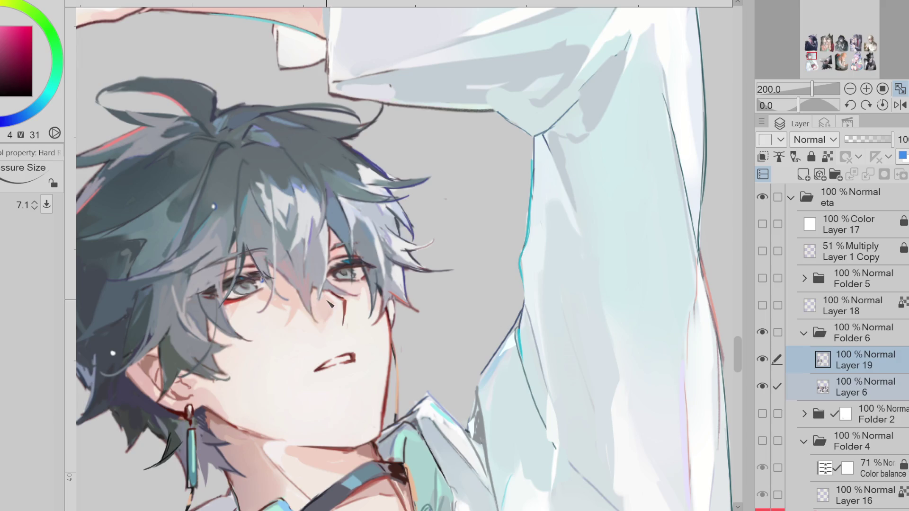
{"action": "left_click", "coordinate": [330, 304], "text": "alt"}
{"action": "left_click_drag", "start_coordinate": [330, 304], "coordinate": [350, 284]}
Step: Sample dark teal, dark red, greyish blue and dark purple from the eye and face
{"action": "scroll", "coordinate": [350, 284], "scroll_direction": "down", "scroll_amount": 1}
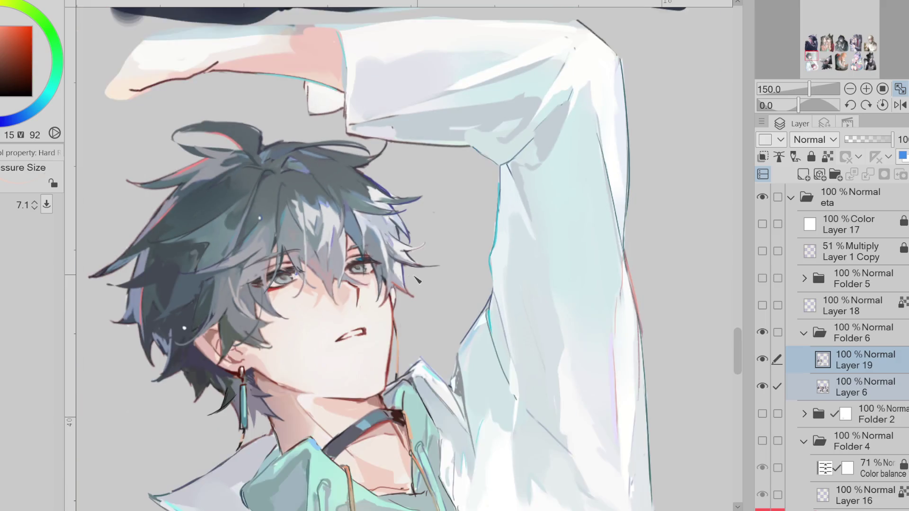
{"action": "scroll", "coordinate": [348, 270], "scroll_direction": "up", "scroll_amount": 1}
{"action": "left_click", "coordinate": [346, 262], "text": "alt"}
{"action": "left_click", "coordinate": [346, 271], "text": "alt"}
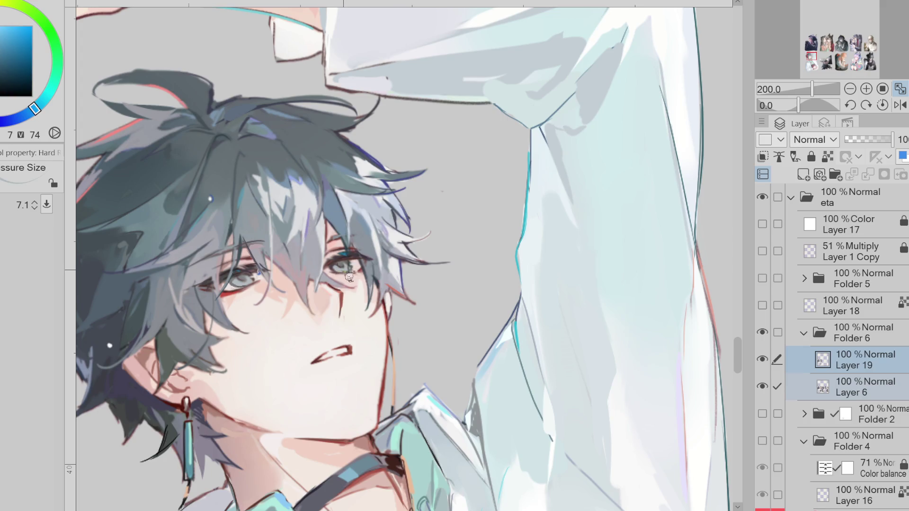
{"action": "left_click", "coordinate": [348, 274], "text": "alt"}
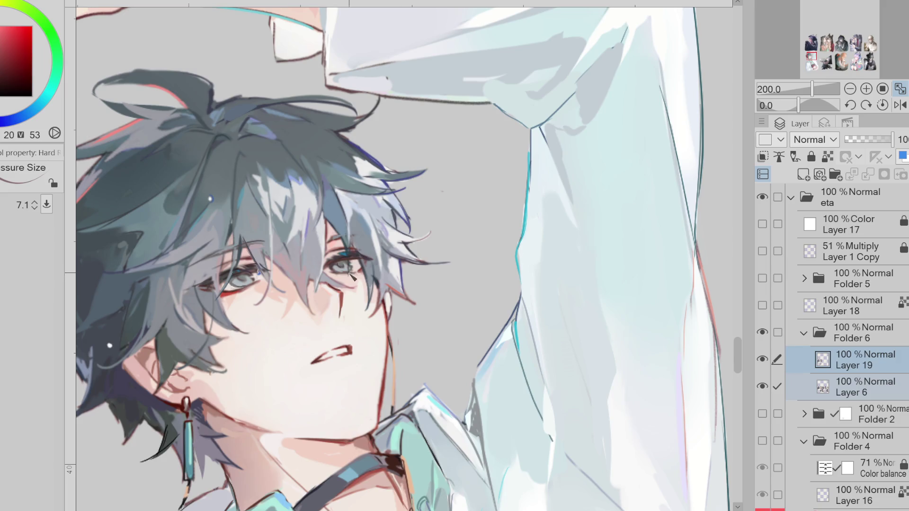
{"action": "left_click", "coordinate": [350, 275], "text": "alt"}
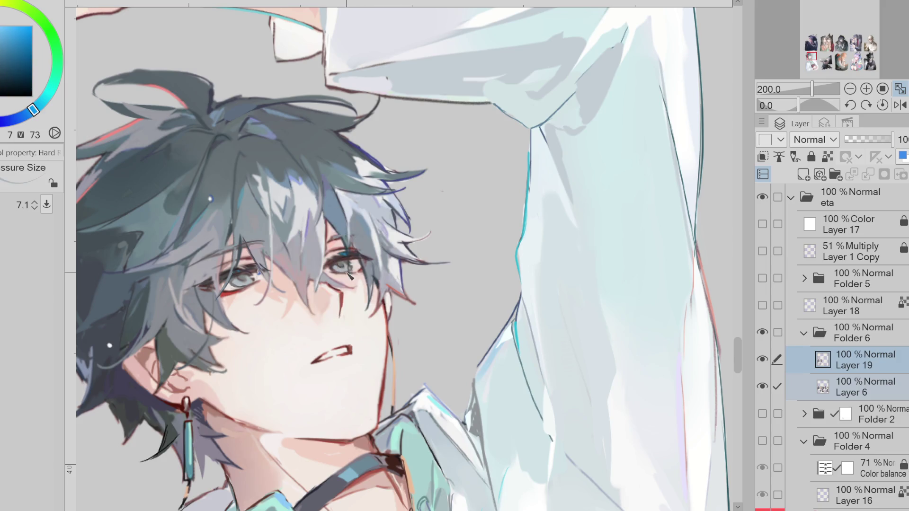
{"action": "key", "text": "h"}
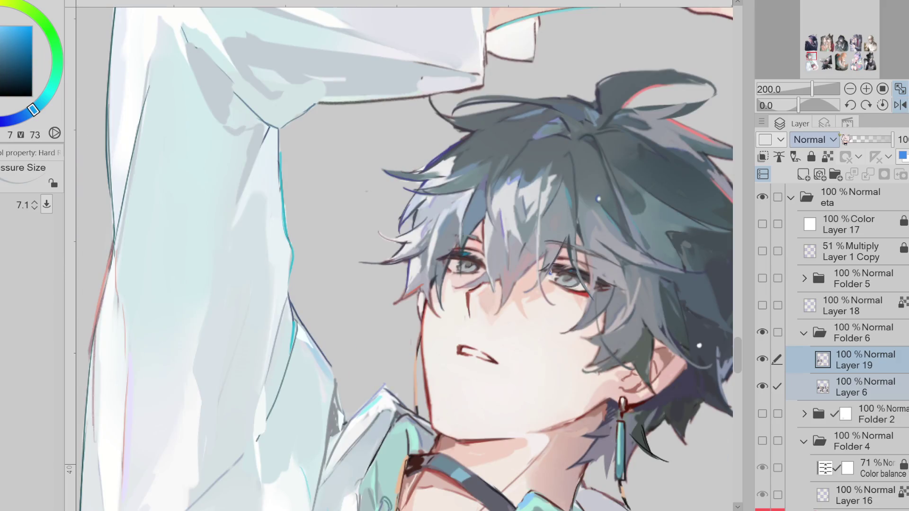
{"action": "left_click", "coordinate": [466, 324], "text": "alt"}
{"action": "left_click", "coordinate": [480, 309], "text": "alt"}
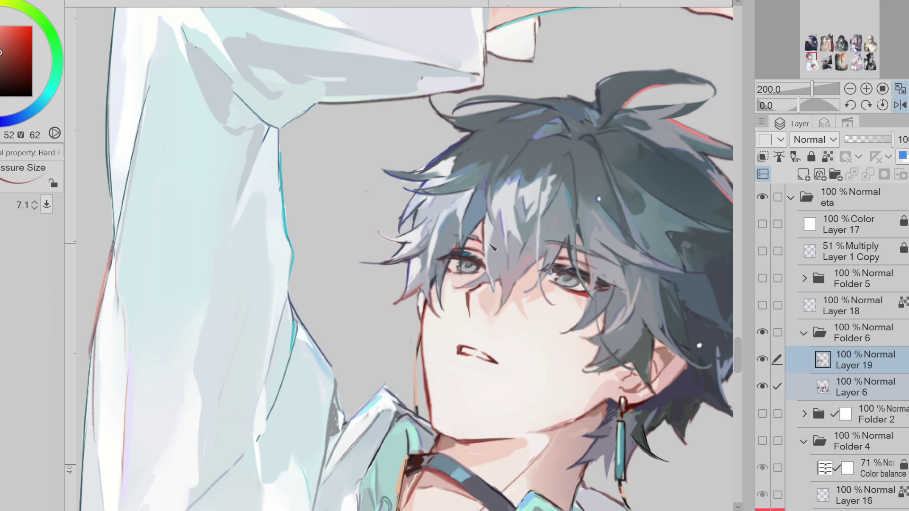
{"action": "left_click", "coordinate": [441, 273], "text": "alt"}
{"action": "left_click", "coordinate": [438, 287], "text": "alt"}
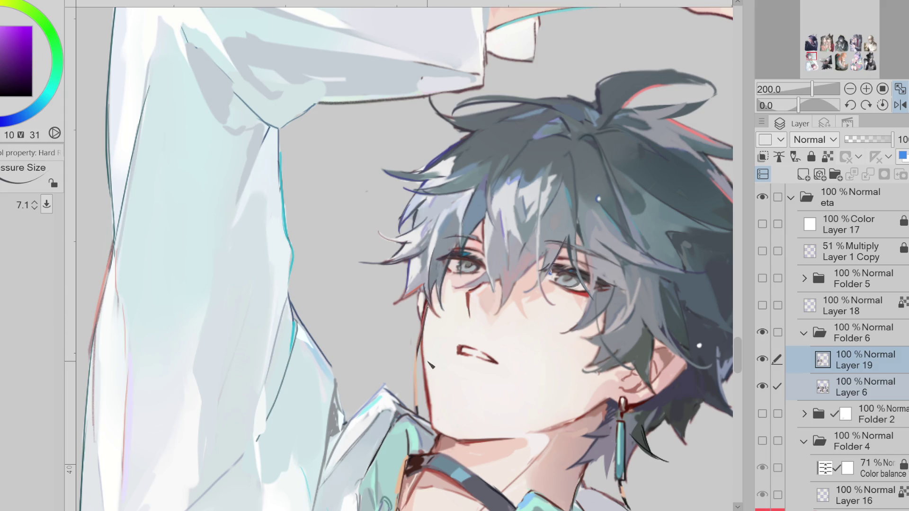
Step: Sample the jaw line's dark red and redraw the jaw line darker
{"action": "left_click", "coordinate": [900, 106]}
{"action": "left_click", "coordinate": [387, 327], "text": "alt"}
{"action": "left_click_drag", "start_coordinate": [387, 335], "coordinate": [381, 419]}
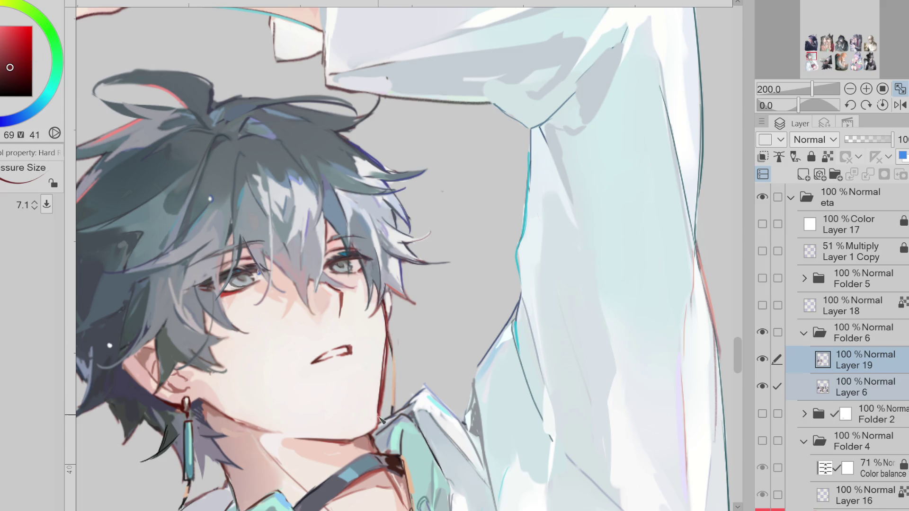
{"action": "key", "text": "alt+bracketleft"}
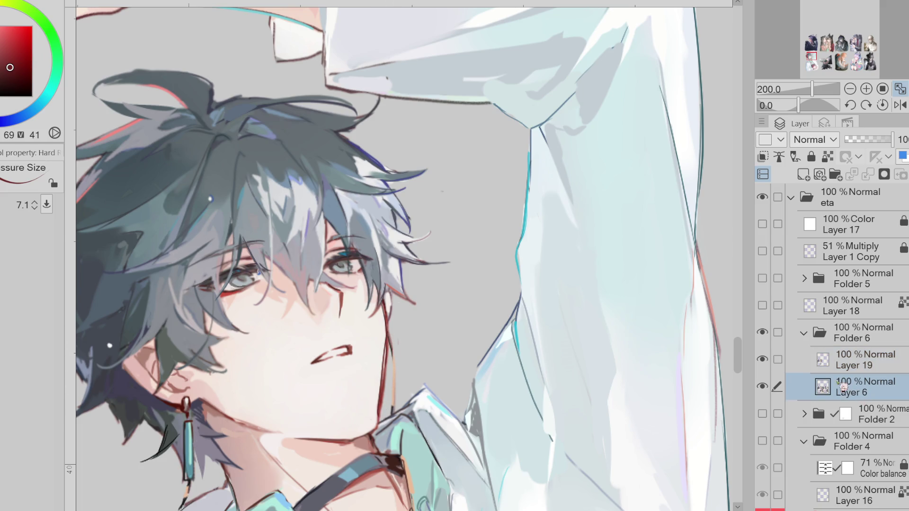
Step: Darken the jaw line and neck edge with firmer brush strokes on Layer 19
{"action": "key", "text": "e"}
{"action": "key", "text": "alt+bracketright"}
{"action": "left_click_drag", "start_coordinate": [386, 348], "coordinate": [384, 403]}
{"action": "key", "text": "bracketright"}
{"action": "scroll", "coordinate": [384, 259], "scroll_direction": "down", "scroll_amount": 1}
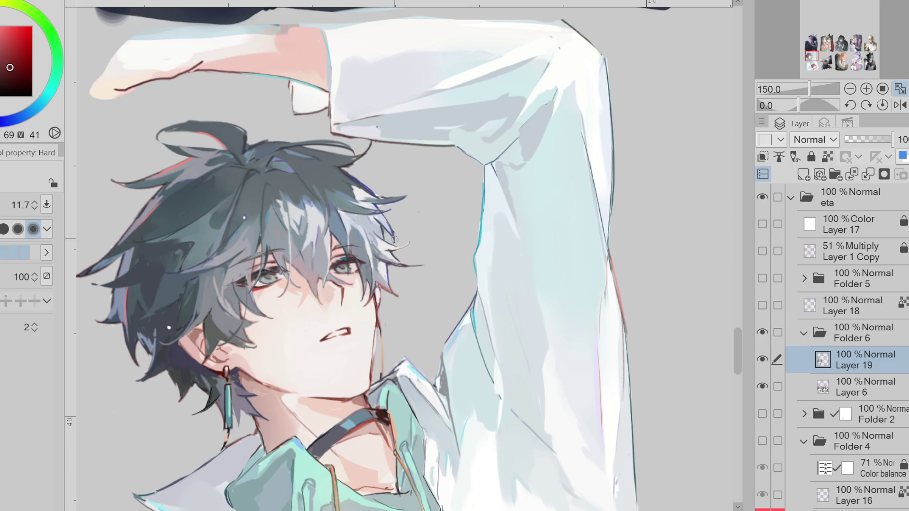
{"action": "key", "text": "p"}
{"action": "mouse_move", "coordinate": [379, 316]}
{"action": "left_mouse_down"}
{"action": "mouse_move", "coordinate": [371, 376]}
{"action": "mouse_move", "coordinate": [374, 370]}
{"action": "left_mouse_up"}
{"action": "left_click_drag", "start_coordinate": [379, 337], "coordinate": [374, 375]}
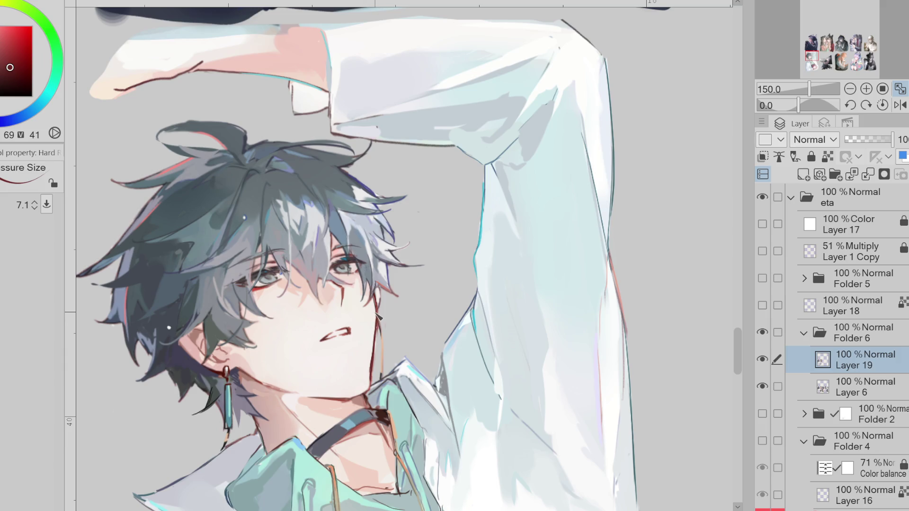
Step: On the mirrored canvas, darken the chin line and sample skin, ear and eye reds
{"action": "left_click", "coordinate": [901, 104]}
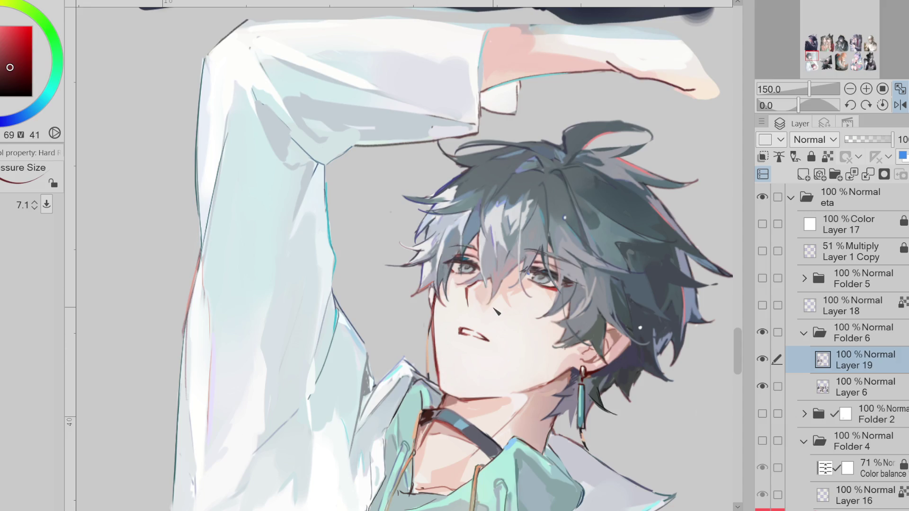
{"action": "mouse_move", "coordinate": [509, 393]}
{"action": "left_mouse_down"}
{"action": "mouse_move", "coordinate": [464, 400]}
{"action": "mouse_move", "coordinate": [505, 403]}
{"action": "left_mouse_up"}
{"action": "left_click", "coordinate": [470, 403], "text": "alt"}
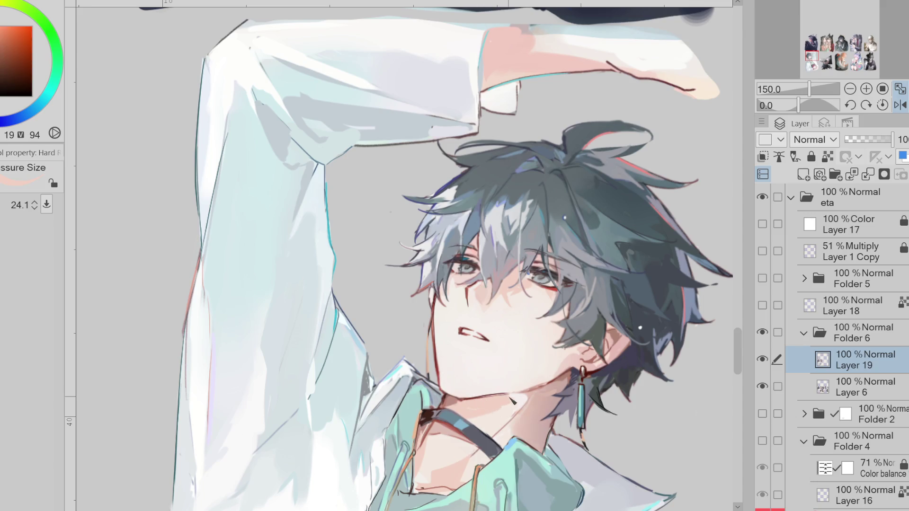
{"action": "left_click", "coordinate": [566, 369], "text": "alt"}
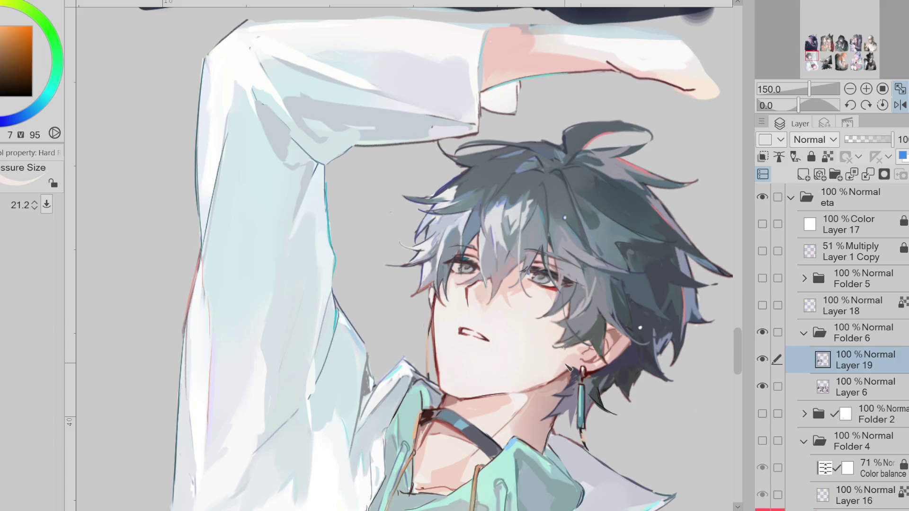
{"action": "left_click", "coordinate": [565, 367], "text": "alt"}
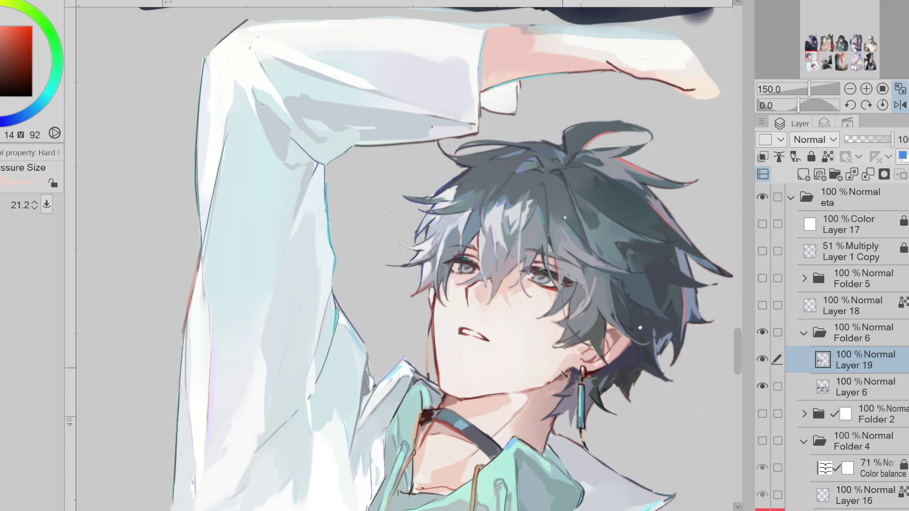
{"action": "left_click", "coordinate": [572, 274], "text": "alt"}
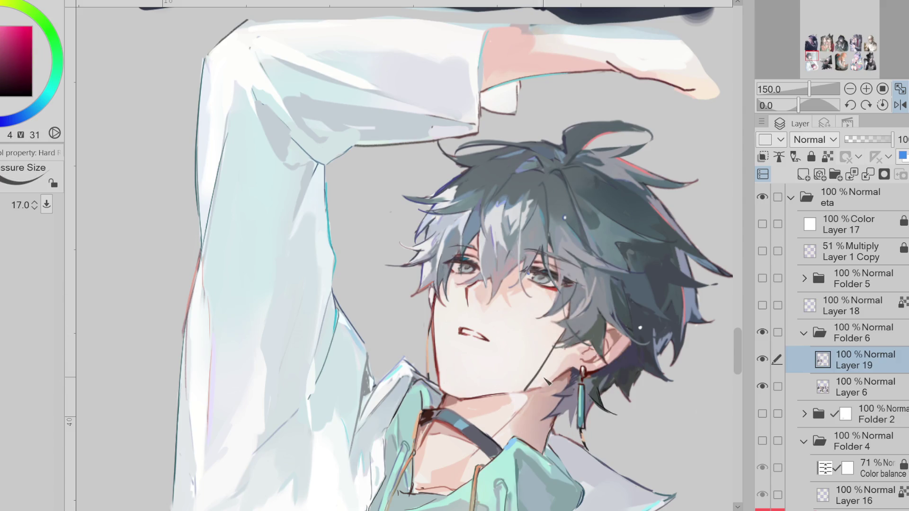
{"action": "left_click", "coordinate": [572, 373], "text": "alt"}
{"action": "left_click", "coordinate": [571, 370], "text": "alt"}
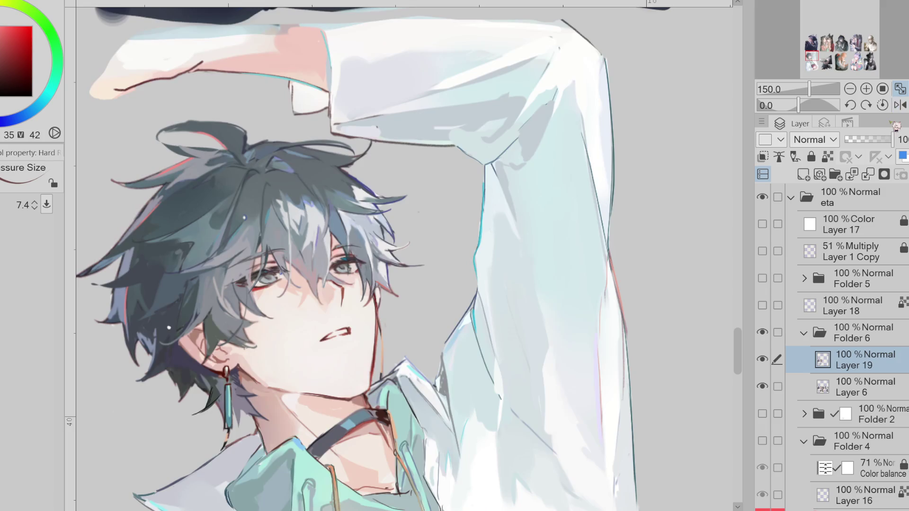
Step: Flip back, sample eye and hair colours, then take dark blue from the eye with the Blend tool
{"action": "key", "text": "h"}
{"action": "left_click", "coordinate": [345, 263], "text": "alt"}
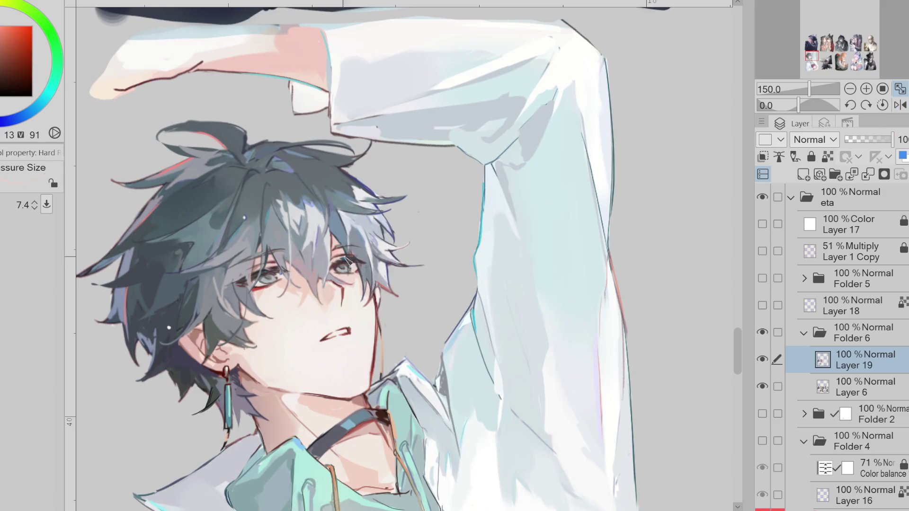
{"action": "left_click", "coordinate": [336, 258], "text": "alt"}
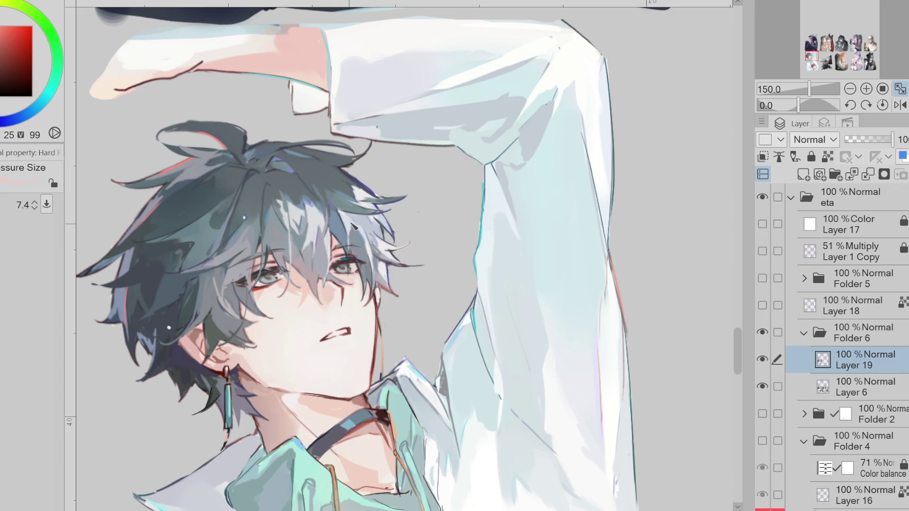
{"action": "left_click", "coordinate": [355, 226], "text": "alt"}
{"action": "left_click", "coordinate": [345, 262], "text": "alt"}
{"action": "left_click", "coordinate": [277, 274], "text": "alt"}
{"action": "left_click", "coordinate": [278, 273], "text": "alt"}
{"action": "key", "text": "j"}
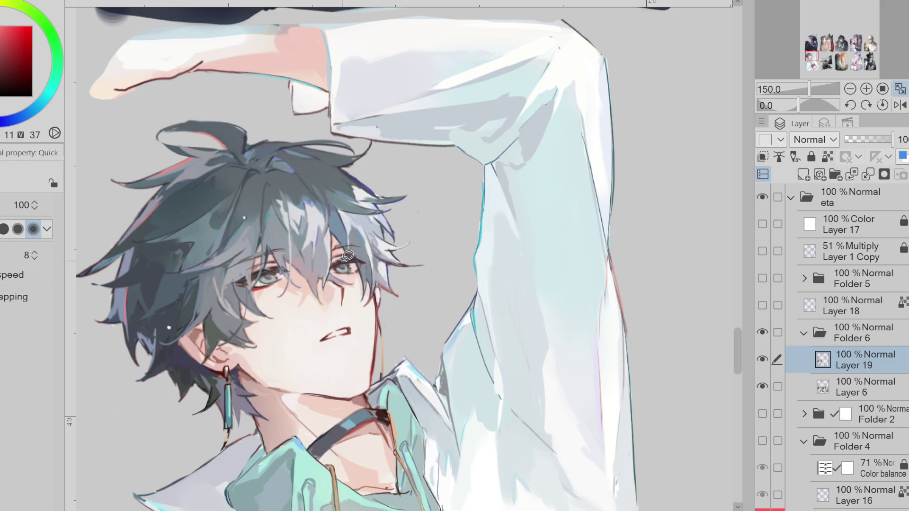
{"action": "left_click", "coordinate": [372, 253], "text": "alt"}
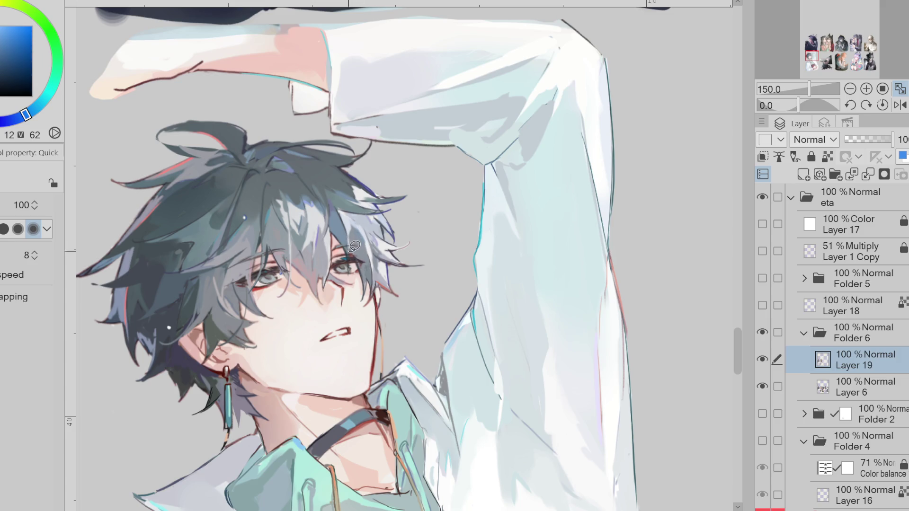
{"action": "scroll", "coordinate": [322, 256], "scroll_direction": "down", "scroll_amount": 1}
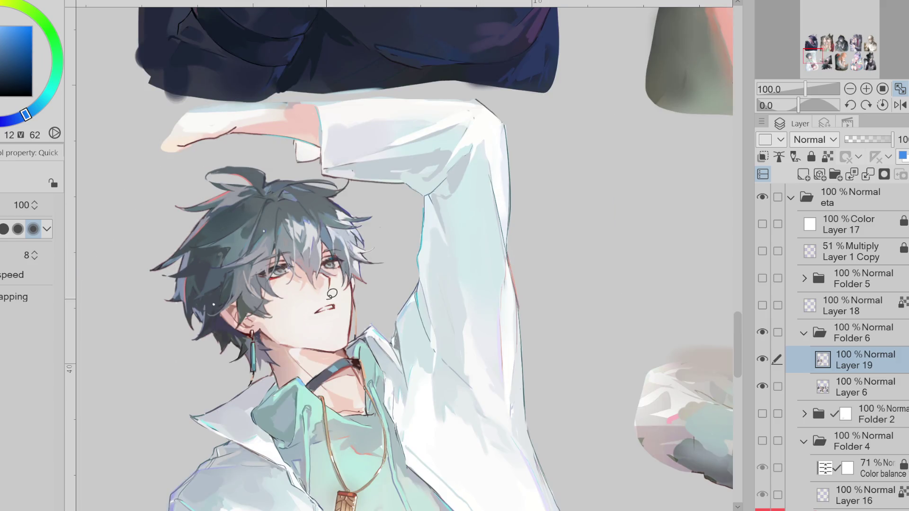
{"action": "left_click", "coordinate": [332, 294], "text": "alt"}
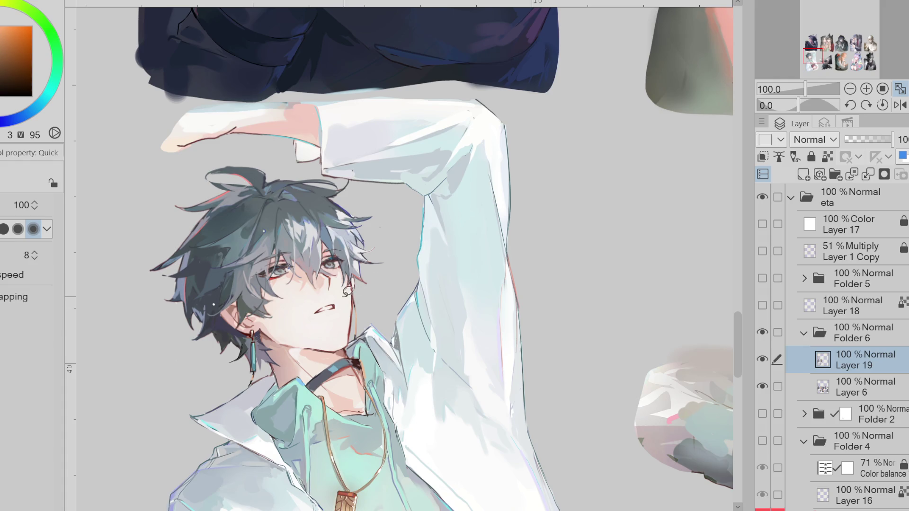
{"action": "left_click", "coordinate": [269, 338], "text": "alt"}
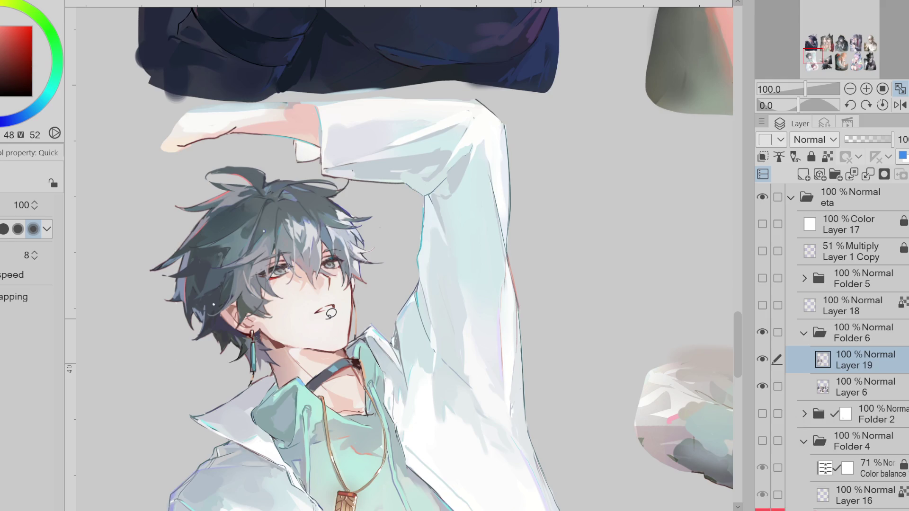
{"action": "left_click", "coordinate": [900, 105]}
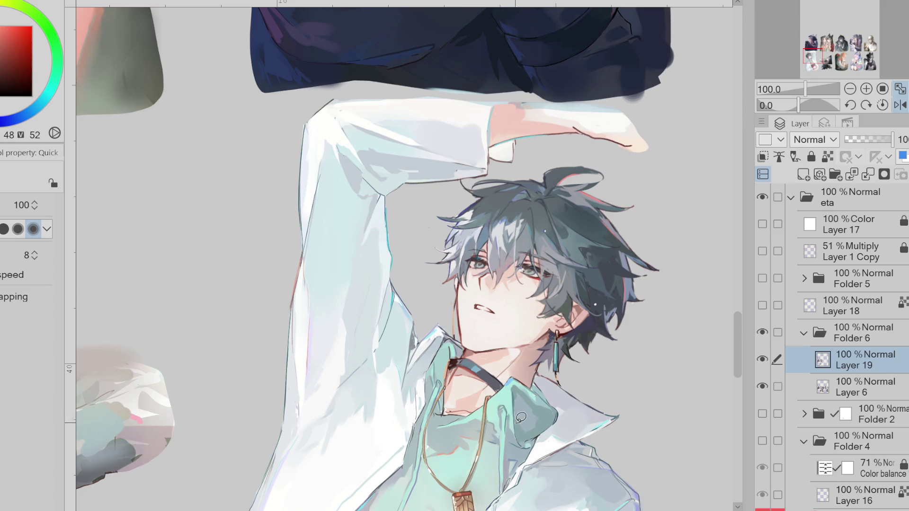
{"action": "left_click", "coordinate": [778, 387]}
{"action": "key", "text": "j"}
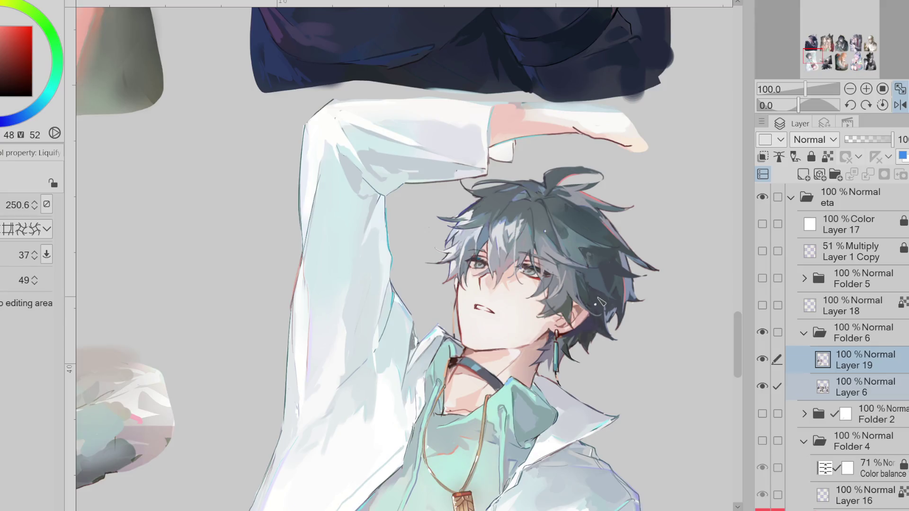
{"action": "left_click", "coordinate": [900, 105]}
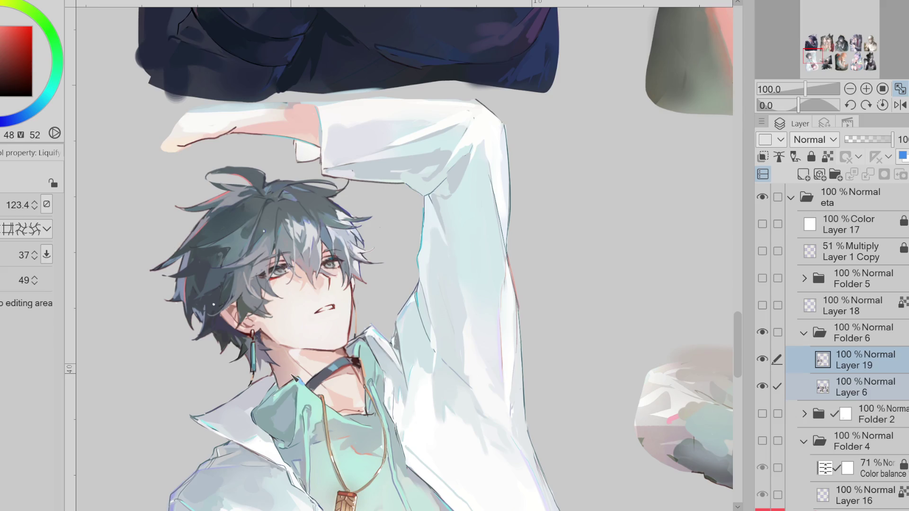
{"action": "left_click_drag", "start_coordinate": [374, 218], "coordinate": [368, 217]}
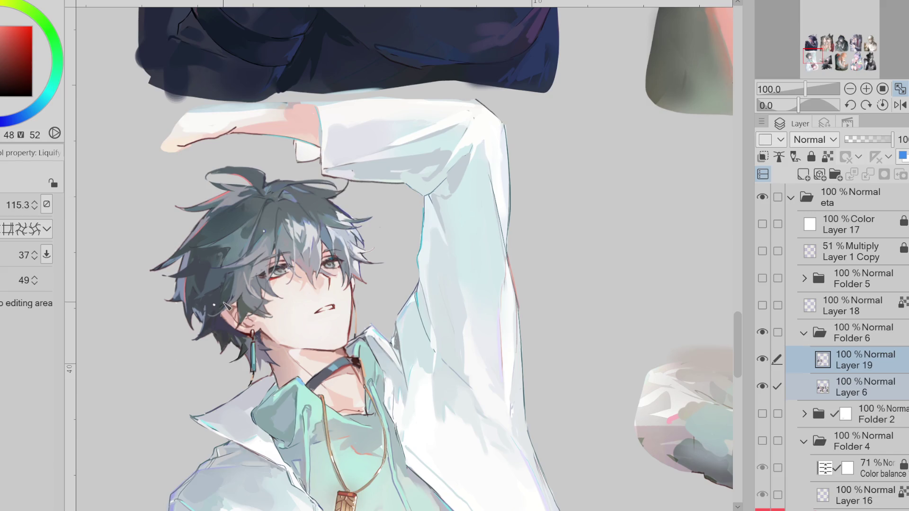
{"action": "left_click", "coordinate": [220, 320], "text": "alt"}
{"action": "key", "text": "b"}
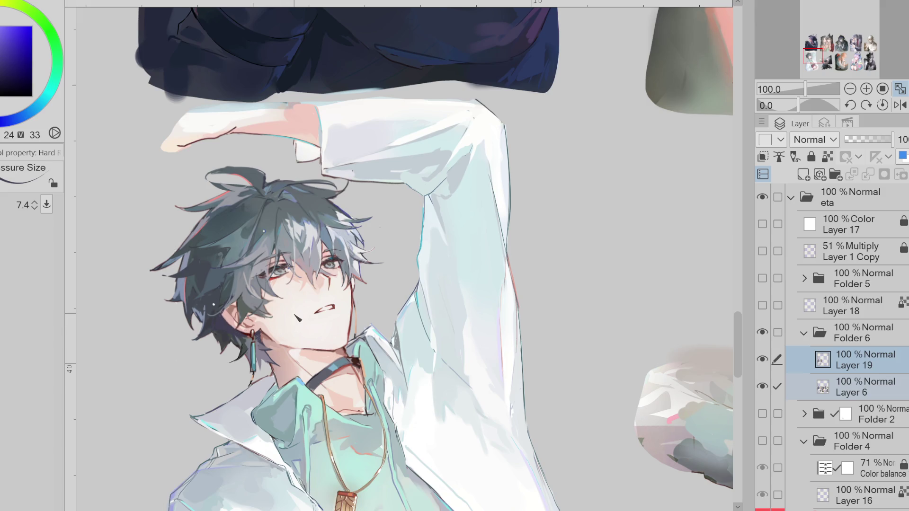
{"action": "left_click", "coordinate": [232, 313], "text": "alt"}
{"action": "key", "text": "bracketright"}
{"action": "key", "text": "bracketright"}
{"action": "key", "text": "bracketright"}
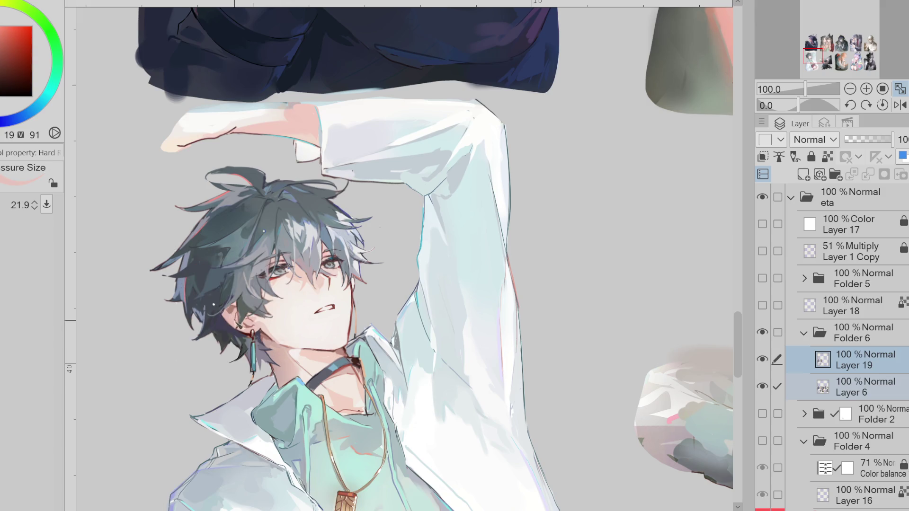
{"action": "scroll", "coordinate": [259, 284], "scroll_direction": "down", "scroll_amount": 2}
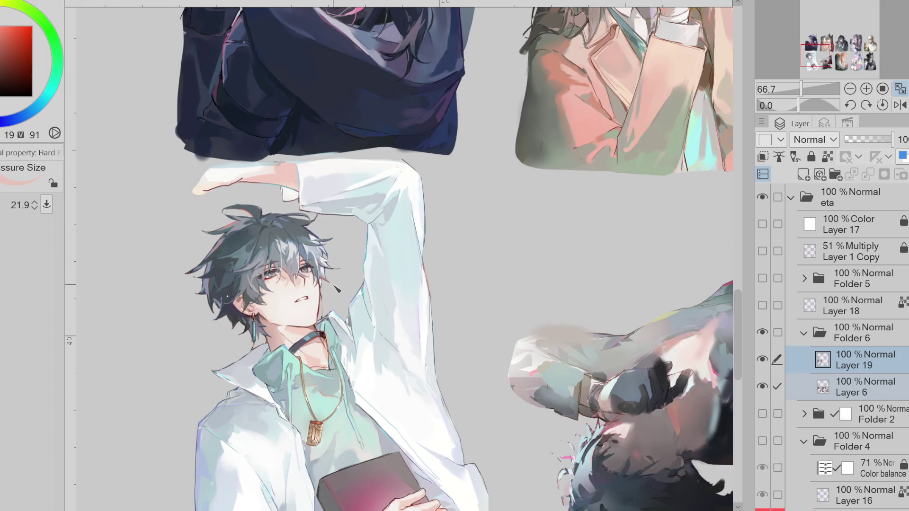
Step: Sample light skin and darker red tones from the face beside the earring
{"action": "left_click", "coordinate": [266, 326], "text": "alt"}
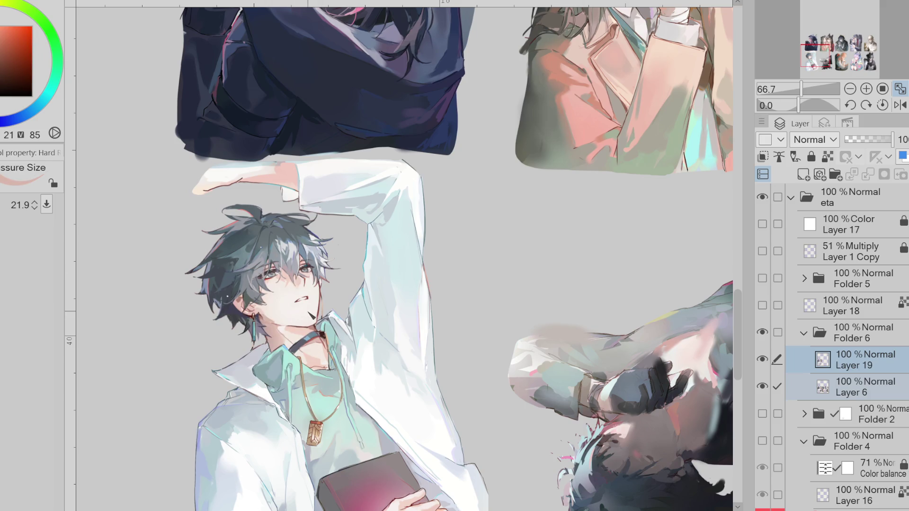
{"action": "left_click", "coordinate": [265, 324], "text": "alt"}
{"action": "key", "text": "bracketleft"}
{"action": "left_click", "coordinate": [292, 323], "text": "alt"}
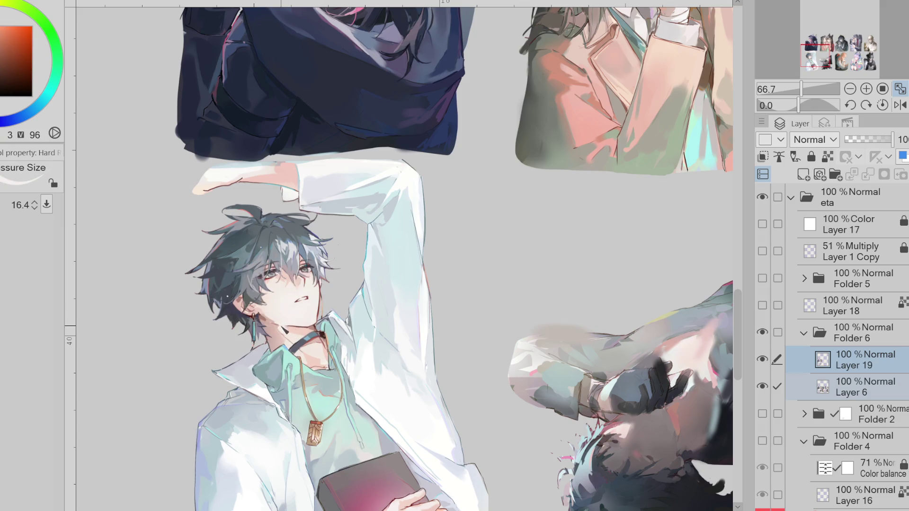
{"action": "left_click", "coordinate": [293, 327], "text": "alt"}
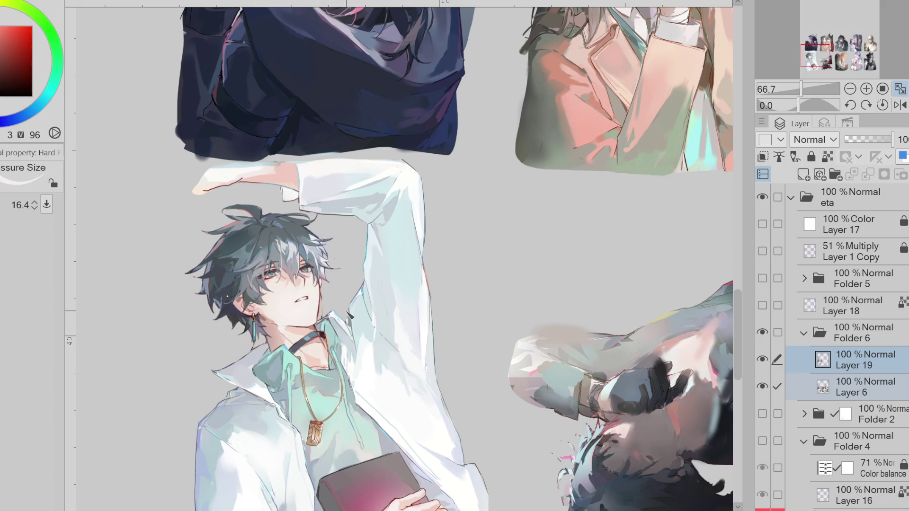
Step: On the mirrored canvas, paint a small dark wedge by the neck and a mark below the earring
{"action": "key", "text": "h"}
{"action": "left_click", "coordinate": [519, 335], "text": "alt"}
{"action": "key", "text": "bracketright"}
{"action": "key", "text": "bracketright"}
{"action": "key", "text": "bracketright"}
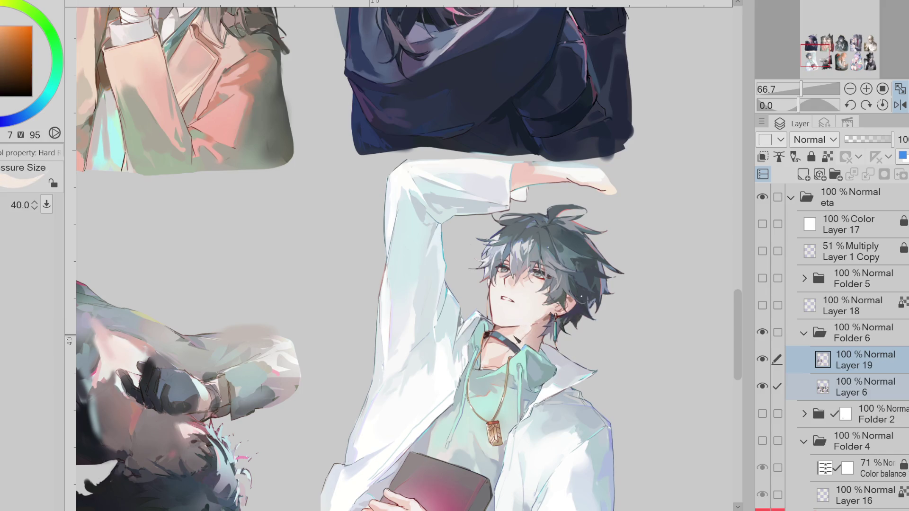
{"action": "left_click", "coordinate": [542, 328], "text": "alt"}
{"action": "left_click_drag", "start_coordinate": [549, 318], "coordinate": [548, 329]}
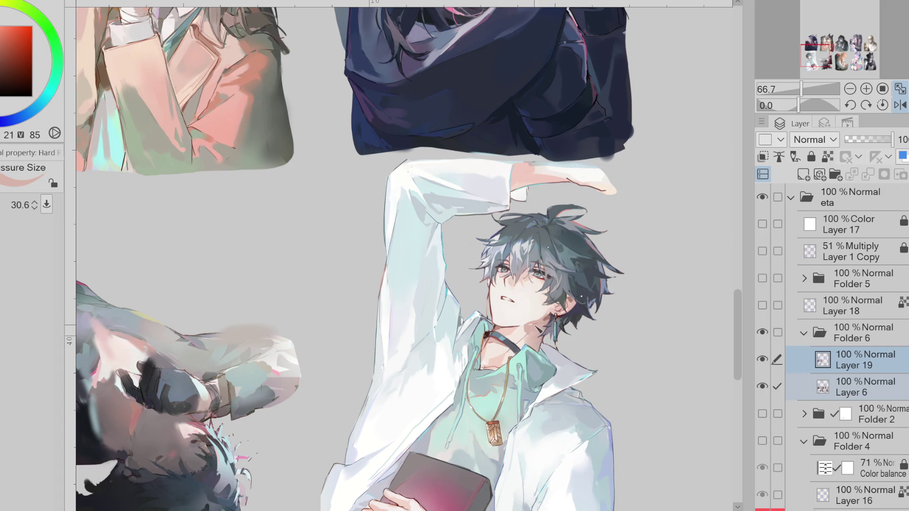
{"action": "left_click_drag", "start_coordinate": [538, 345], "coordinate": [530, 332]}
{"action": "left_click_drag", "start_coordinate": [552, 335], "coordinate": [553, 344]}
{"action": "key", "text": "bracketleft"}
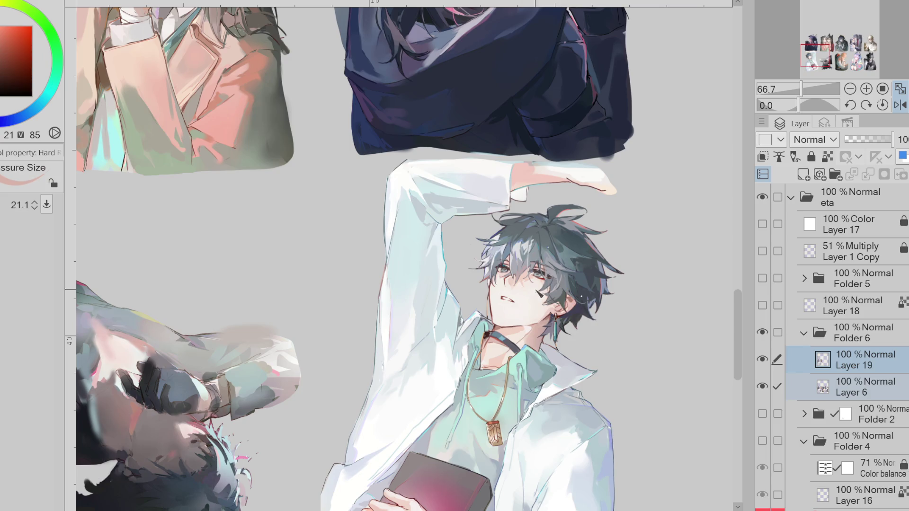
Step: Push a hair strand outward into a sharper spike with Liquify, then sample an eye colour
{"action": "key", "text": "j"}
{"action": "key", "text": "bracketright"}
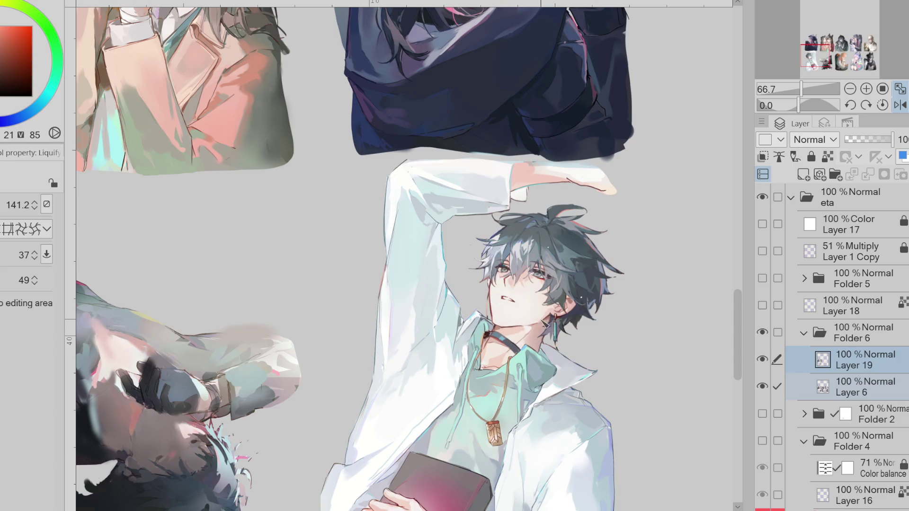
{"action": "left_click", "coordinate": [900, 104]}
{"action": "left_click_drag", "start_coordinate": [331, 251], "coordinate": [330, 238]}
{"action": "key", "text": "b"}
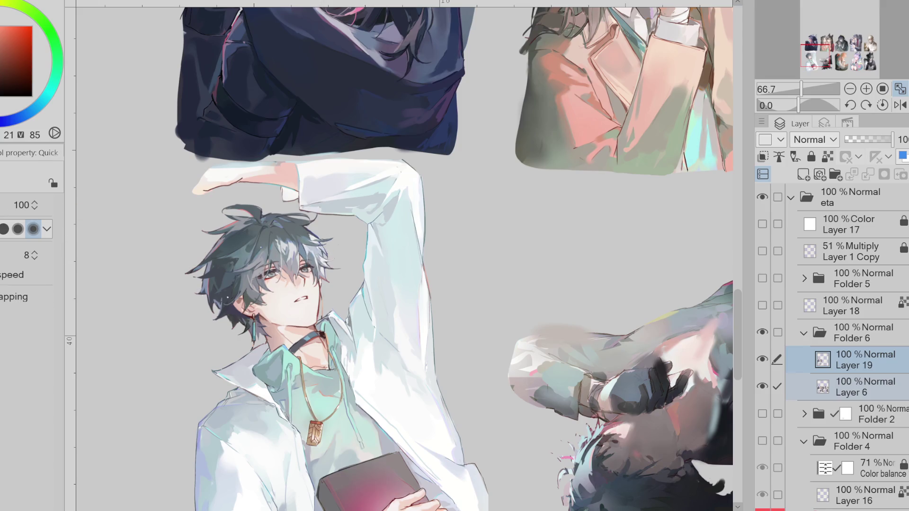
{"action": "scroll", "coordinate": [307, 254], "scroll_direction": "up", "scroll_amount": 3}
{"action": "left_click", "coordinate": [305, 258], "text": "alt"}
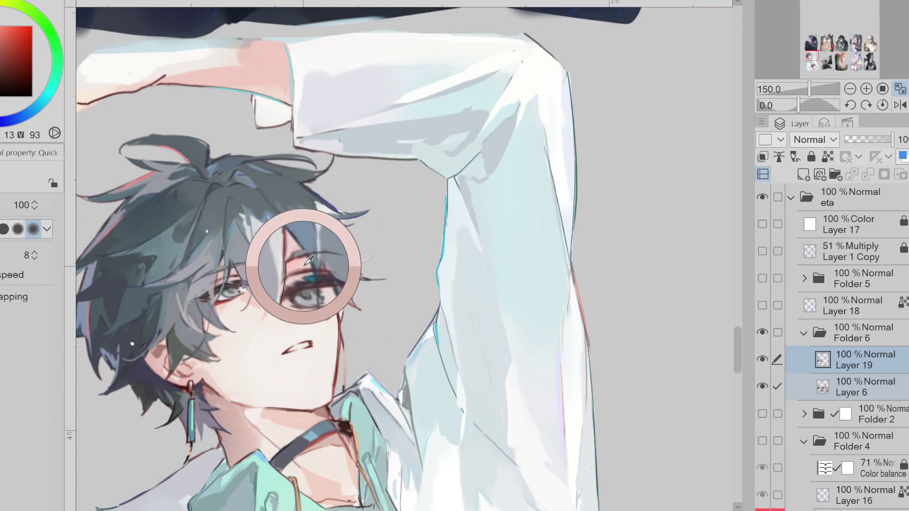
{"action": "key", "text": "b"}
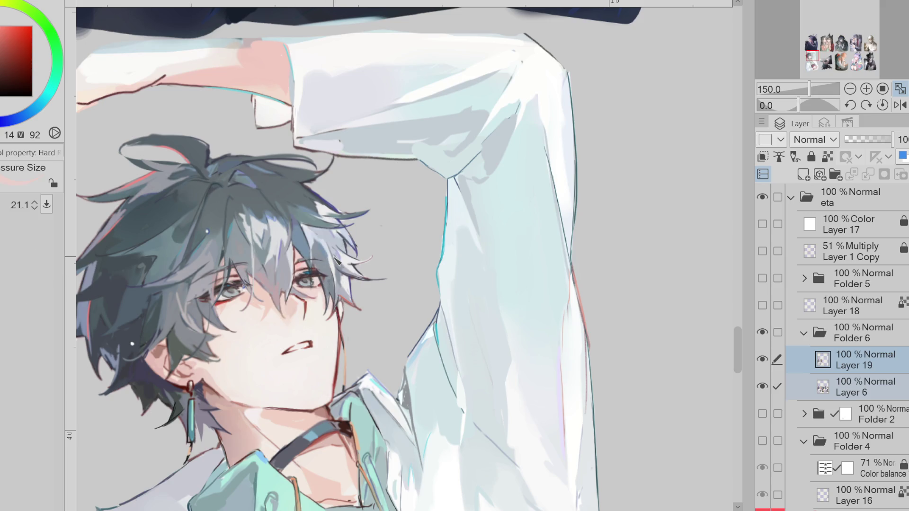
{"action": "mouse_move", "coordinate": [354, 318]}
{"action": "left_mouse_down"}
{"action": "mouse_move", "coordinate": [337, 386]}
{"action": "mouse_move", "coordinate": [342, 350]}
{"action": "left_mouse_up"}
{"action": "mouse_move", "coordinate": [351, 275]}
{"action": "left_mouse_down"}
{"action": "mouse_move", "coordinate": [341, 349]}
{"action": "mouse_move", "coordinate": [313, 353]}
{"action": "left_mouse_up"}
{"action": "left_click", "coordinate": [345, 348], "text": "alt"}
{"action": "left_click", "coordinate": [312, 345], "text": "alt"}
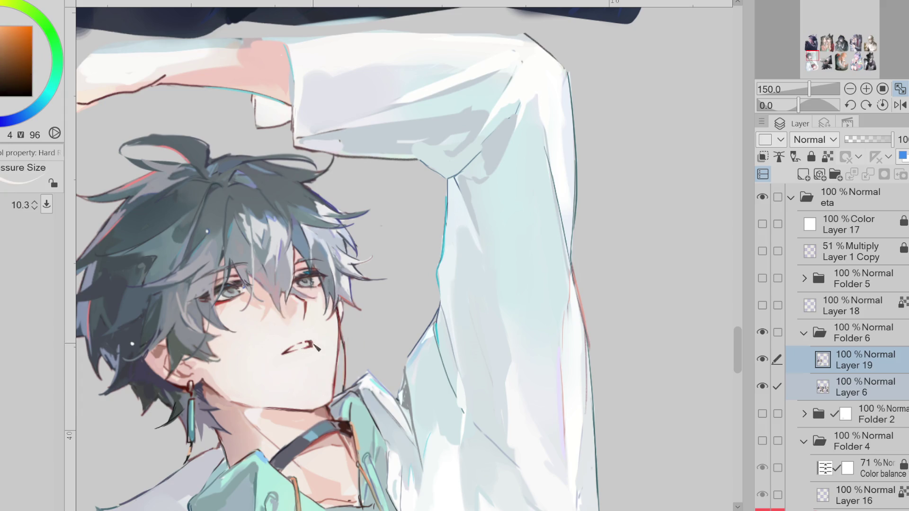
{"action": "left_click", "coordinate": [311, 347], "text": "alt"}
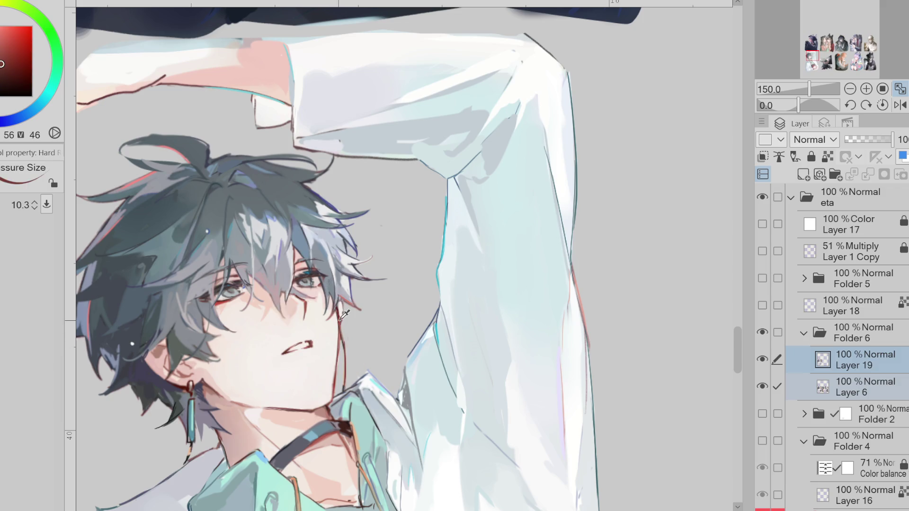
{"action": "left_click_drag", "start_coordinate": [254, 336], "coordinate": [357, 336]}
{"action": "key", "text": "ctrl+z"}
{"action": "left_click", "coordinate": [309, 317], "text": "alt"}
{"action": "key", "text": "e"}
{"action": "scroll", "coordinate": [227, 280], "scroll_direction": "up", "scroll_amount": 1}
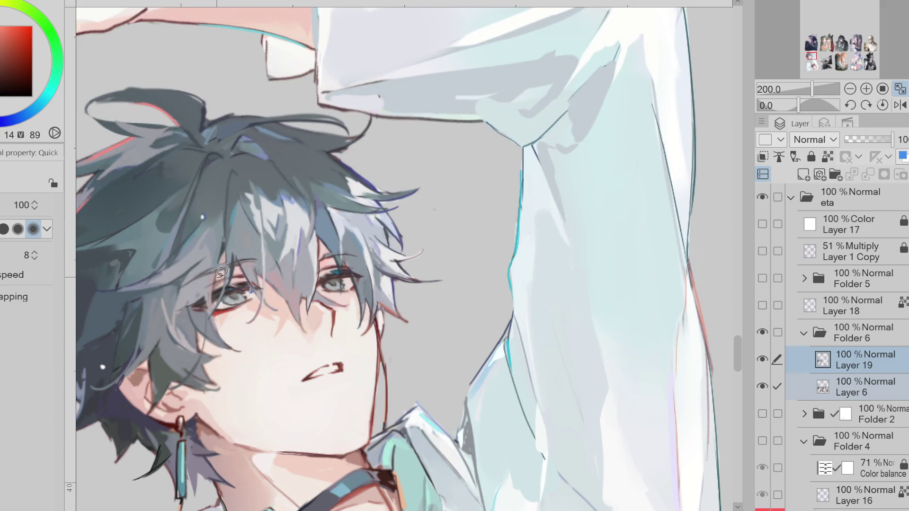
Step: With a size 9.0 brush, paint a thin dark pink hair strand beside the eye
{"action": "key", "text": "p"}
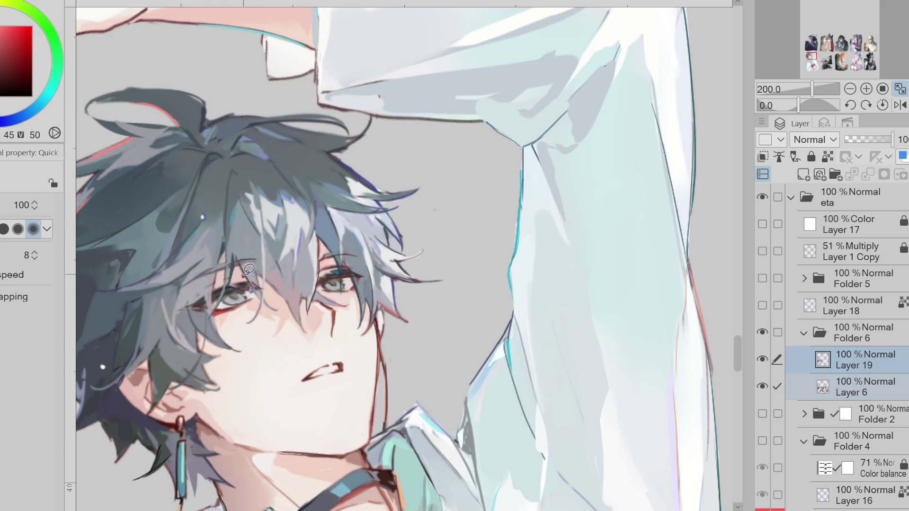
{"action": "key", "text": "bracketleft"}
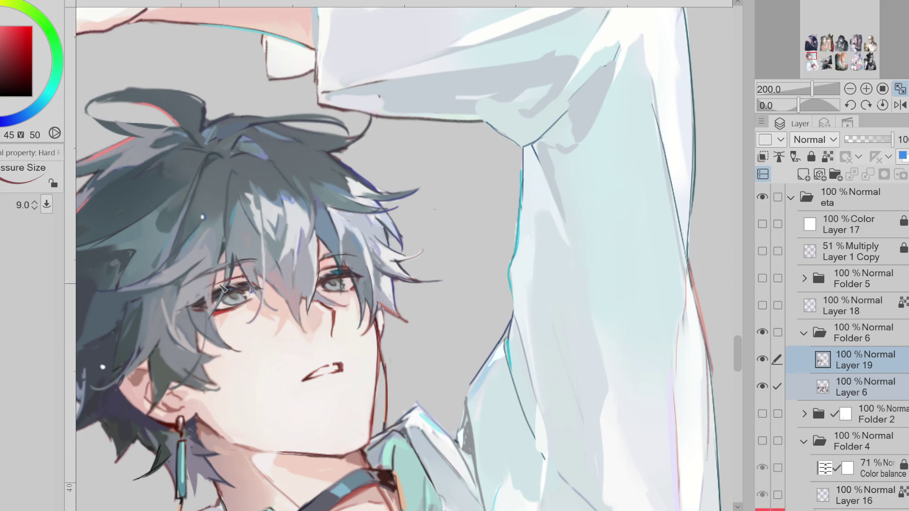
{"action": "left_click", "coordinate": [232, 267], "text": "alt"}
{"action": "left_click", "coordinate": [231, 265], "text": "alt"}
{"action": "left_click", "coordinate": [229, 264], "text": "alt"}
{"action": "left_click_drag", "start_coordinate": [218, 268], "coordinate": [213, 293]}
{"action": "left_click", "coordinate": [330, 270], "text": "alt"}
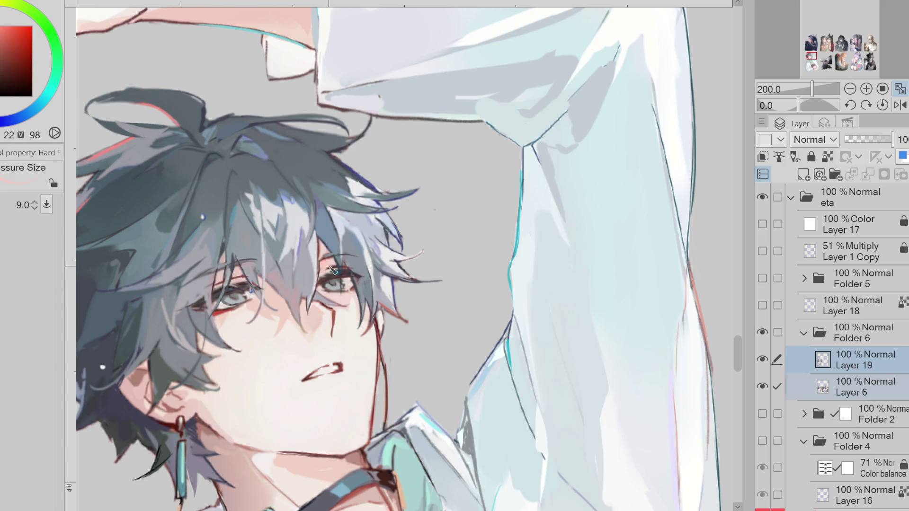
{"action": "left_click", "coordinate": [333, 268], "text": "alt"}
{"action": "left_click", "coordinate": [238, 277], "text": "alt"}
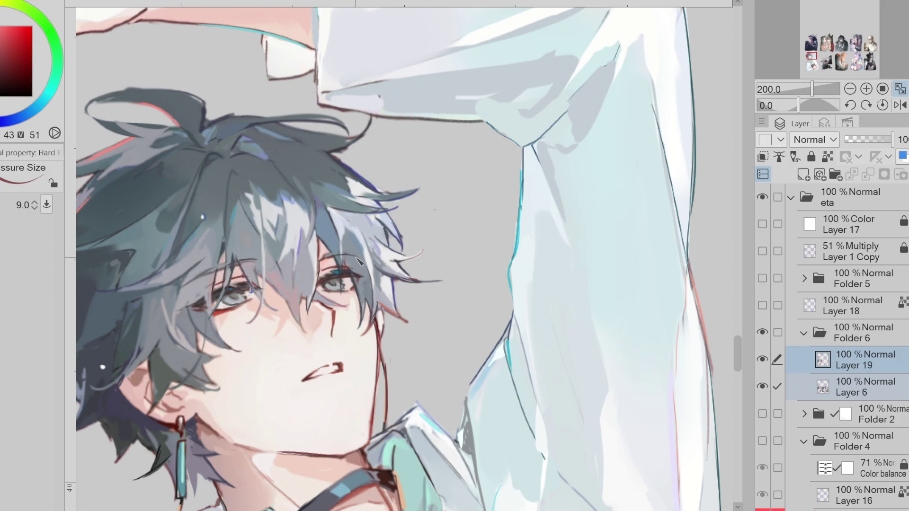
{"action": "scroll", "coordinate": [405, 254], "scroll_direction": "down", "scroll_amount": 1}
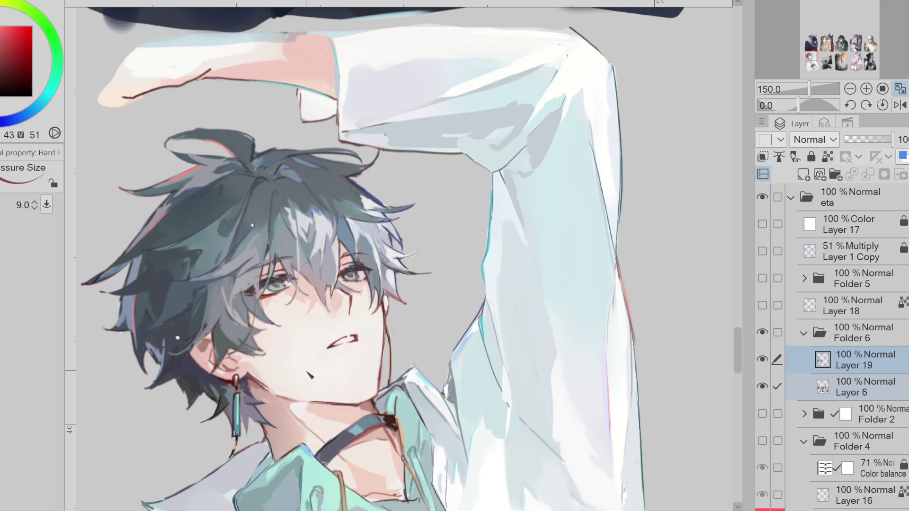
Step: Mirror the canvas and sample the neck's light and reddish shadow skin tones
{"action": "key", "text": "h"}
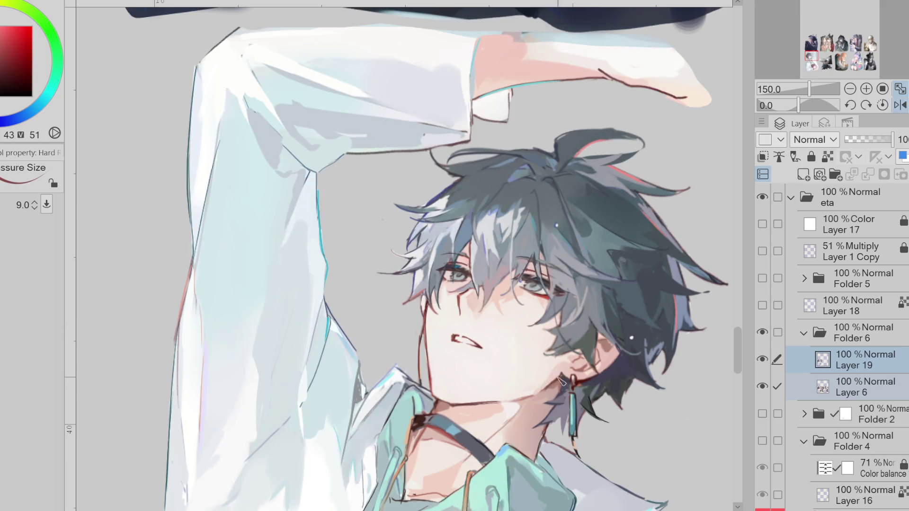
{"action": "key", "text": "bracketright"}
{"action": "left_click", "coordinate": [542, 401], "text": "alt"}
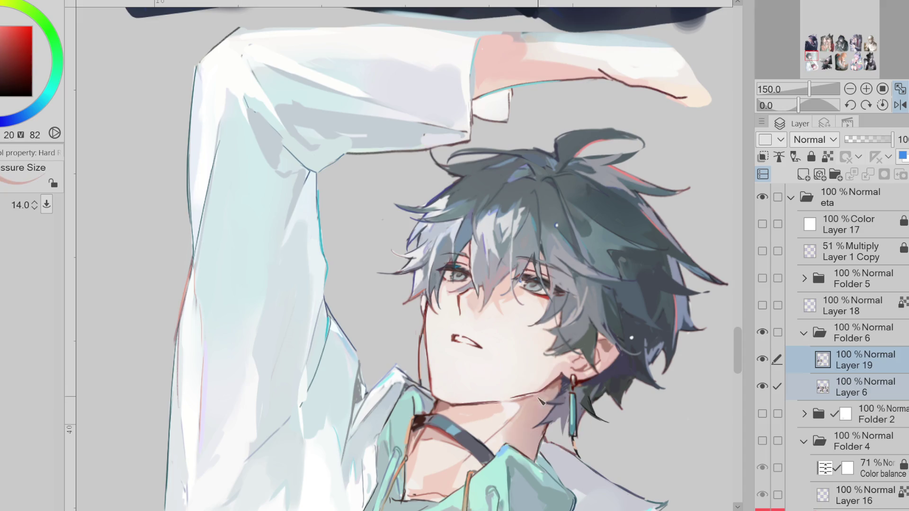
{"action": "left_click", "coordinate": [523, 414], "text": "alt"}
{"action": "key", "text": "bracketright"}
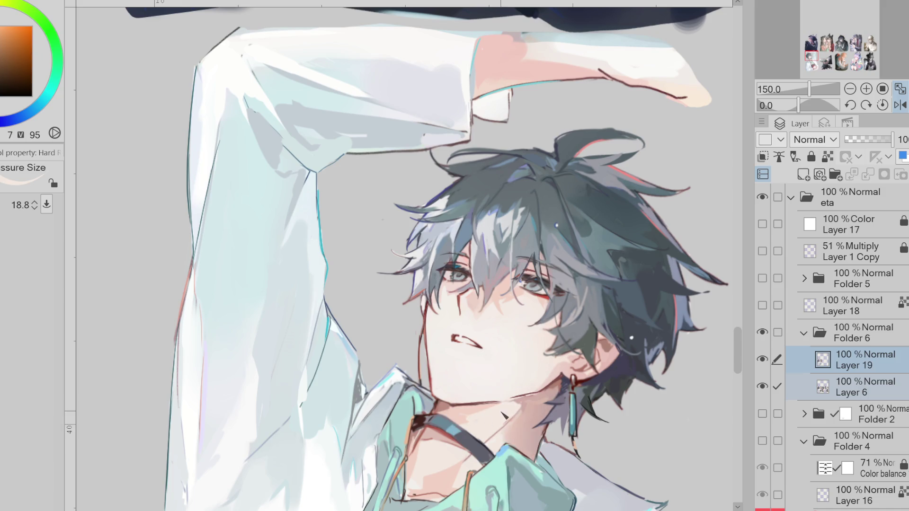
{"action": "left_click", "coordinate": [537, 399], "text": "alt"}
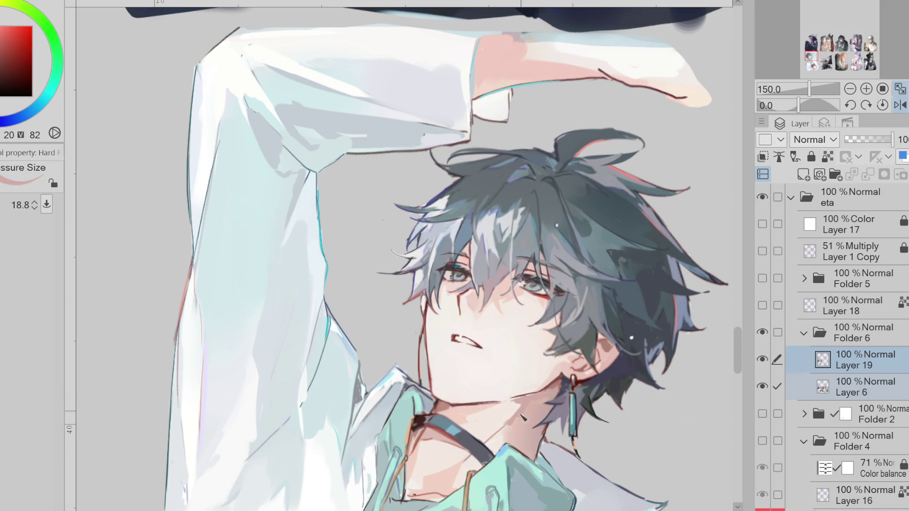
{"action": "left_click", "coordinate": [521, 412], "text": "alt"}
{"action": "key", "text": "bracketright"}
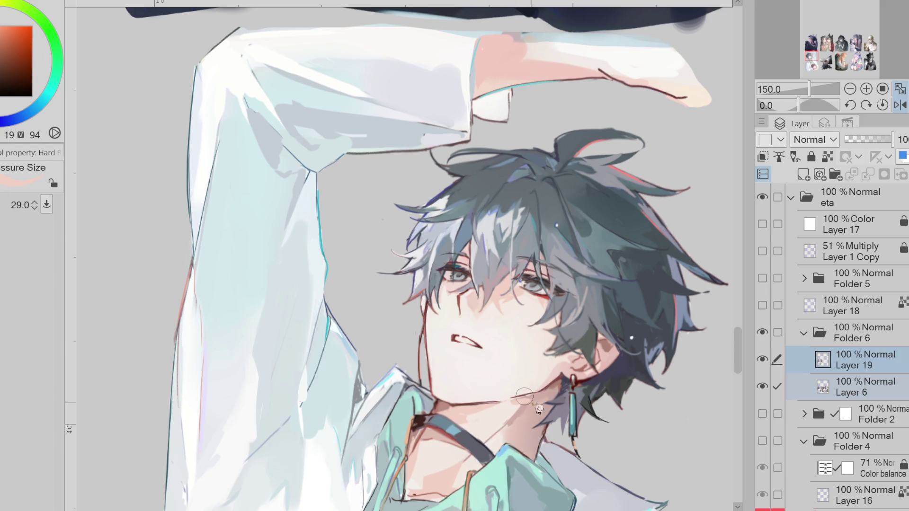
{"action": "left_click", "coordinate": [516, 428], "text": "alt"}
{"action": "left_click", "coordinate": [500, 438], "text": "alt"}
Step: Paint a dark brown line along the jaw and neck with a size 12.0 brush
{"action": "key", "text": "bracketleft"}
{"action": "key", "text": "bracketleft"}
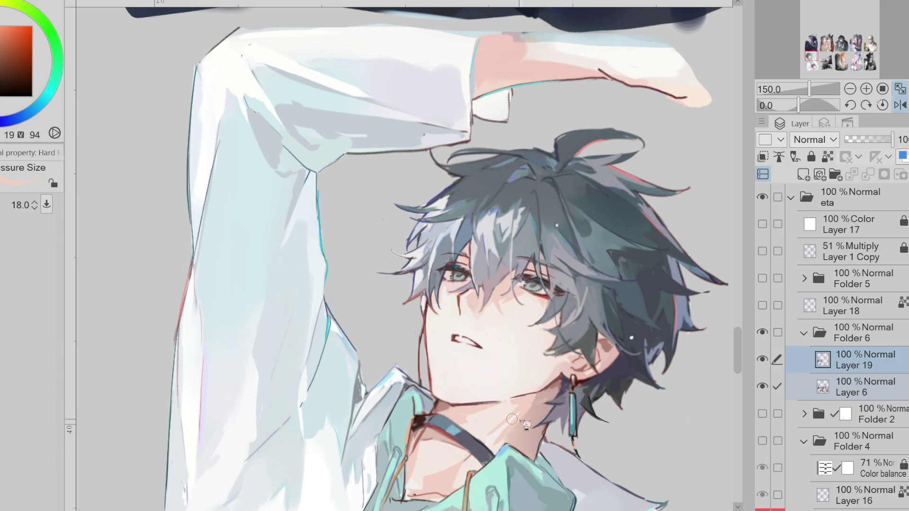
{"action": "key", "text": "bracketright"}
{"action": "left_click", "coordinate": [535, 407], "text": "alt"}
{"action": "key", "text": "bracketleft"}
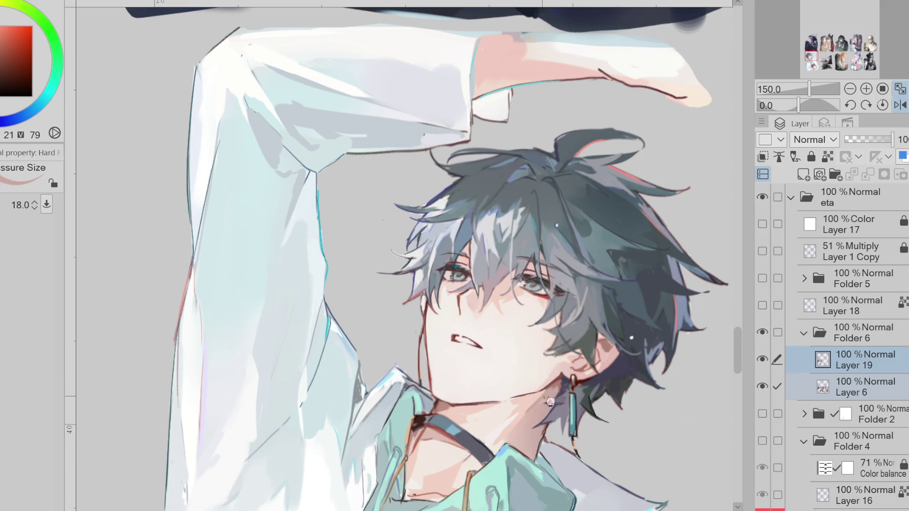
{"action": "key", "text": "bracketleft"}
{"action": "left_click", "coordinate": [476, 385], "text": "alt"}
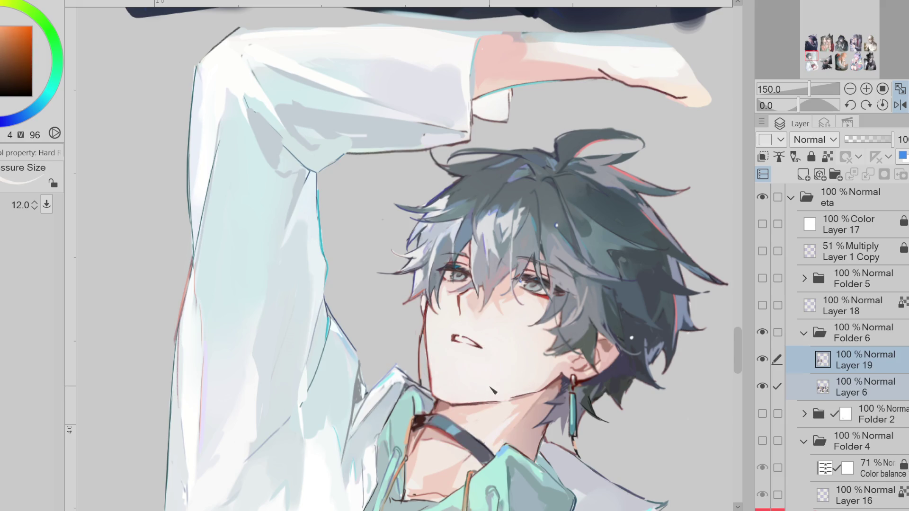
{"action": "left_click", "coordinate": [15, 70]}
{"action": "left_click_drag", "start_coordinate": [432, 290], "coordinate": [434, 412]}
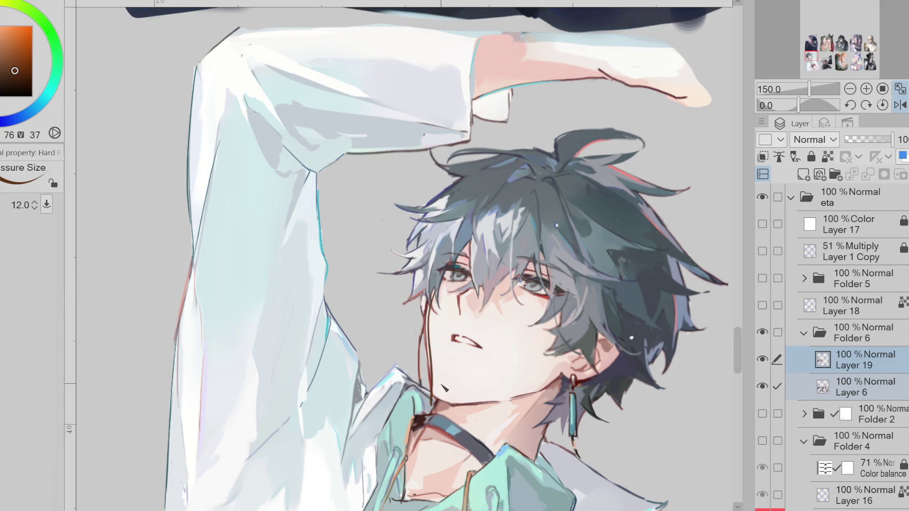
Step: Flip the canvas back and sample crimson, red and navy hair tones near the earring
{"action": "key", "text": "h"}
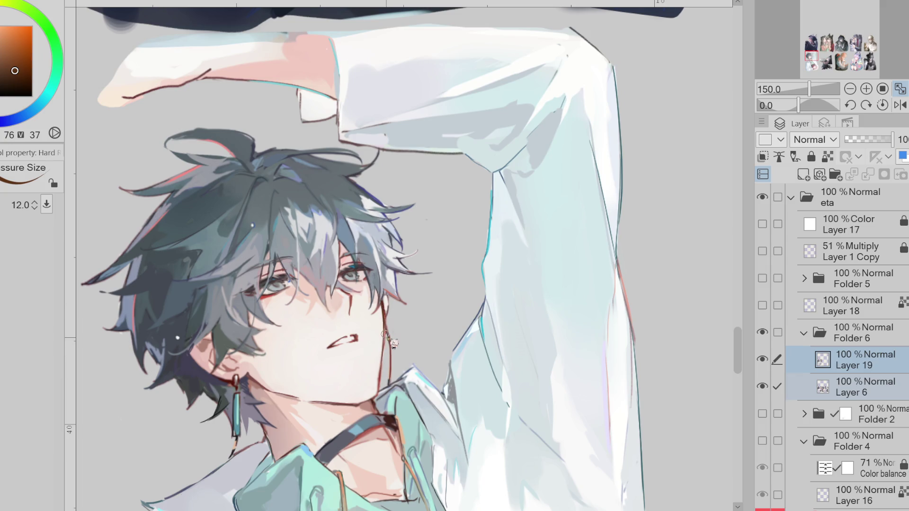
{"action": "left_click", "coordinate": [387, 336], "text": "alt"}
{"action": "left_click", "coordinate": [388, 336], "text": "alt"}
{"action": "key", "text": "bracketright"}
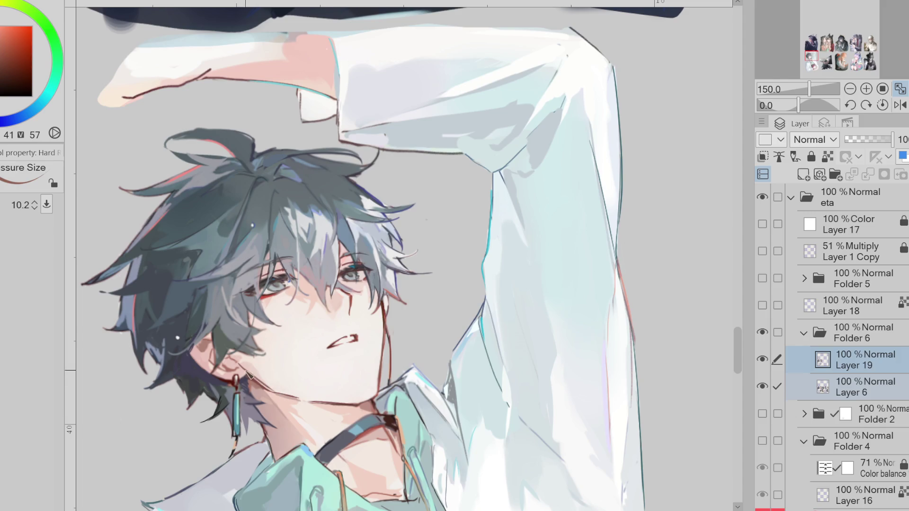
{"action": "left_click", "coordinate": [245, 379], "text": "alt"}
{"action": "key", "text": "bracketright"}
{"action": "key", "text": "bracketright"}
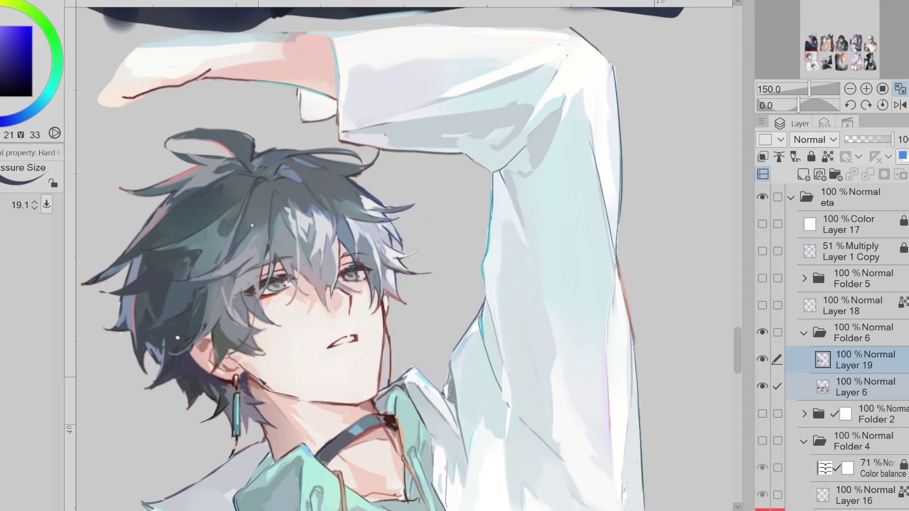
{"action": "left_click", "coordinate": [261, 381], "text": "alt"}
{"action": "left_click", "coordinate": [248, 374], "text": "alt"}
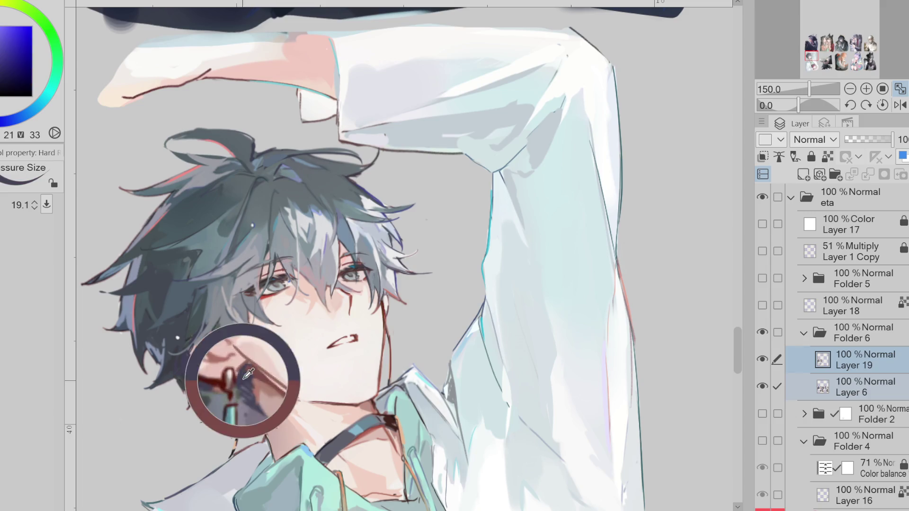
{"action": "key", "text": "j"}
{"action": "key", "text": "bracketleft"}
{"action": "key", "text": "bracketleft"}
{"action": "key", "text": "bracketleft"}
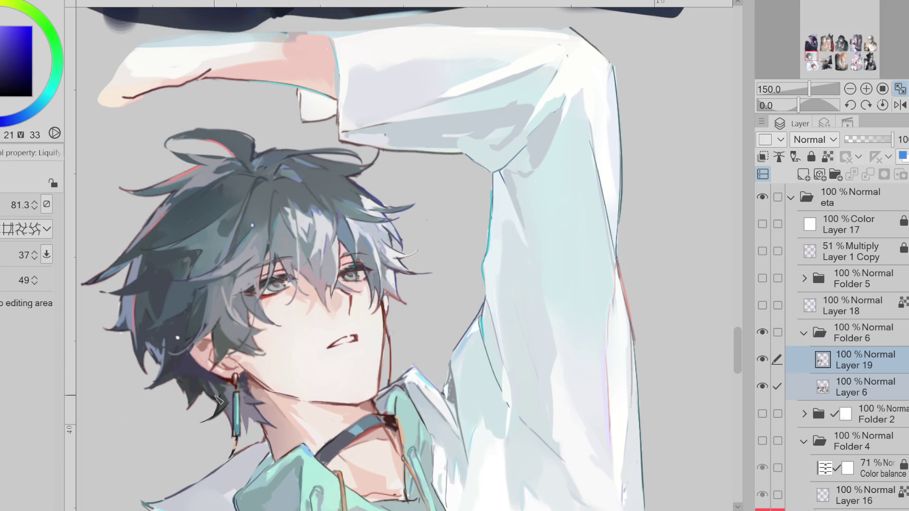
{"action": "key", "text": "b"}
{"action": "key", "text": "bracketright"}
{"action": "key", "text": "bracketright"}
{"action": "scroll", "coordinate": [330, 328], "scroll_direction": "down", "scroll_amount": 1}
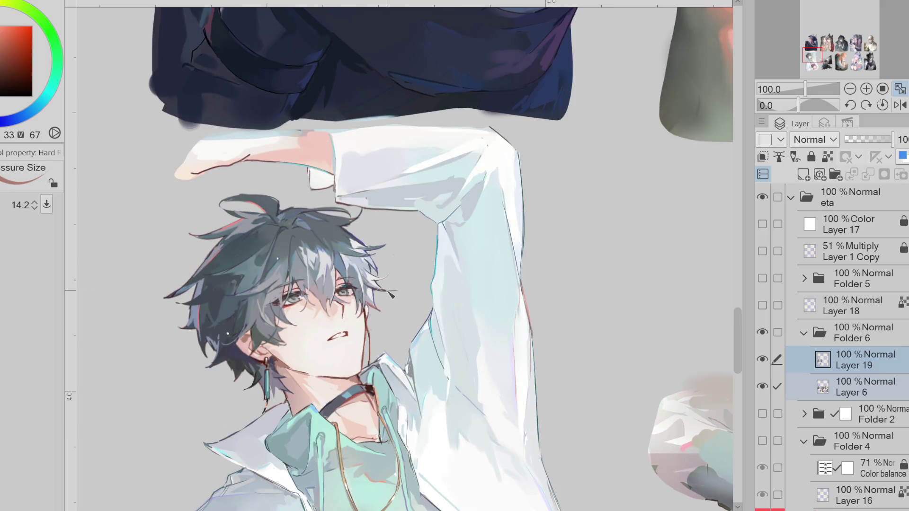
Step: On the mirrored canvas, sample pale skin, lip red and dark eye blue
{"action": "key", "text": "h"}
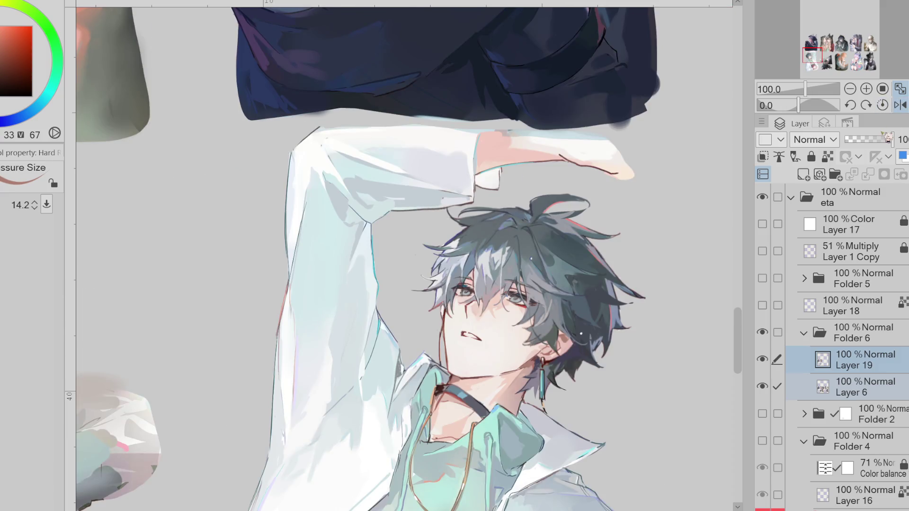
{"action": "left_click", "coordinate": [524, 374], "text": "alt"}
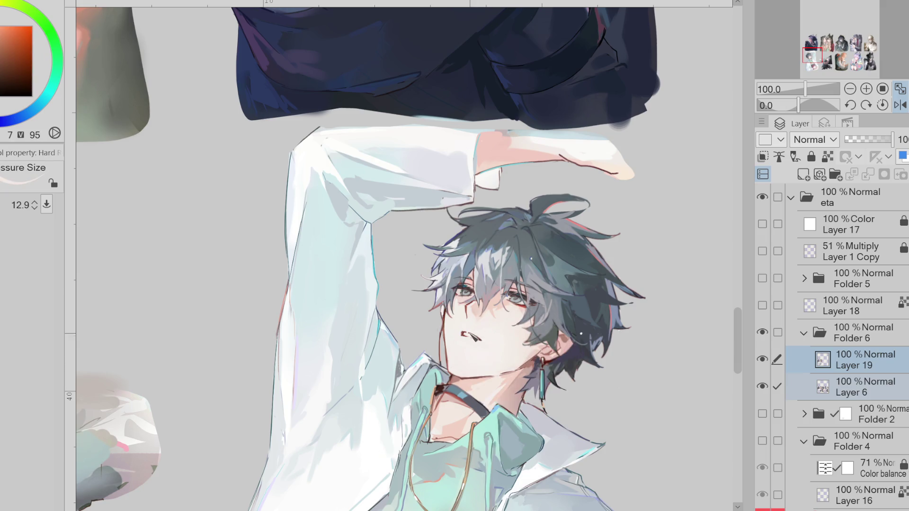
{"action": "left_click", "coordinate": [473, 337], "text": "alt"}
{"action": "scroll", "coordinate": [474, 337], "scroll_direction": "up", "scroll_amount": 2}
{"action": "scroll", "coordinate": [462, 337], "scroll_direction": "up", "scroll_amount": 2}
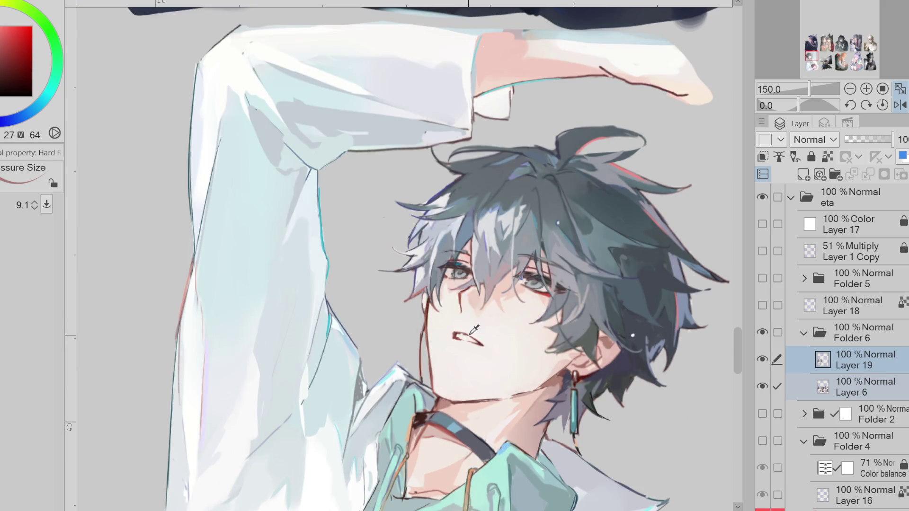
{"action": "left_click", "coordinate": [452, 263], "text": "alt"}
{"action": "left_click", "coordinate": [449, 255], "text": "alt"}
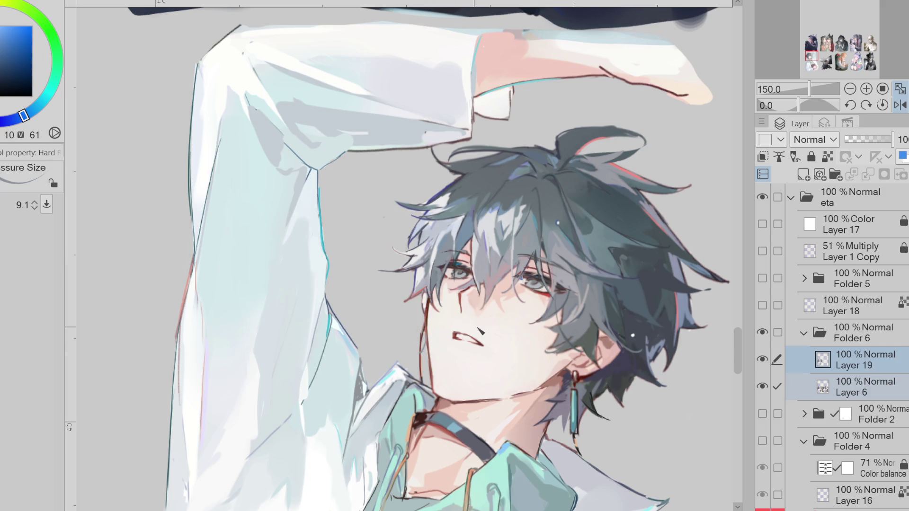
Step: Sample a dark teal near the earring on Layer 6, then return to Layer 19
{"action": "key", "text": "e"}
{"action": "key", "text": "b"}
{"action": "key", "text": "alt+bracketleft"}
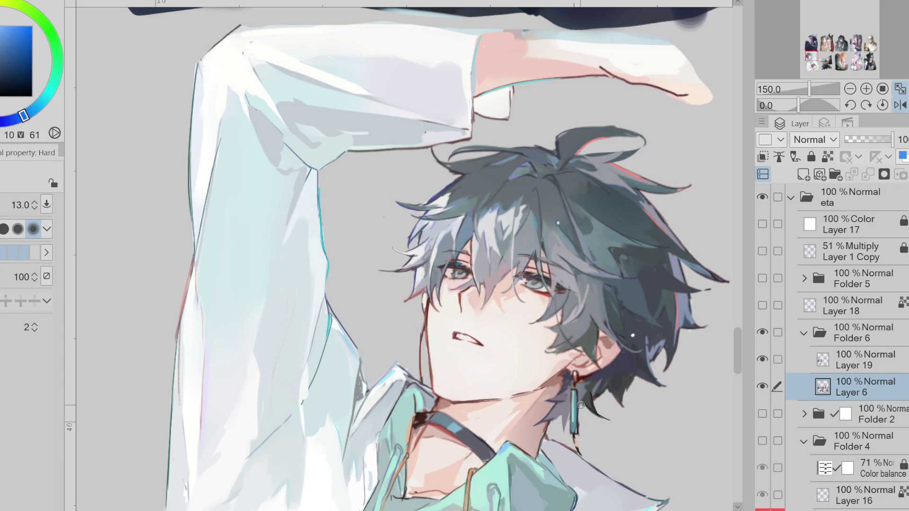
{"action": "left_click", "coordinate": [588, 391], "text": "alt"}
{"action": "key", "text": "b"}
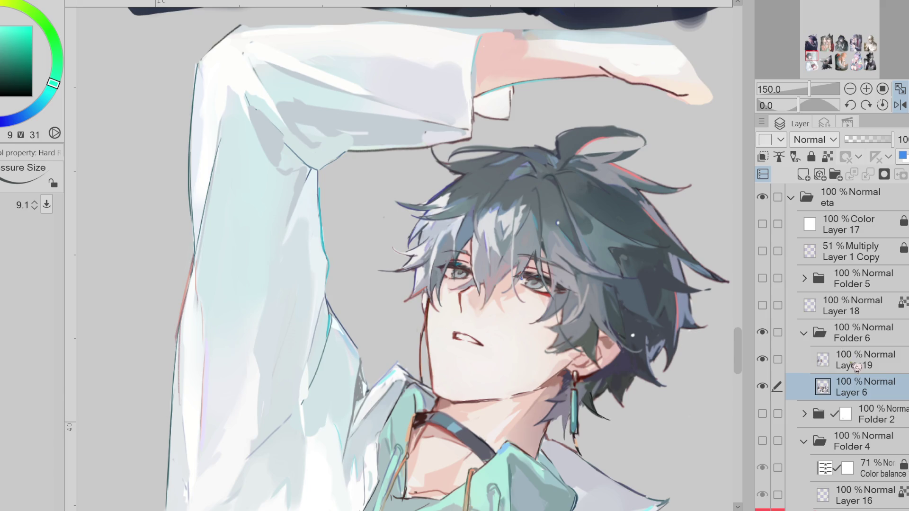
{"action": "key", "text": "alt+bracketright"}
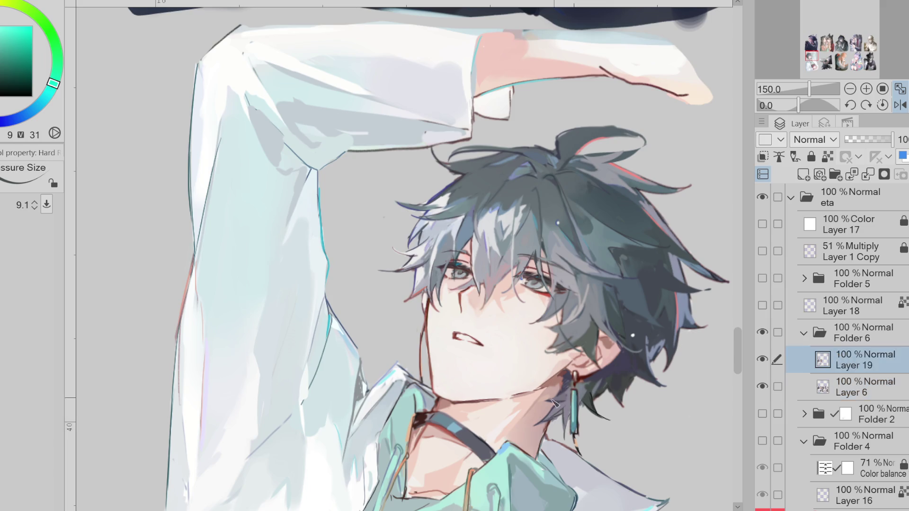
Step: Pick reddish-brown tones near the earring, flip the canvas back and sample a dark red
{"action": "left_click", "coordinate": [547, 429], "text": "alt"}
{"action": "left_click", "coordinate": [551, 420], "text": "alt"}
{"action": "left_click", "coordinate": [548, 423], "text": "alt"}
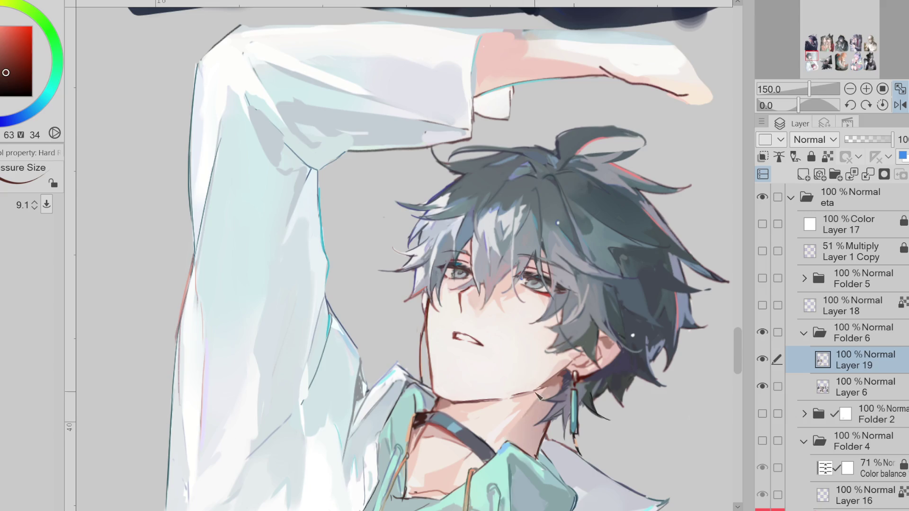
{"action": "left_click", "coordinate": [902, 105]}
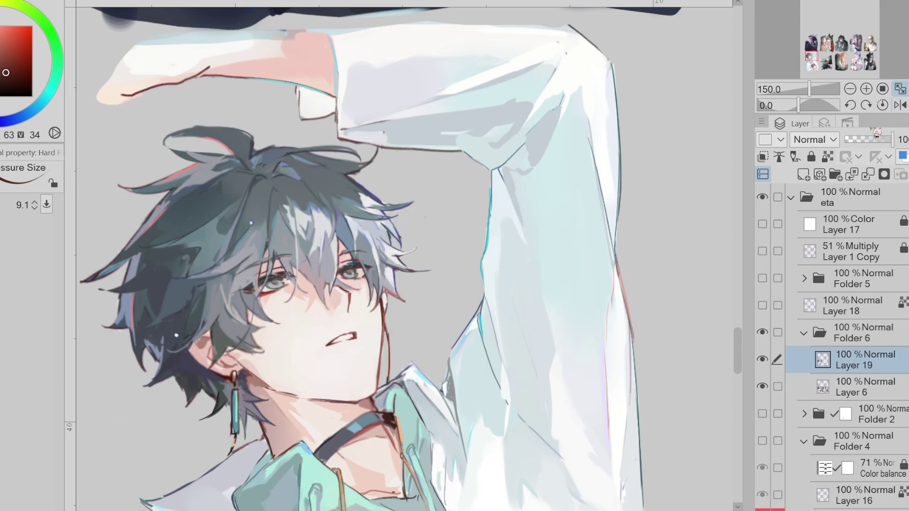
{"action": "left_click", "coordinate": [261, 383], "text": "alt"}
{"action": "scroll", "coordinate": [385, 273], "scroll_direction": "down", "scroll_amount": 3}
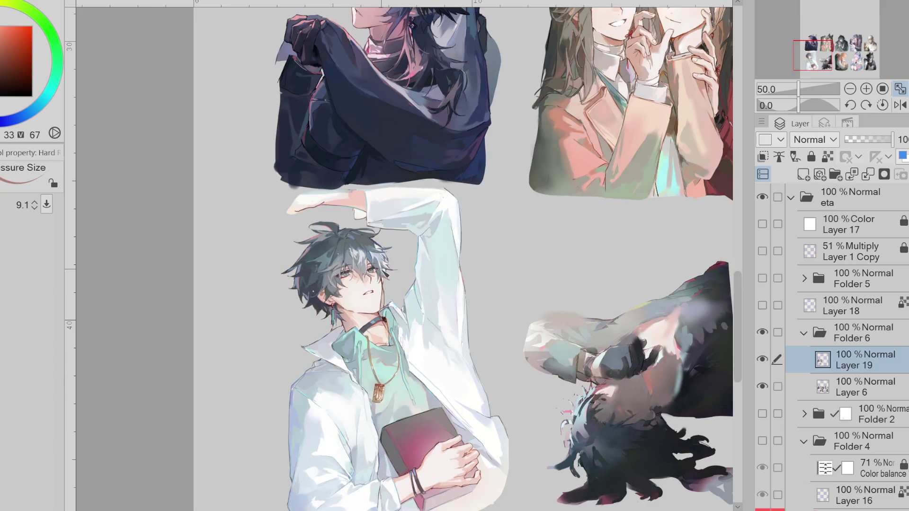
Step: Sample a light orange highlight, then set up Liquify on Layer 6 with a face-sized brush
{"action": "left_click", "coordinate": [380, 293], "text": "alt"}
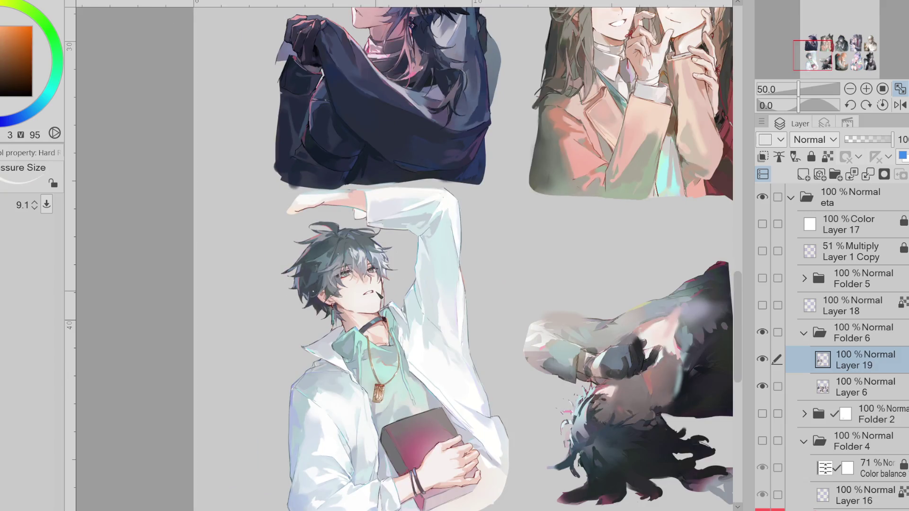
{"action": "left_click_drag", "start_coordinate": [382, 296], "coordinate": [388, 295]}
{"action": "key", "text": "j"}
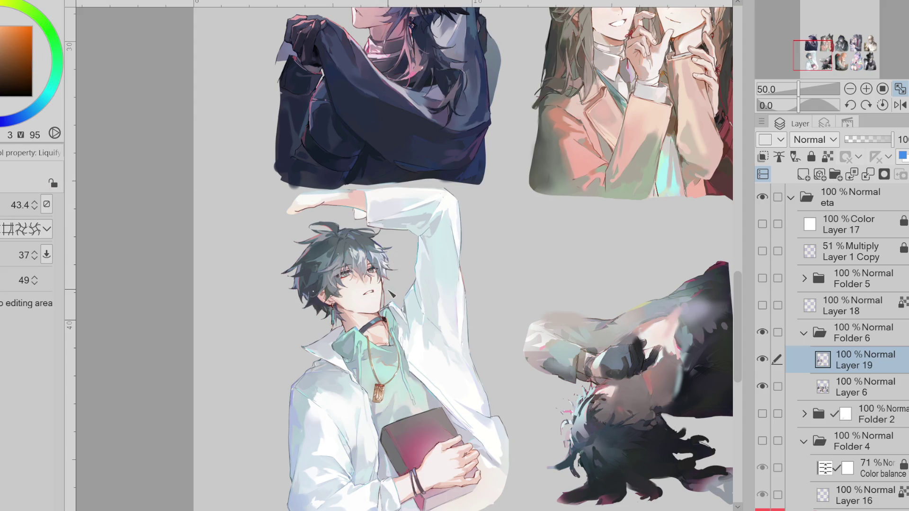
{"action": "left_click_drag", "start_coordinate": [391, 305], "coordinate": [315, 318]}
{"action": "left_click", "coordinate": [815, 381], "text": "ctrl"}
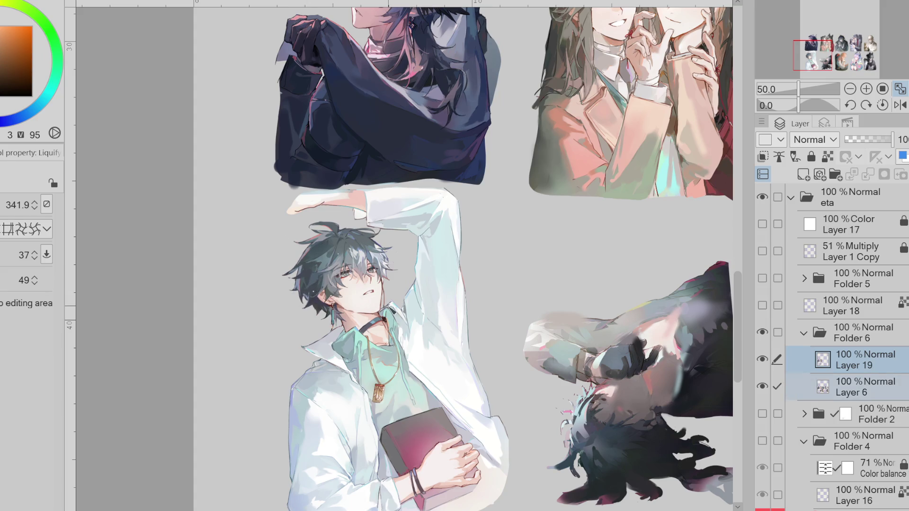
{"action": "left_click_drag", "start_coordinate": [381, 268], "coordinate": [379, 267]}
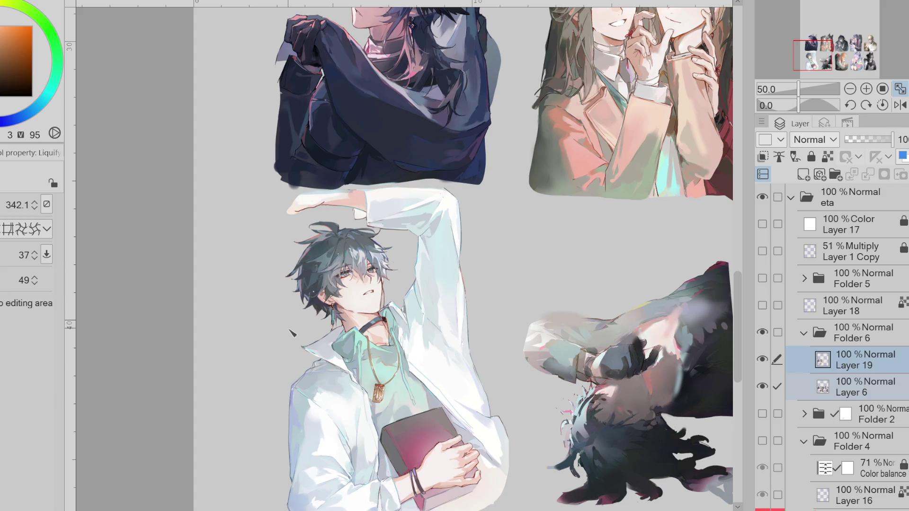
{"action": "mouse_move", "coordinate": [341, 328]}
{"action": "left_mouse_down"}
{"action": "mouse_move", "coordinate": [327, 317]}
{"action": "mouse_move", "coordinate": [391, 307]}
{"action": "left_mouse_up"}
{"action": "left_click_drag", "start_coordinate": [374, 320], "coordinate": [362, 320]}
Step: On the mirrored canvas, push the boy's hair strands outward with Liquify
{"action": "left_click", "coordinate": [900, 105]}
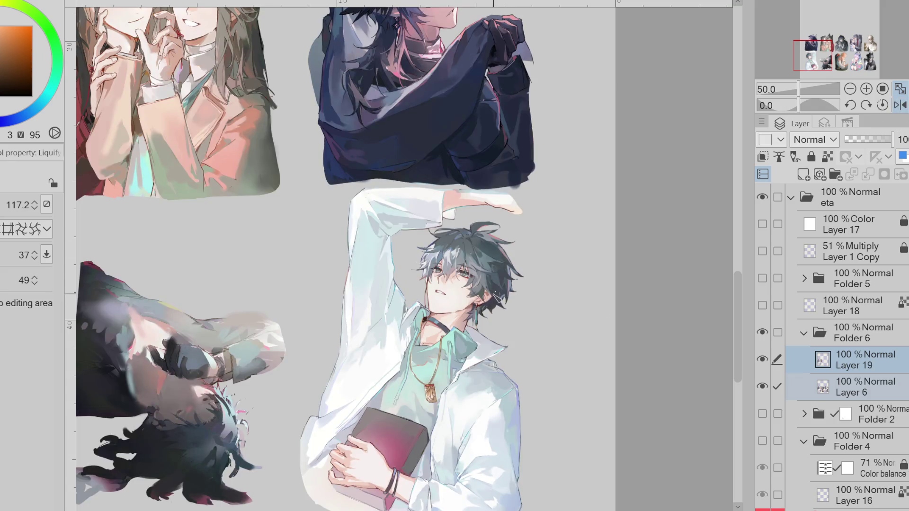
{"action": "left_click_drag", "start_coordinate": [500, 314], "coordinate": [498, 316]}
{"action": "mouse_move", "coordinate": [540, 266]}
{"action": "left_mouse_down", "text": "ctrl+alt"}
{"action": "mouse_move", "coordinate": [578, 280]}
{"action": "mouse_move", "coordinate": [570, 276]}
{"action": "left_mouse_up", "text": "ctrl+alt"}
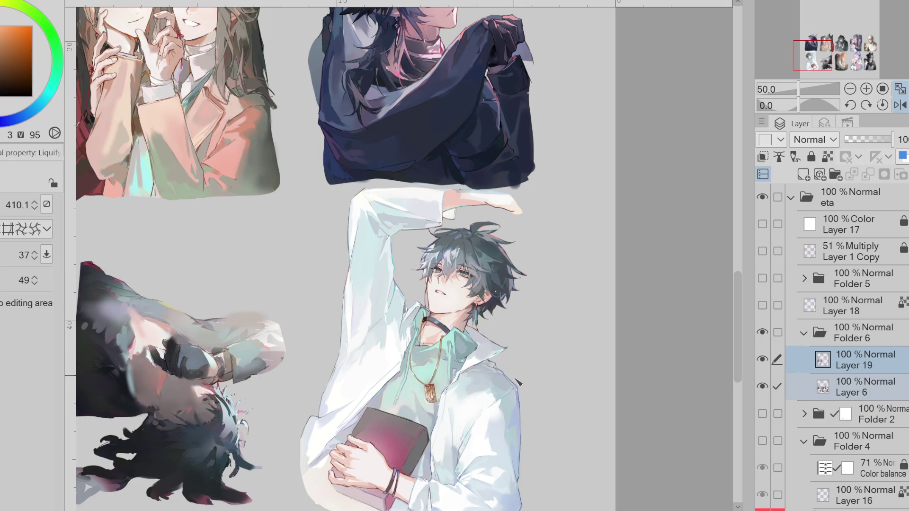
{"action": "left_click", "coordinate": [900, 105]}
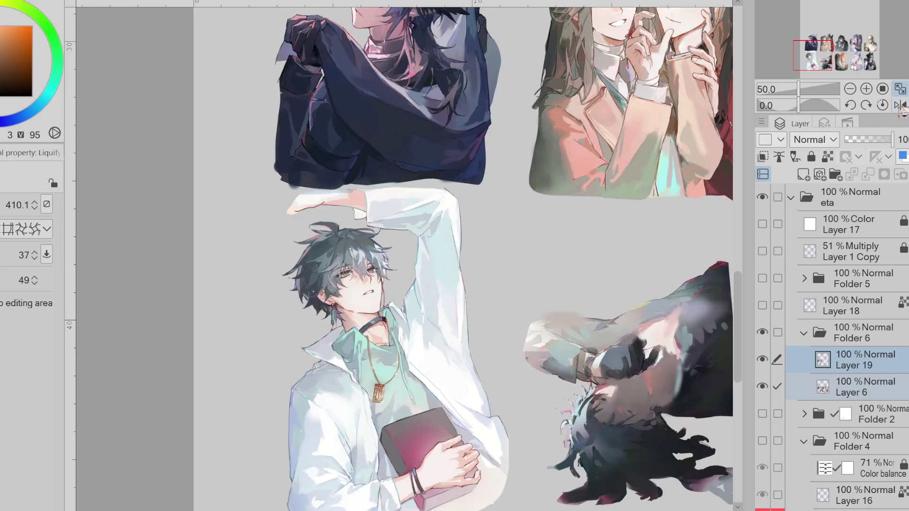
{"action": "mouse_move", "coordinate": [334, 338]}
{"action": "left_mouse_down"}
{"action": "mouse_move", "coordinate": [350, 303]}
{"action": "mouse_move", "coordinate": [378, 298]}
{"action": "mouse_move", "coordinate": [374, 284]}
{"action": "left_mouse_up"}
{"action": "scroll", "coordinate": [364, 274], "scroll_direction": "up", "scroll_amount": 1}
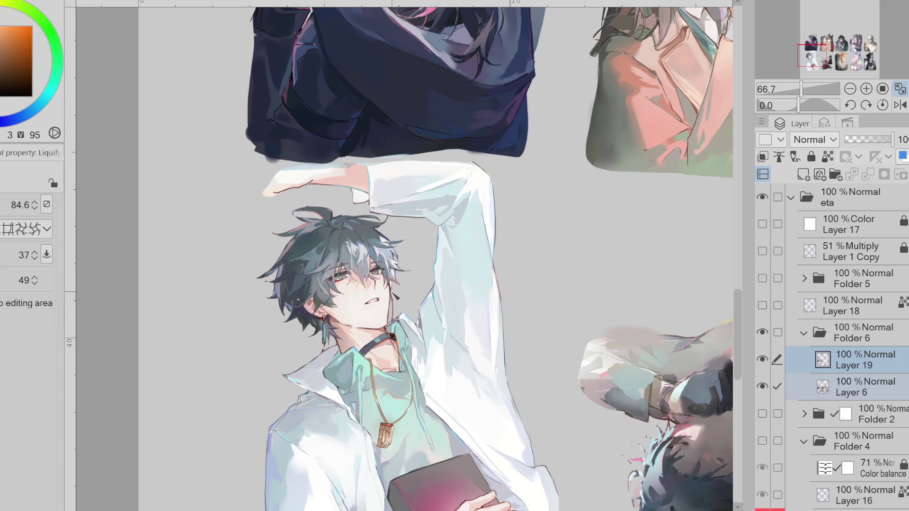
{"action": "scroll", "coordinate": [403, 302], "scroll_direction": "down", "scroll_amount": 1}
{"action": "scroll", "coordinate": [402, 302], "scroll_direction": "down", "scroll_amount": 2}
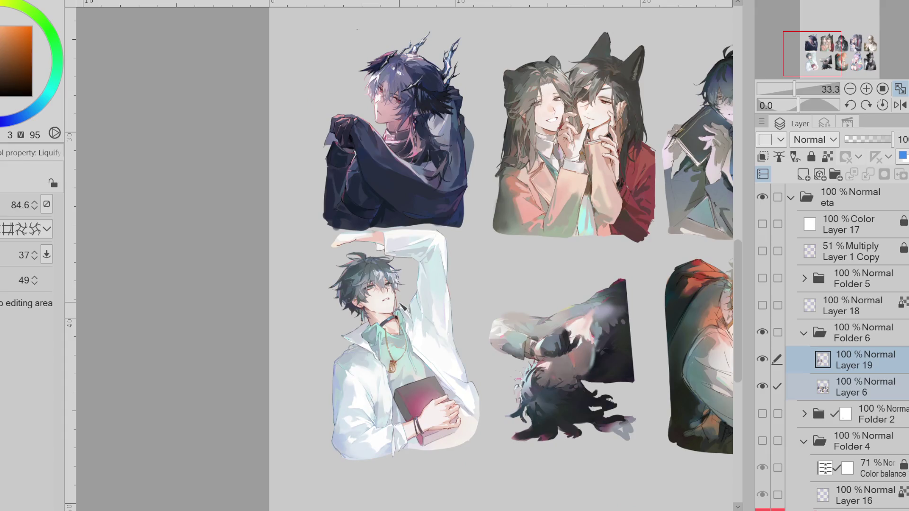
{"action": "left_click", "coordinate": [900, 106]}
{"action": "left_click", "coordinate": [762, 360]}
{"action": "left_click", "coordinate": [763, 360]}
{"action": "left_click", "coordinate": [762, 360]}
{"action": "left_click", "coordinate": [763, 360]}
{"action": "left_click", "coordinate": [763, 359]}
{"action": "left_click", "coordinate": [763, 360]}
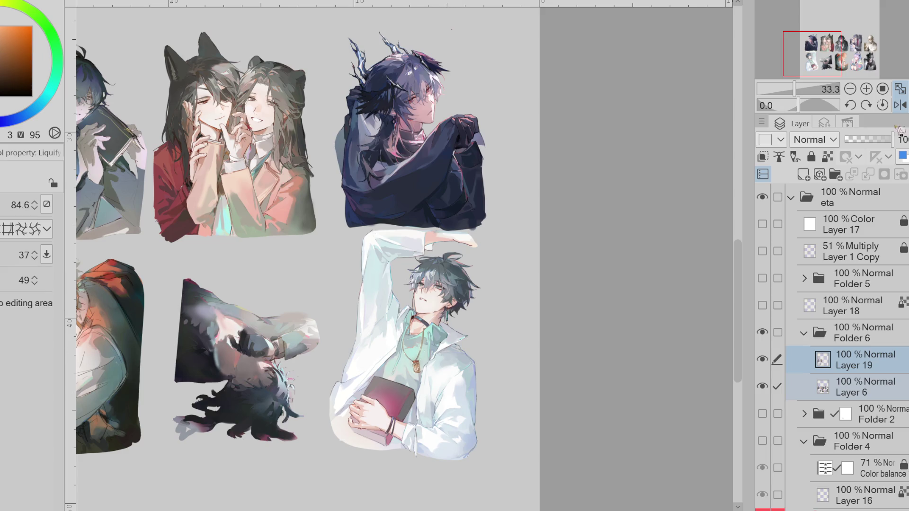
{"action": "left_click", "coordinate": [900, 105]}
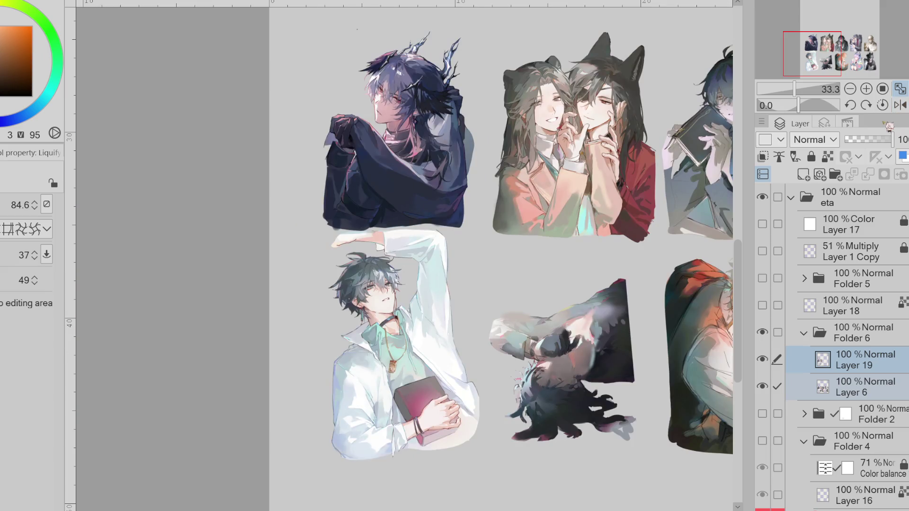
{"action": "scroll", "coordinate": [392, 293], "scroll_direction": "up", "scroll_amount": 3}
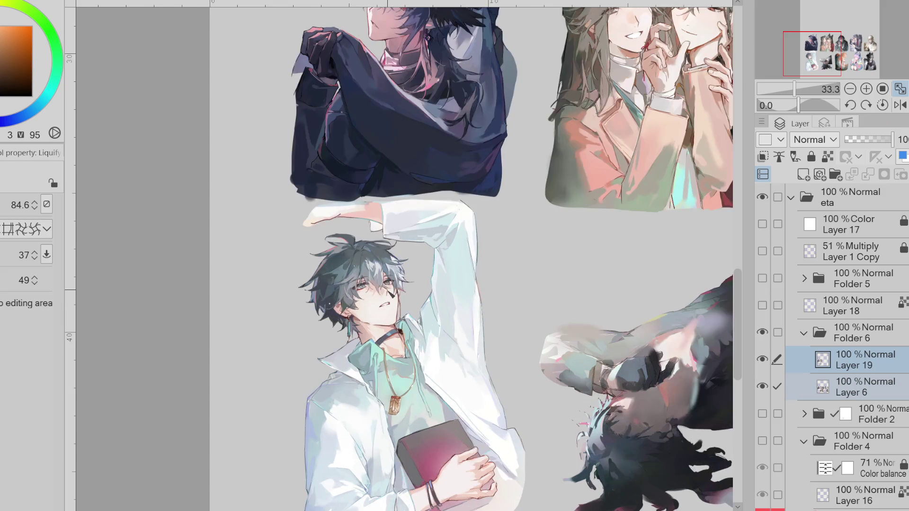
Step: Lasso the nose and mouth, nudge them with Ctrl+T, deselect, then sample dark blue on Layer 6
{"action": "key", "text": "bracketleft"}
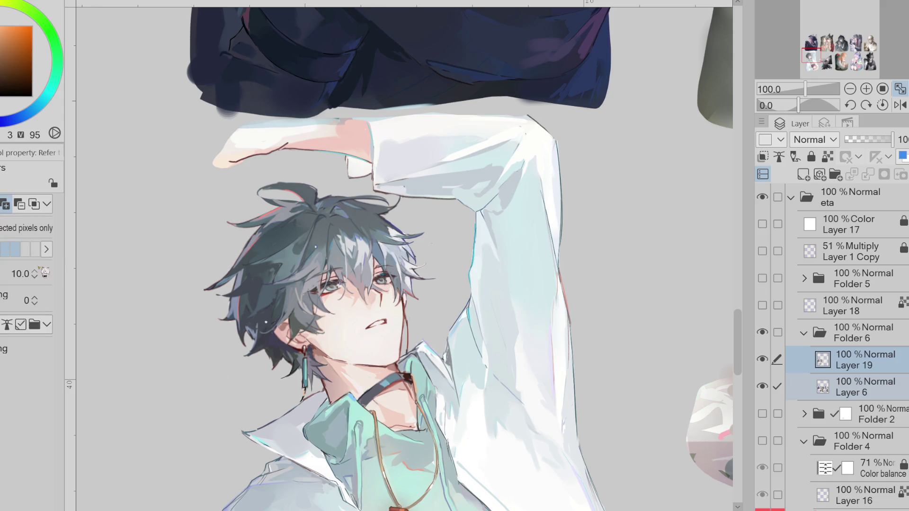
{"action": "key", "text": "w"}
{"action": "left_click", "coordinate": [56, 276]}
{"action": "mouse_move", "coordinate": [394, 296]}
{"action": "left_mouse_down"}
{"action": "mouse_move", "coordinate": [365, 286]}
{"action": "mouse_move", "coordinate": [392, 326]}
{"action": "left_mouse_up"}
{"action": "key", "text": "ctrl+t"}
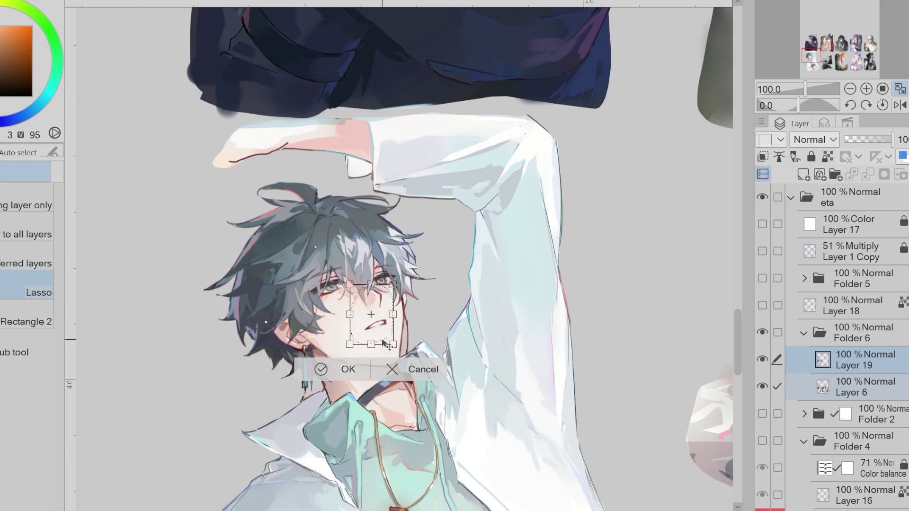
{"action": "left_click", "coordinate": [321, 369]}
{"action": "key", "text": "ctrl+d"}
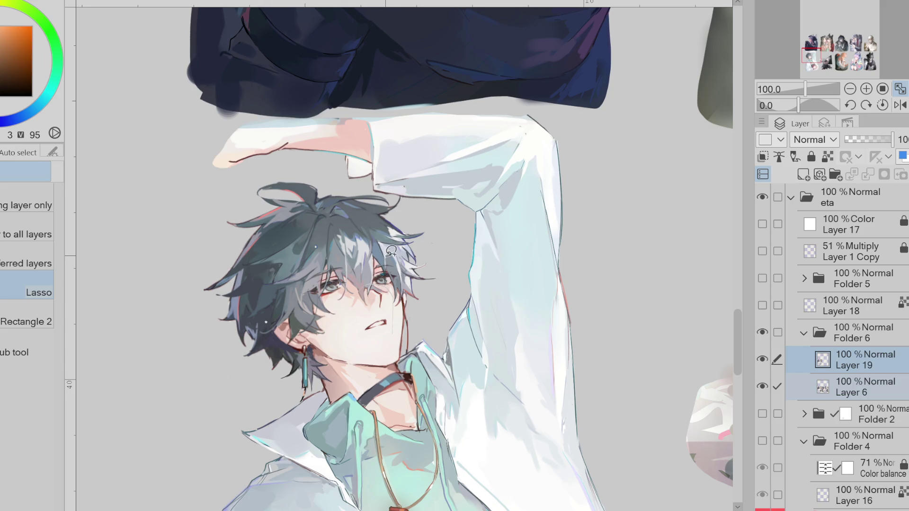
{"action": "left_click", "coordinate": [871, 394]}
{"action": "mouse_move", "coordinate": [363, 310]}
{"action": "left_mouse_down"}
{"action": "mouse_move", "coordinate": [369, 275]}
{"action": "mouse_move", "coordinate": [369, 284]}
{"action": "left_mouse_up"}
Step: With the pen, sample blues, reds and skin tones around the eye for small refining strokes
{"action": "key", "text": "p"}
{"action": "left_click", "coordinate": [372, 285], "text": "alt"}
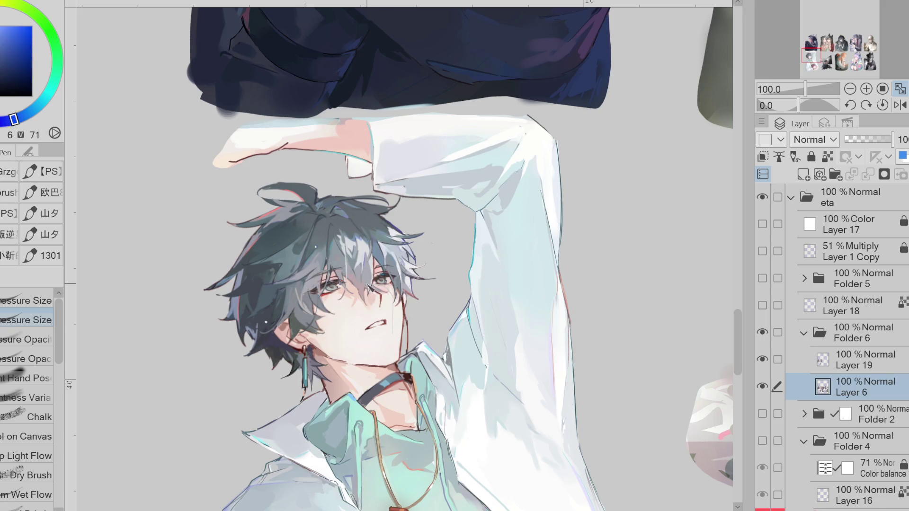
{"action": "left_click", "coordinate": [393, 333], "text": "alt"}
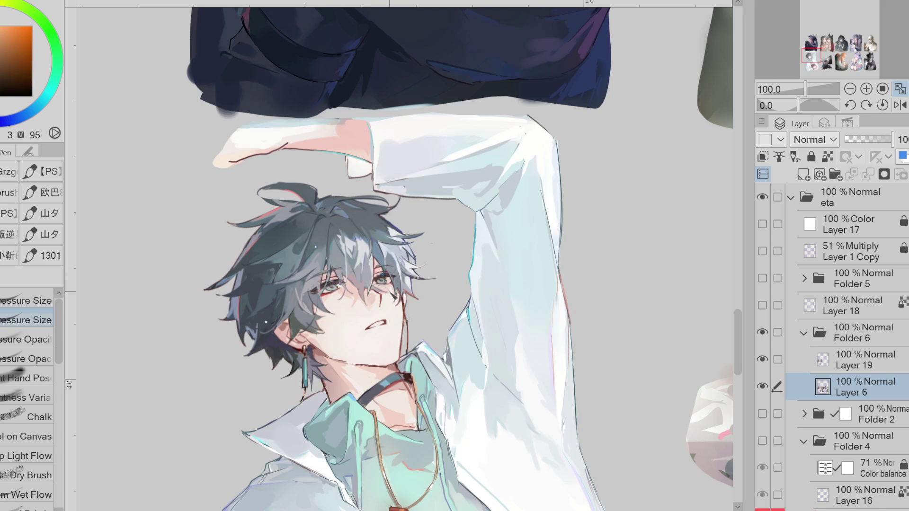
{"action": "left_click", "coordinate": [386, 291], "text": "alt"}
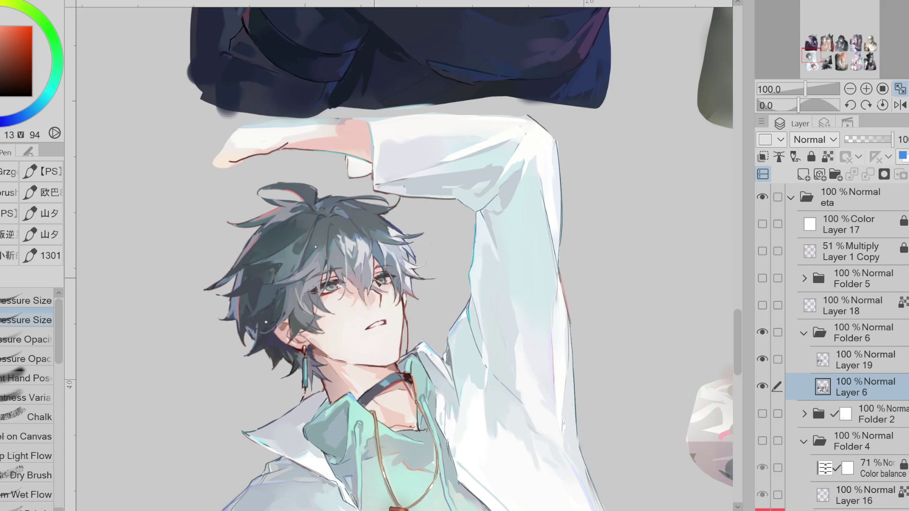
{"action": "left_click", "coordinate": [375, 284], "text": "alt"}
{"action": "left_click", "coordinate": [384, 279], "text": "alt"}
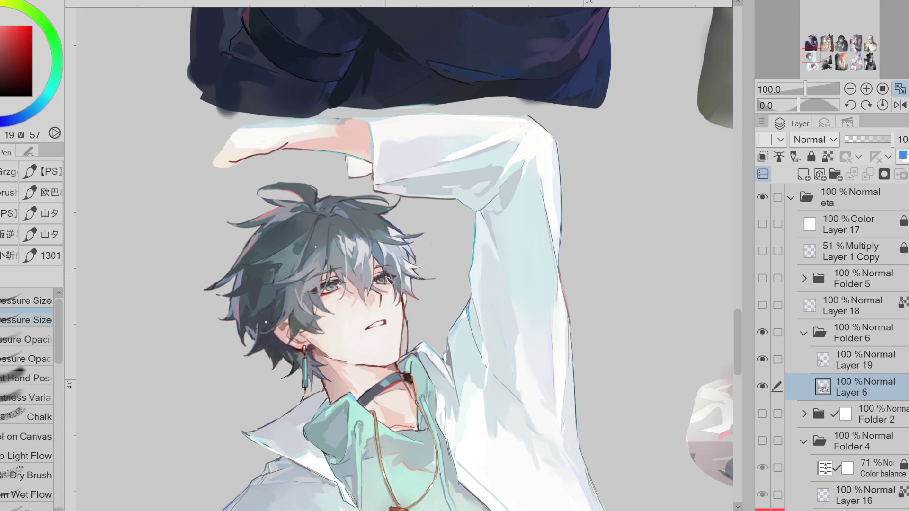
{"action": "scroll", "coordinate": [375, 284], "scroll_direction": "up", "scroll_amount": 2}
{"action": "left_click", "coordinate": [386, 284], "text": "alt"}
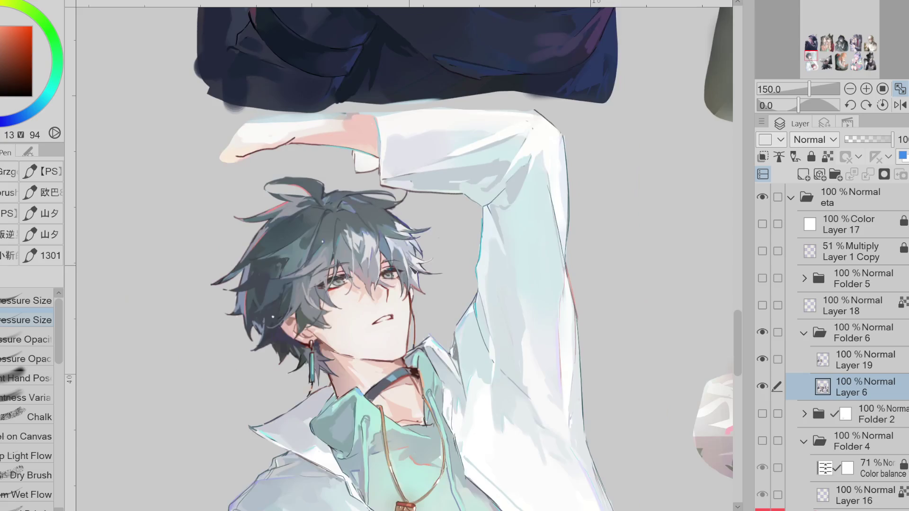
Step: Mirror the canvas view, pick a dark blue, and make Layer 19 the active painting layer
{"action": "left_click", "coordinate": [900, 105]}
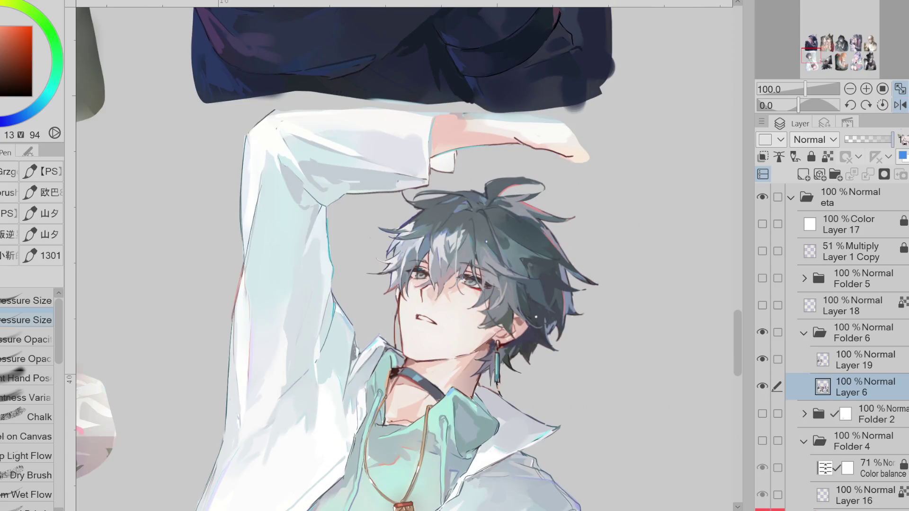
{"action": "scroll", "coordinate": [438, 279], "scroll_direction": "up", "scroll_amount": 2}
{"action": "left_click", "coordinate": [438, 280], "text": "alt"}
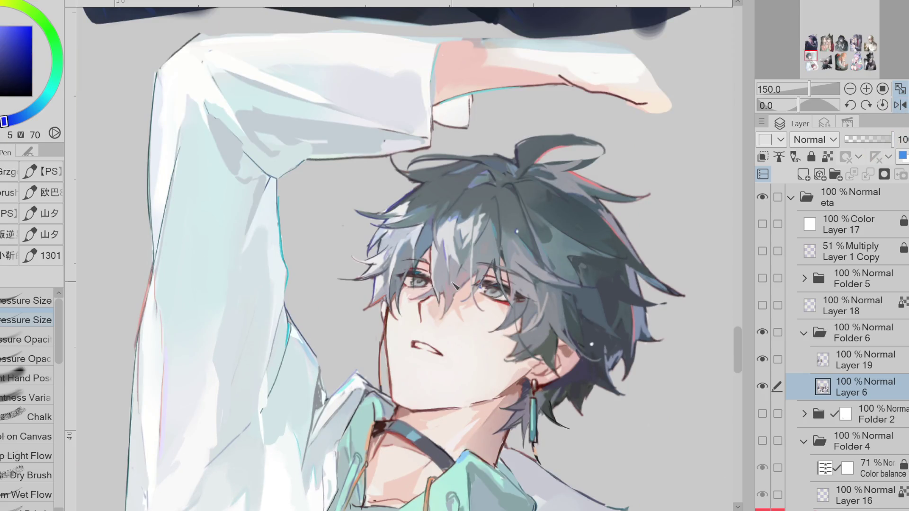
{"action": "key", "text": "alt+bracketright"}
{"action": "scroll", "coordinate": [443, 258], "scroll_direction": "up", "scroll_amount": 1}
{"action": "left_click", "coordinate": [416, 305], "text": "alt"}
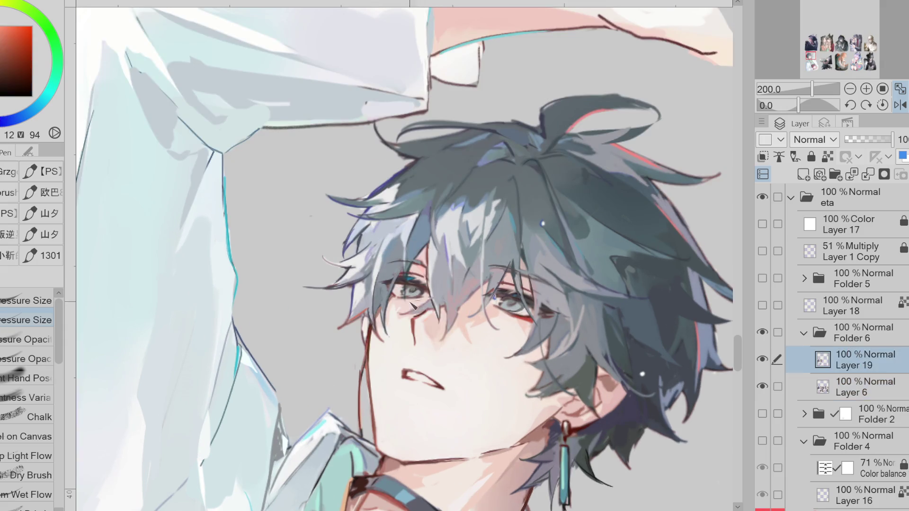
Step: Pick a dark magenta from the face and draw a thin dark line above the eye
{"action": "left_click", "coordinate": [435, 292], "text": "alt"}
{"action": "left_click", "coordinate": [443, 270], "text": "alt"}
{"action": "left_click", "coordinate": [435, 307], "text": "alt"}
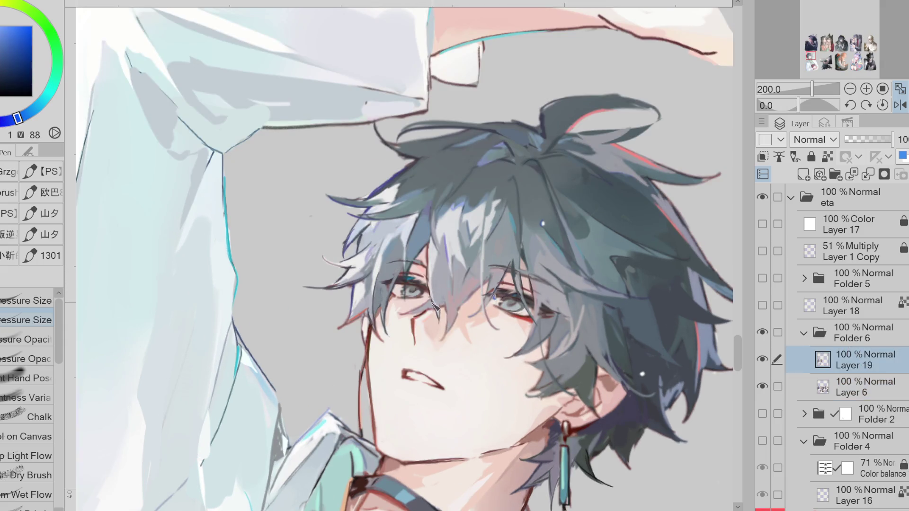
{"action": "left_click", "coordinate": [439, 291], "text": "alt"}
{"action": "left_click", "coordinate": [439, 308], "text": "alt"}
{"action": "left_click", "coordinate": [403, 310], "text": "alt"}
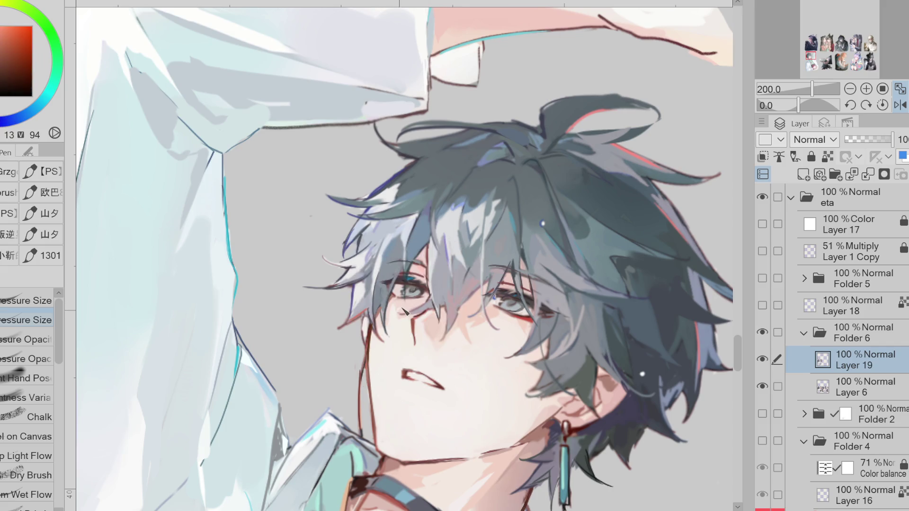
{"action": "left_click", "coordinate": [400, 332], "text": "alt"}
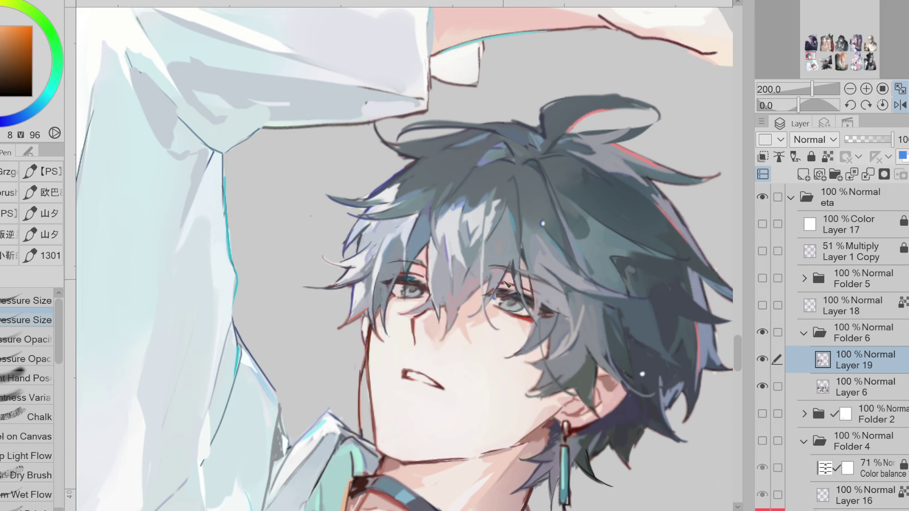
{"action": "left_click", "coordinate": [502, 283], "text": "alt"}
{"action": "left_click_drag", "start_coordinate": [481, 269], "coordinate": [536, 281]}
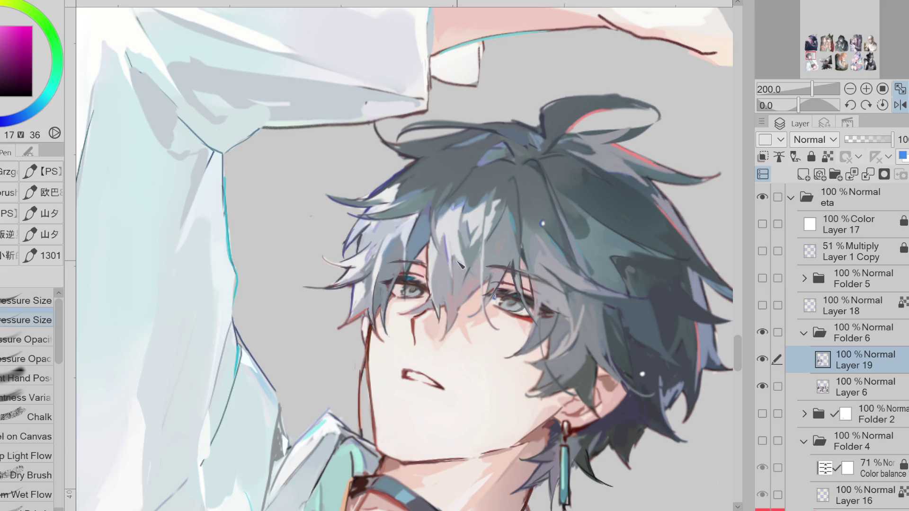
Step: Sample progressively darker blues from the face for the next strokes
{"action": "left_click", "coordinate": [400, 311], "text": "alt"}
{"action": "left_click", "coordinate": [429, 304], "text": "alt"}
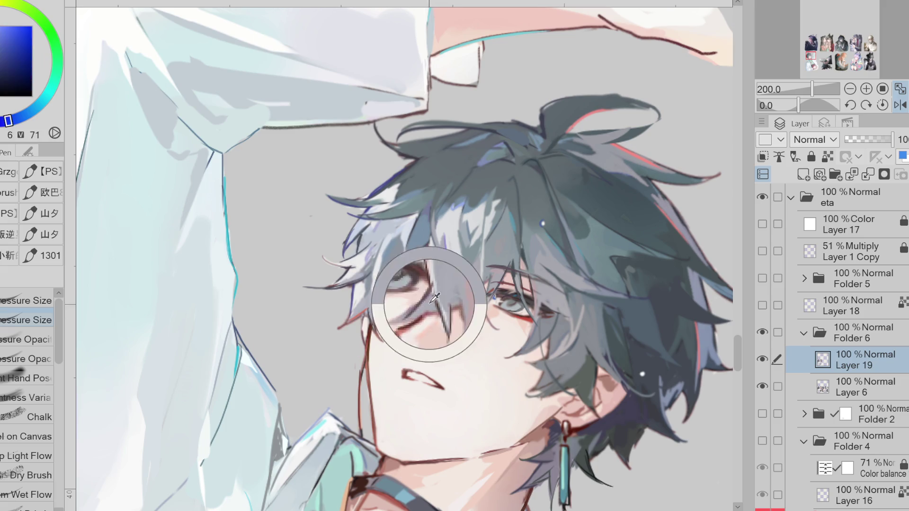
{"action": "left_click", "coordinate": [430, 309], "text": "alt"}
{"action": "left_click", "coordinate": [427, 308], "text": "alt"}
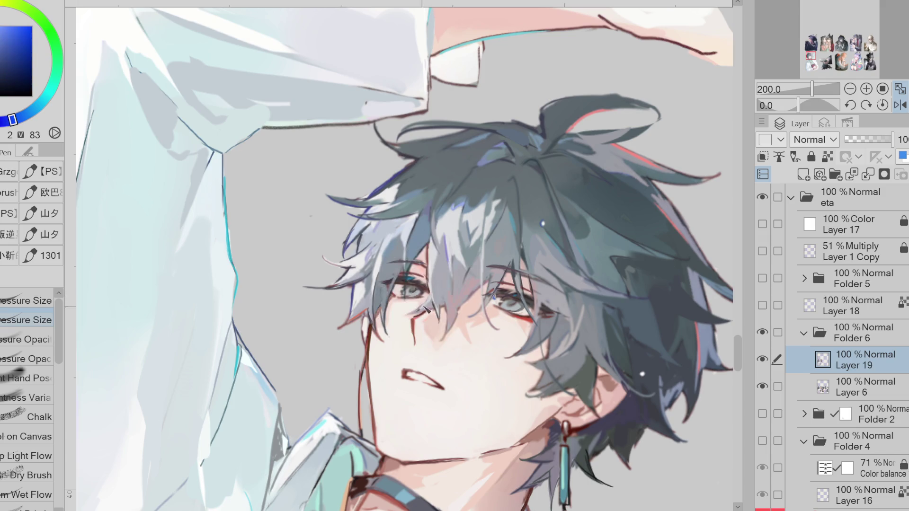
{"action": "scroll", "coordinate": [462, 291], "scroll_direction": "down", "scroll_amount": 1}
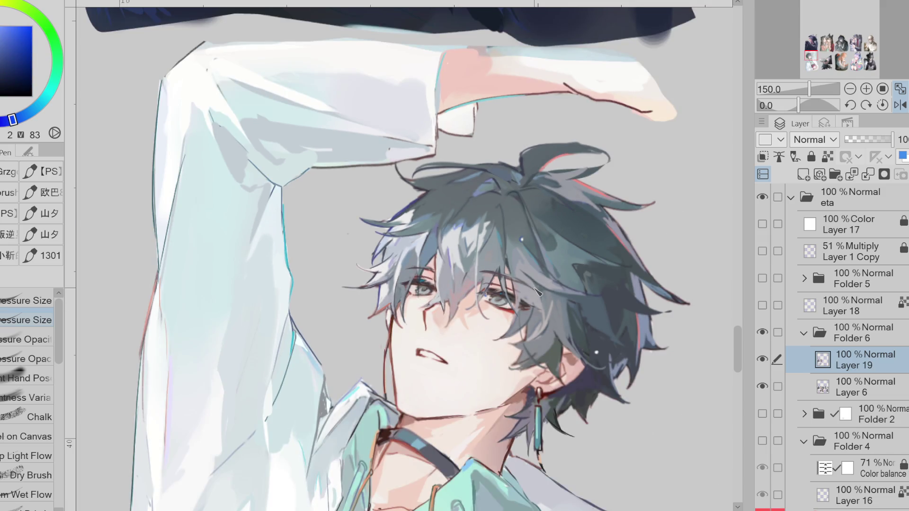
Step: Hide and reshow Layer 19 to compare changes, then touch up with an orange-red using pen and eraser
{"action": "left_click", "coordinate": [763, 359]}
{"action": "left_click", "coordinate": [762, 359]}
{"action": "key", "text": "e"}
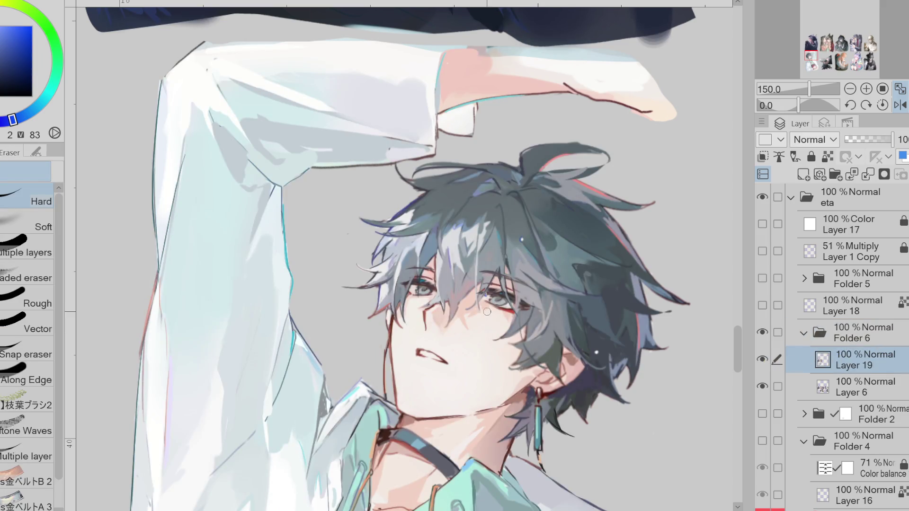
{"action": "left_click", "coordinate": [482, 311], "text": "alt"}
{"action": "key", "text": "p"}
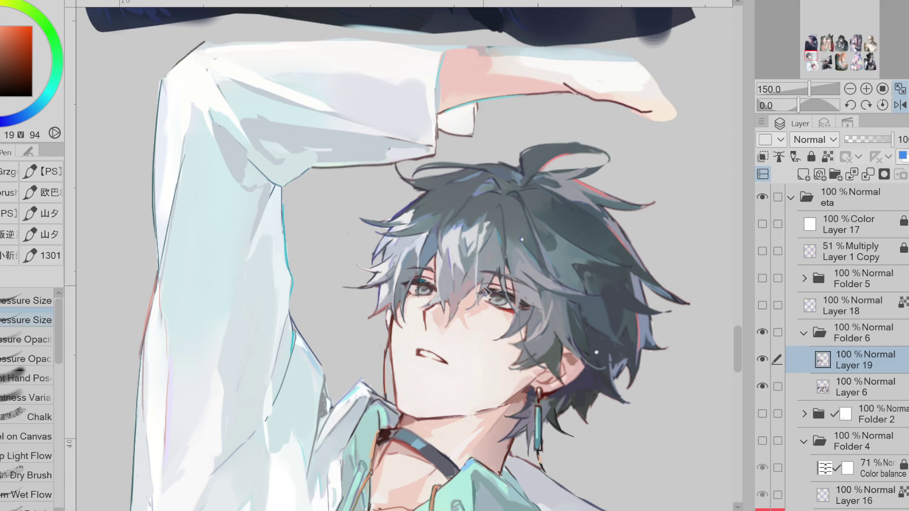
{"action": "key", "text": "e"}
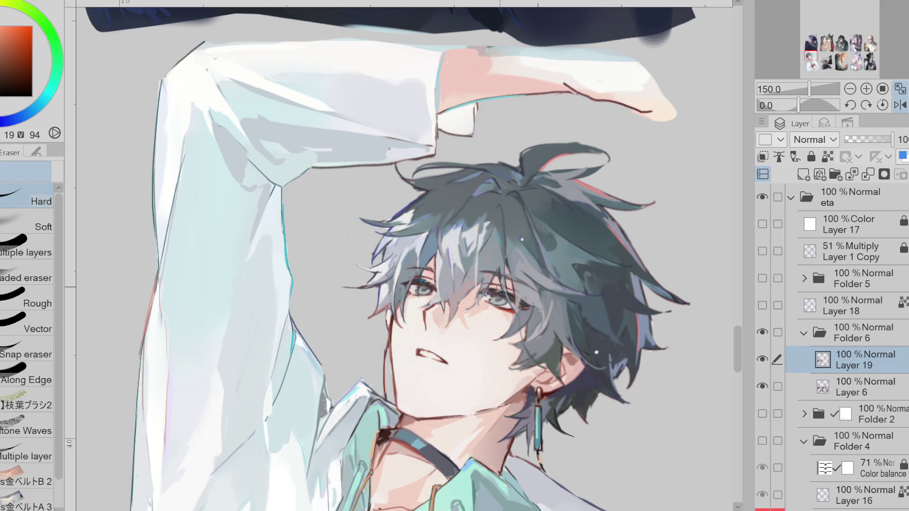
Step: Mirror the canvas horizontally and retouch the eye in dark red and orange-red
{"action": "left_click", "coordinate": [900, 105]}
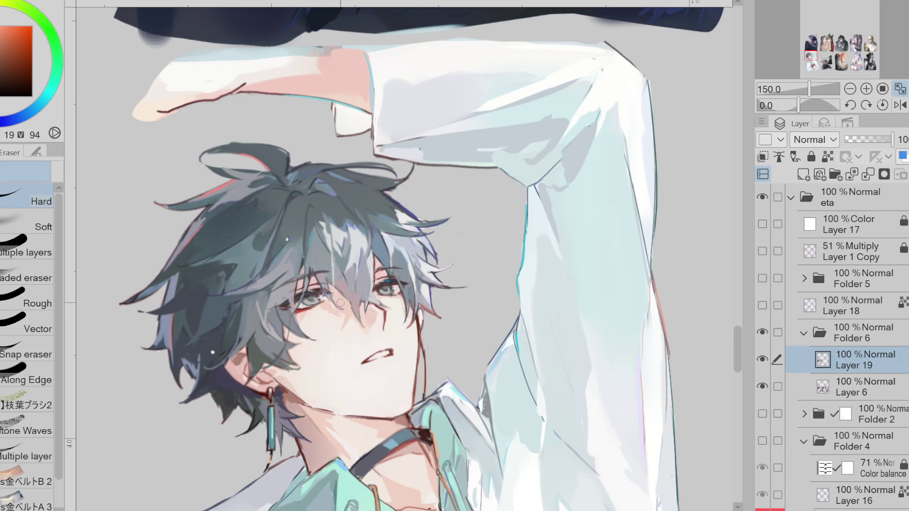
{"action": "left_click", "coordinate": [340, 303], "text": "alt"}
{"action": "key", "text": "p"}
{"action": "left_click", "coordinate": [334, 307], "text": "alt"}
{"action": "left_click", "coordinate": [340, 312], "text": "alt"}
{"action": "left_click", "coordinate": [339, 293], "text": "alt"}
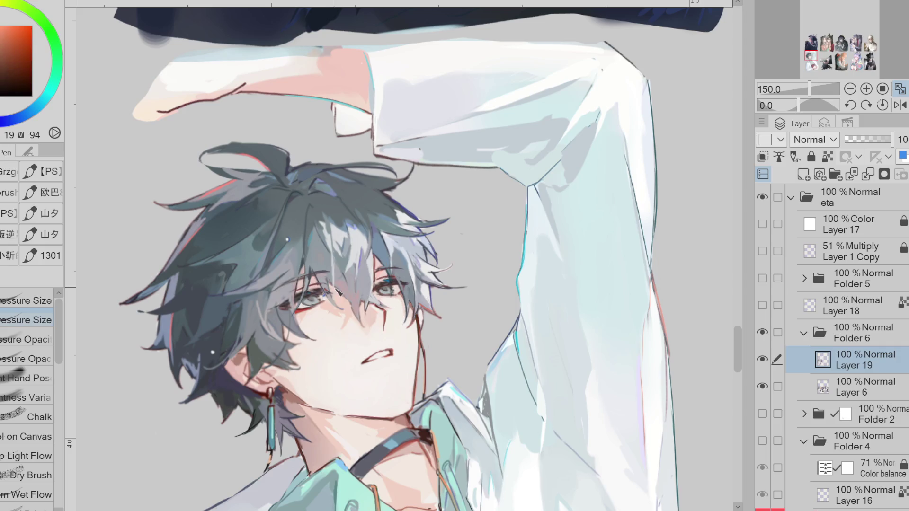
Step: Repaint the hair beside the eye using dark blue, teal-blue and dark purple
{"action": "left_click", "coordinate": [334, 278], "text": "alt"}
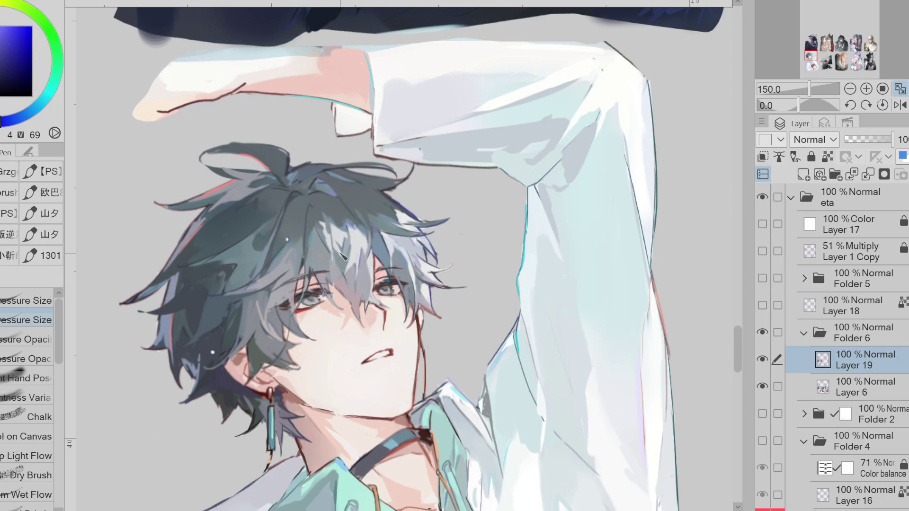
{"action": "left_click", "coordinate": [331, 271], "text": "alt"}
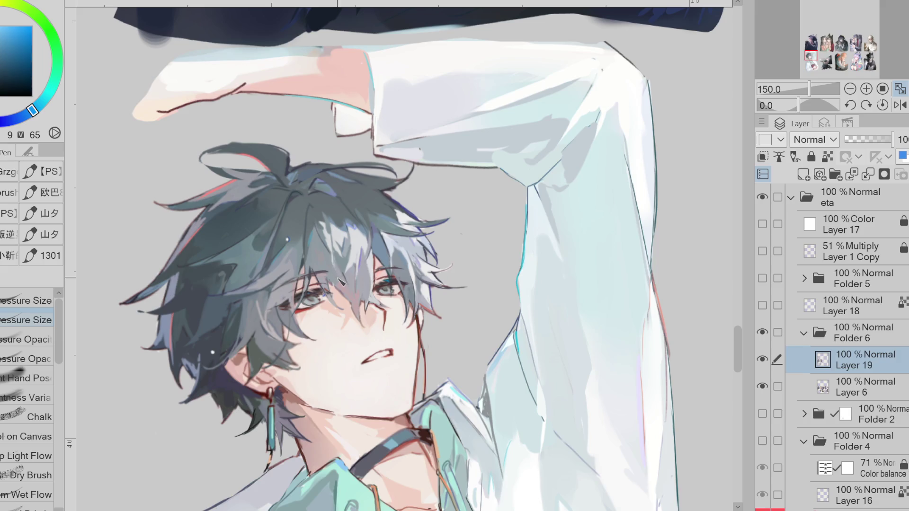
{"action": "left_click", "coordinate": [332, 273], "text": "alt"}
{"action": "left_click", "coordinate": [331, 279], "text": "alt"}
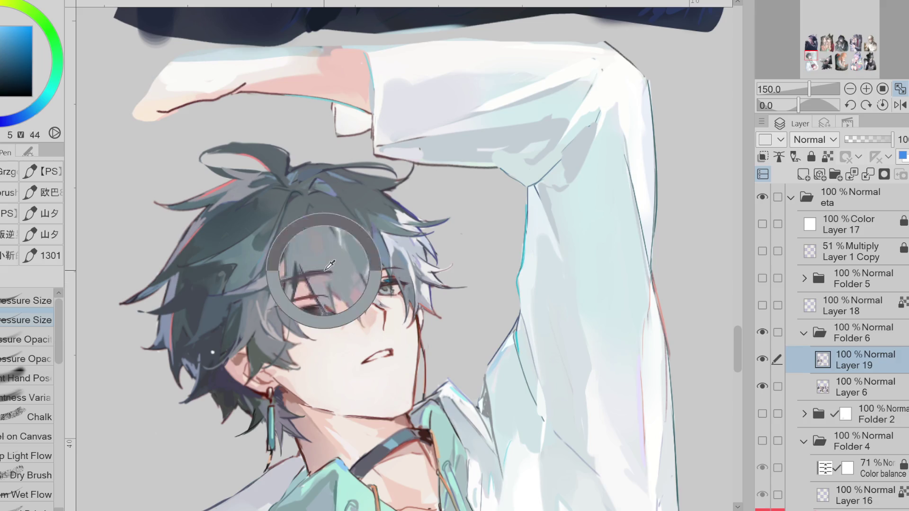
{"action": "left_click", "coordinate": [328, 276], "text": "alt"}
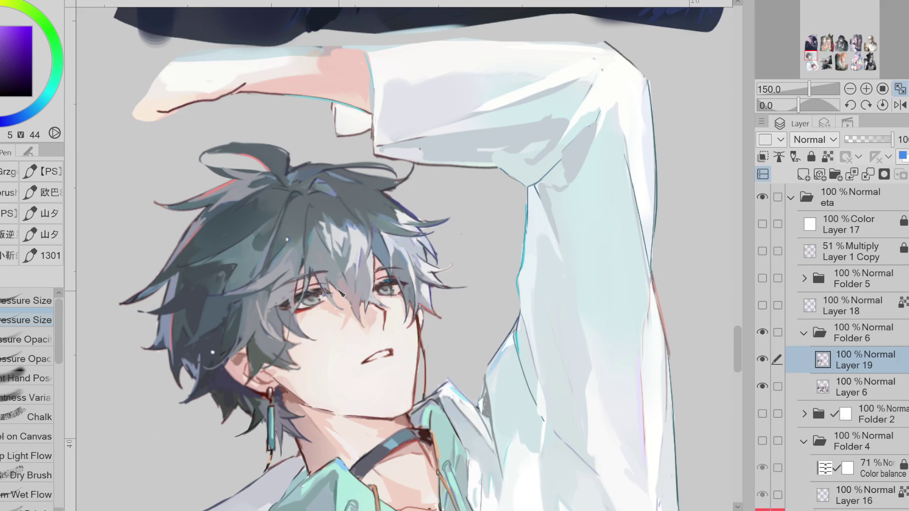
Step: Clean up the face edges in pale skin tone, alternating eraser and pen
{"action": "key", "text": "e"}
{"action": "left_click", "coordinate": [328, 323], "text": "alt"}
{"action": "key", "text": "p"}
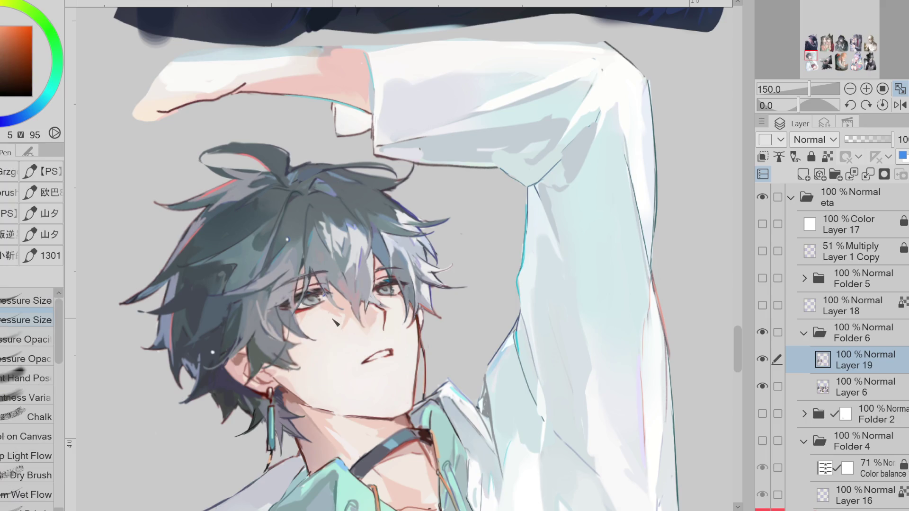
{"action": "left_click", "coordinate": [338, 300], "text": "alt"}
{"action": "key", "text": "e"}
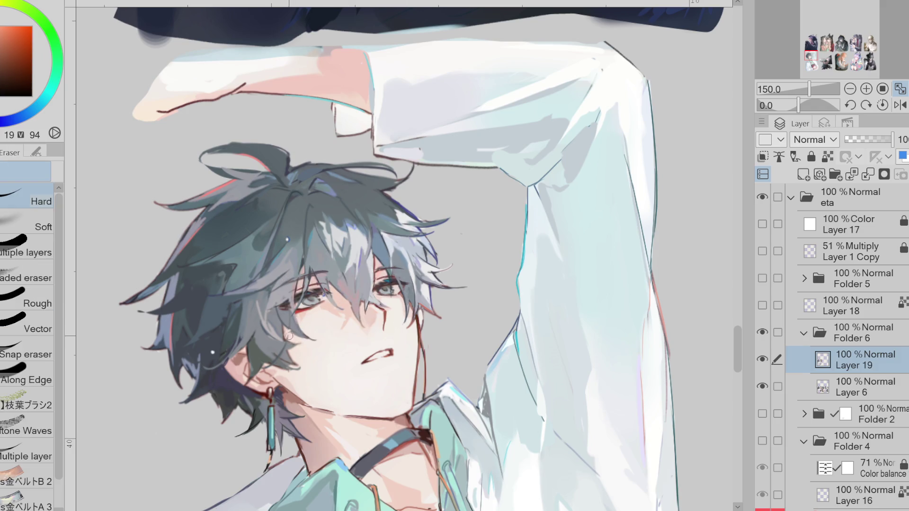
{"action": "left_click", "coordinate": [284, 354], "text": "alt"}
{"action": "key", "text": "p"}
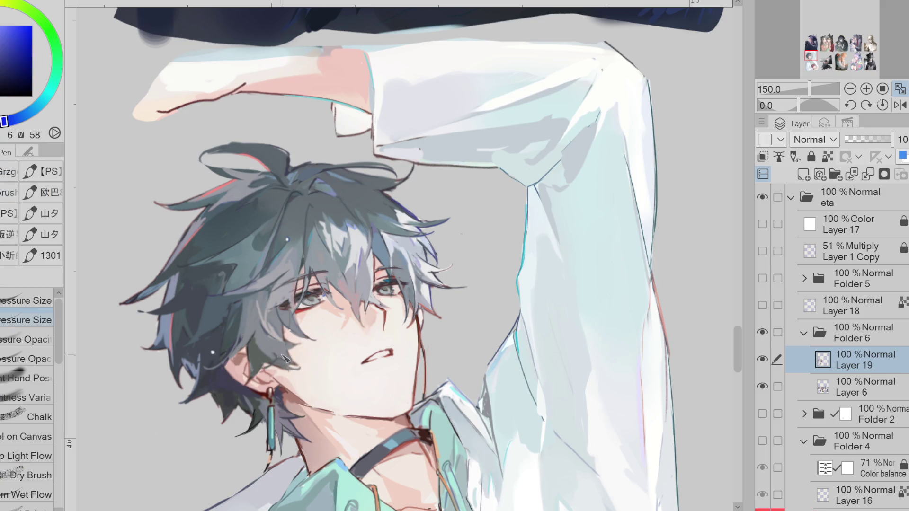
Step: Retouch the hair strands over the face in dark blues, finishing on a light pinkish red
{"action": "key", "text": "e"}
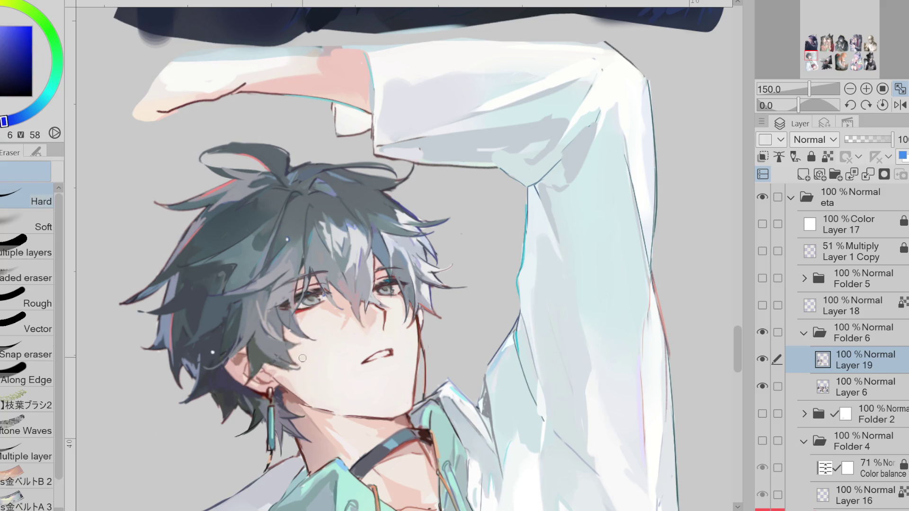
{"action": "key", "text": "p"}
{"action": "left_click", "coordinate": [285, 365], "text": "alt"}
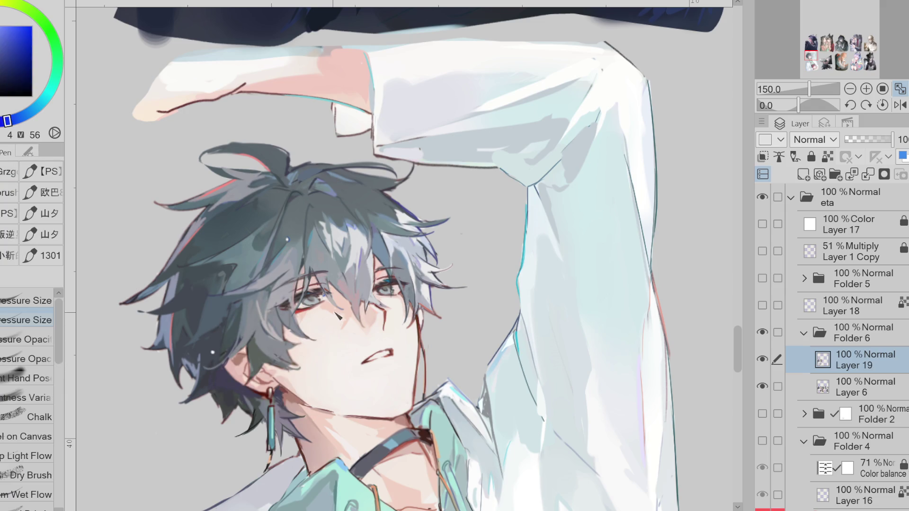
{"action": "left_click", "coordinate": [230, 271], "text": "alt"}
{"action": "left_click", "coordinate": [315, 283], "text": "alt"}
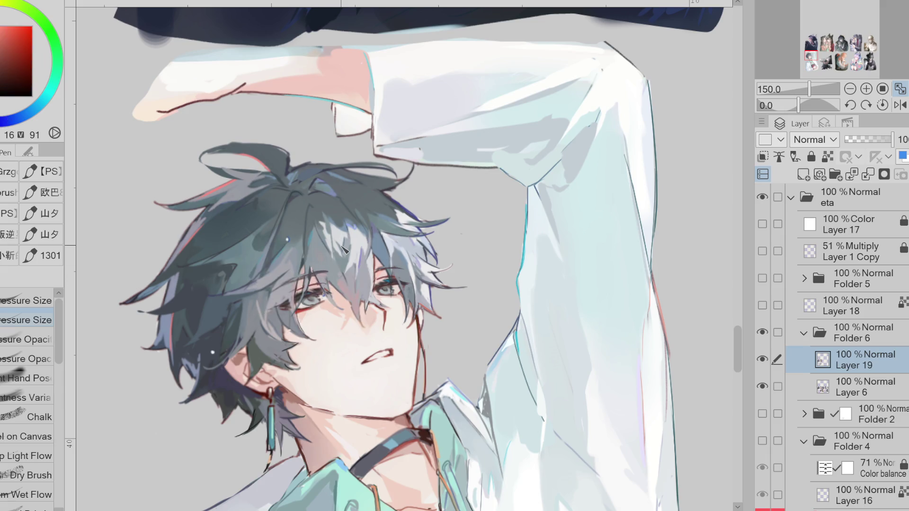
{"action": "scroll", "coordinate": [344, 250], "scroll_direction": "down", "scroll_amount": 1}
{"action": "left_click", "coordinate": [321, 214], "text": "alt"}
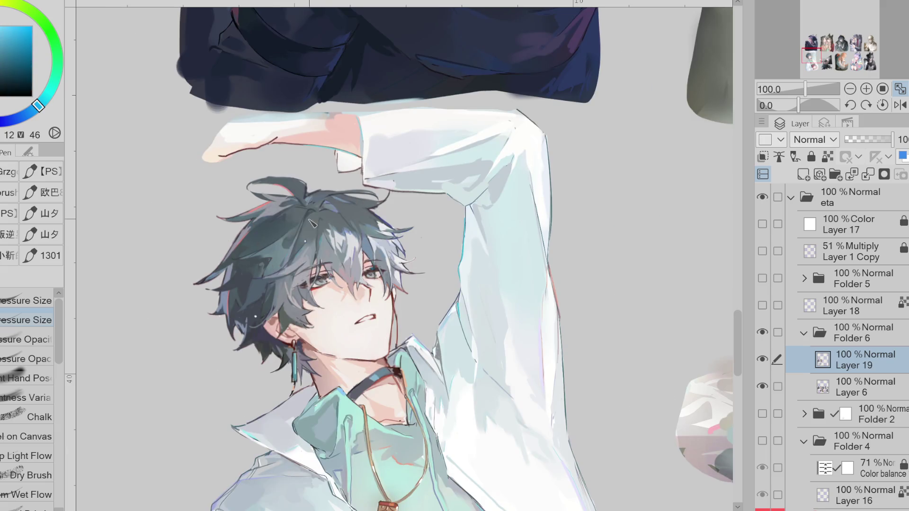
{"action": "left_click", "coordinate": [326, 219], "text": "alt"}
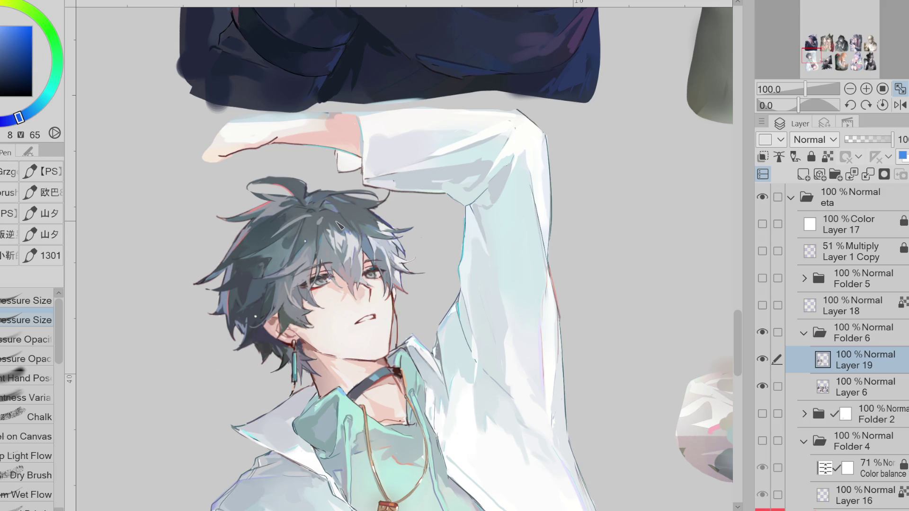
{"action": "left_click", "coordinate": [320, 232], "text": "alt"}
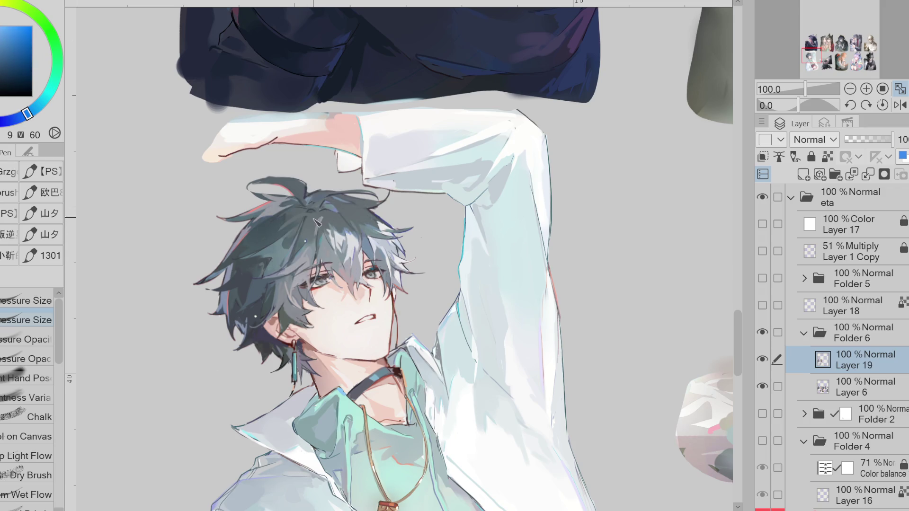
{"action": "left_click", "coordinate": [312, 220], "text": "alt"}
{"action": "left_click", "coordinate": [300, 226], "text": "alt"}
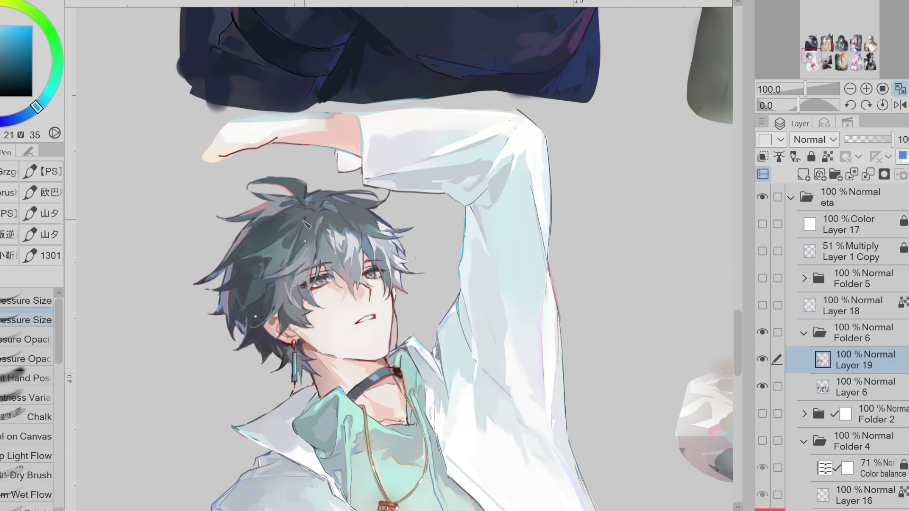
{"action": "left_click", "coordinate": [305, 222], "text": "alt"}
{"action": "left_click", "coordinate": [284, 232], "text": "alt"}
{"action": "left_click", "coordinate": [315, 217], "text": "alt"}
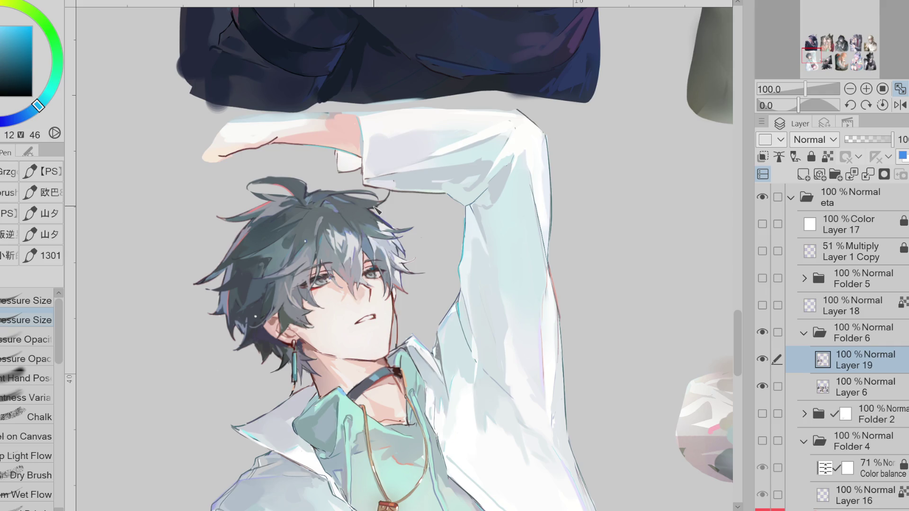
Step: Mirror the canvas and paint a small dark stroke under the boy's eye
{"action": "left_click", "coordinate": [901, 104]}
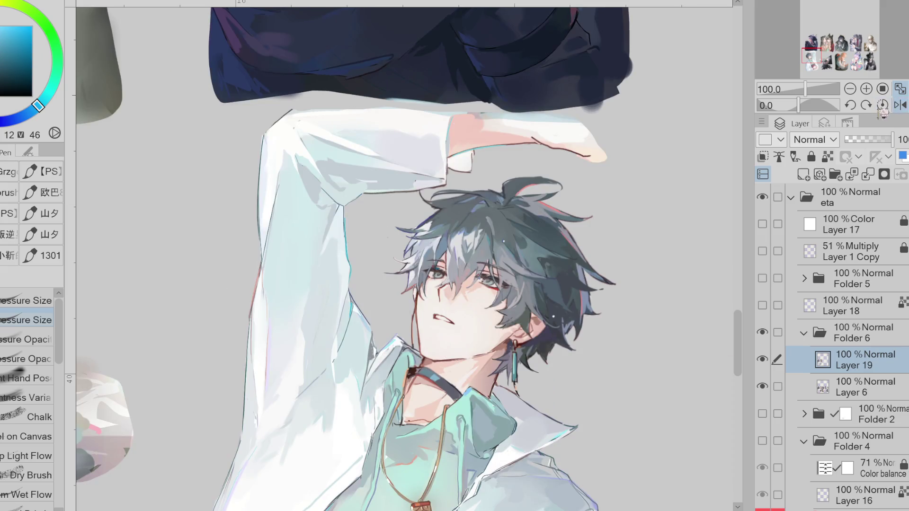
{"action": "left_click", "coordinate": [467, 325], "text": "alt"}
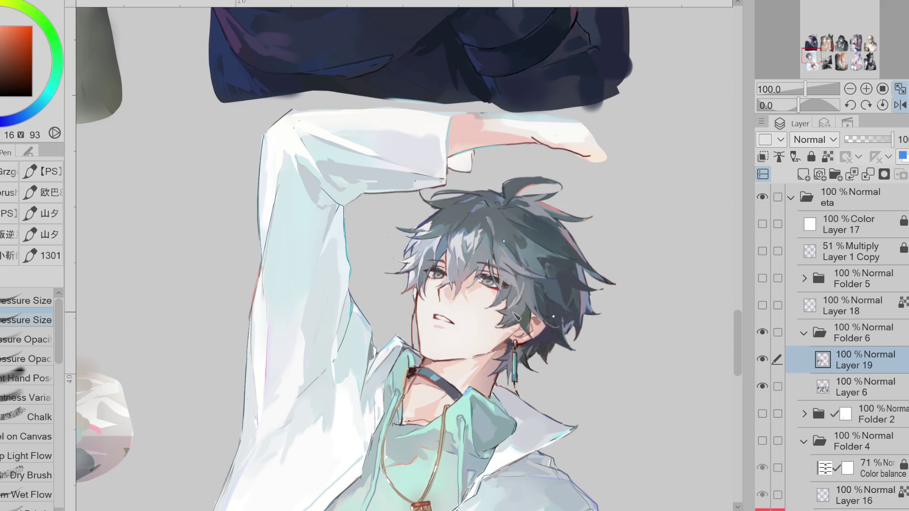
{"action": "left_click_drag", "start_coordinate": [502, 291], "coordinate": [497, 301]}
Step: Sample reds, magenta and shadow tones from the eye, throat and neck, plus dark blue and teal from the hair
{"action": "left_click", "coordinate": [443, 285], "text": "alt"}
{"action": "left_click_drag", "start_coordinate": [443, 285], "coordinate": [446, 298]}
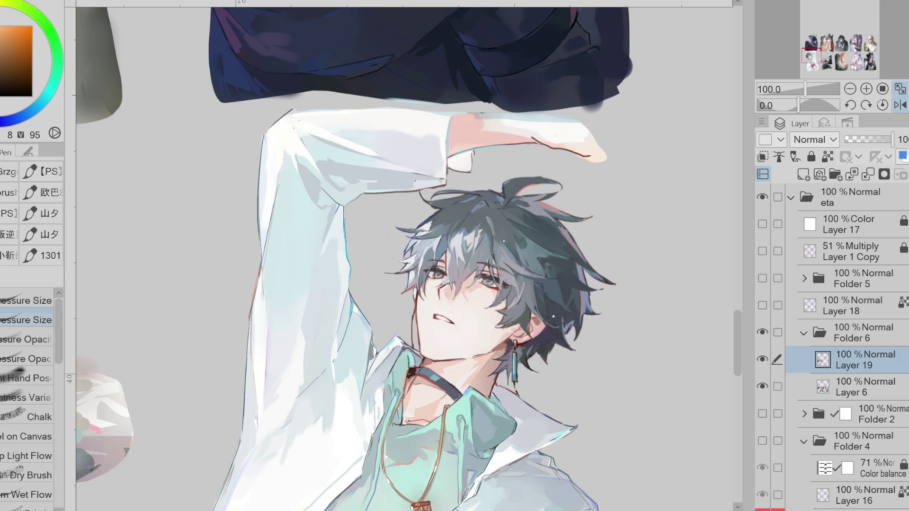
{"action": "left_click", "coordinate": [429, 350]}
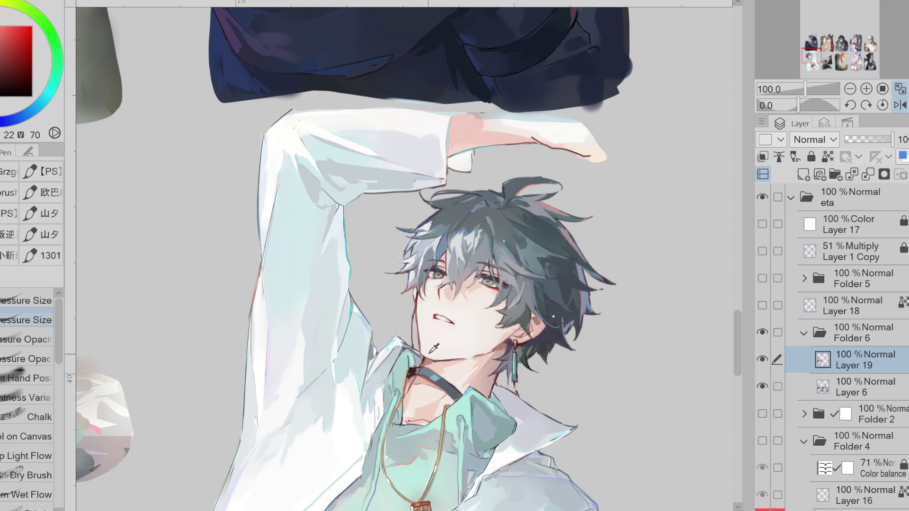
{"action": "left_click", "coordinate": [426, 346]}
{"action": "left_click", "coordinate": [424, 359]}
{"action": "left_click", "coordinate": [449, 280]}
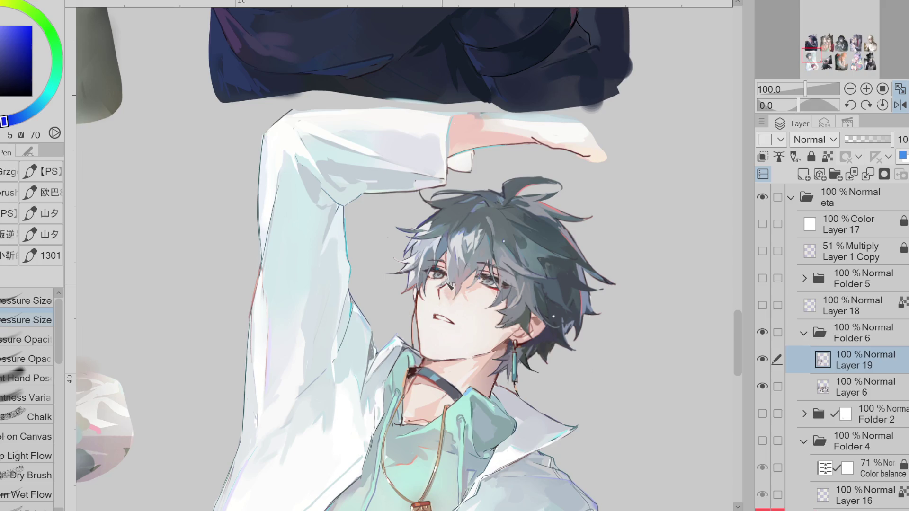
{"action": "left_click", "coordinate": [518, 227]}
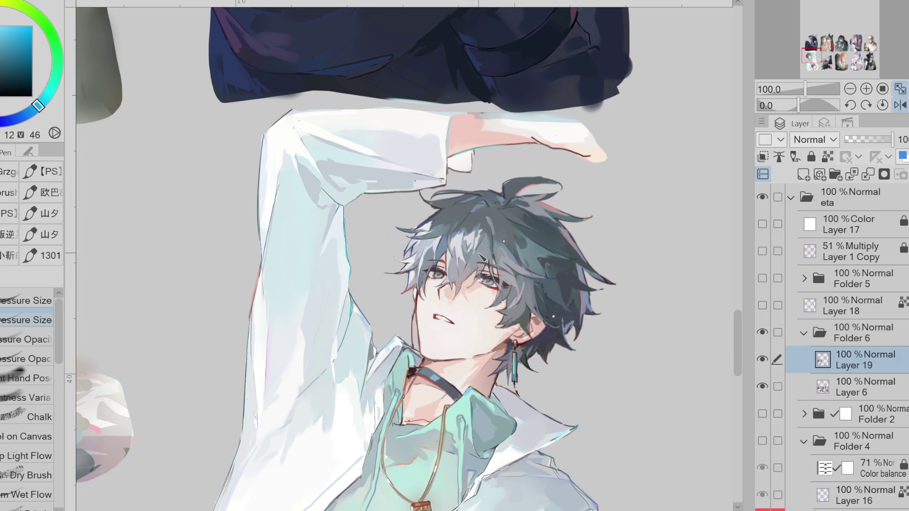
{"action": "scroll", "coordinate": [607, 256], "scroll_direction": "down", "scroll_amount": 1}
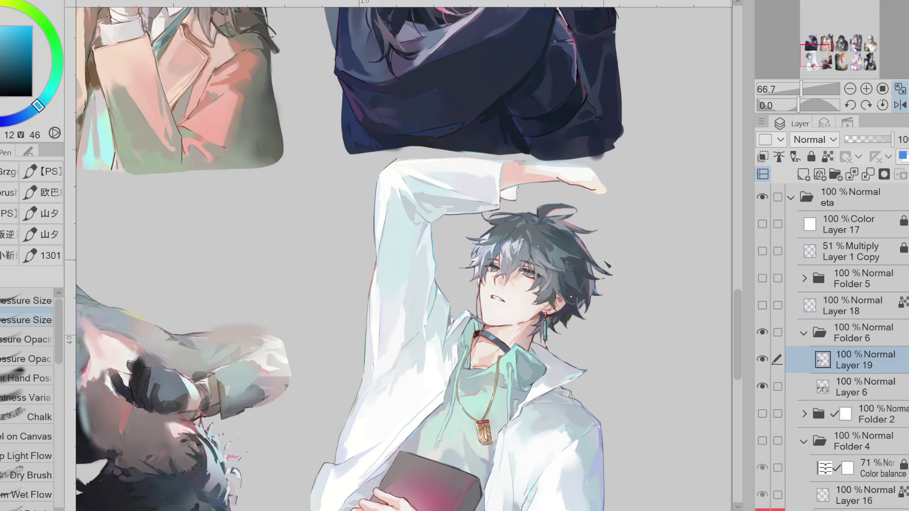
Step: Zoom out, un-flip the canvas and zoom to 150% on the boy with glasses
{"action": "scroll", "coordinate": [591, 232], "scroll_direction": "down", "scroll_amount": 2}
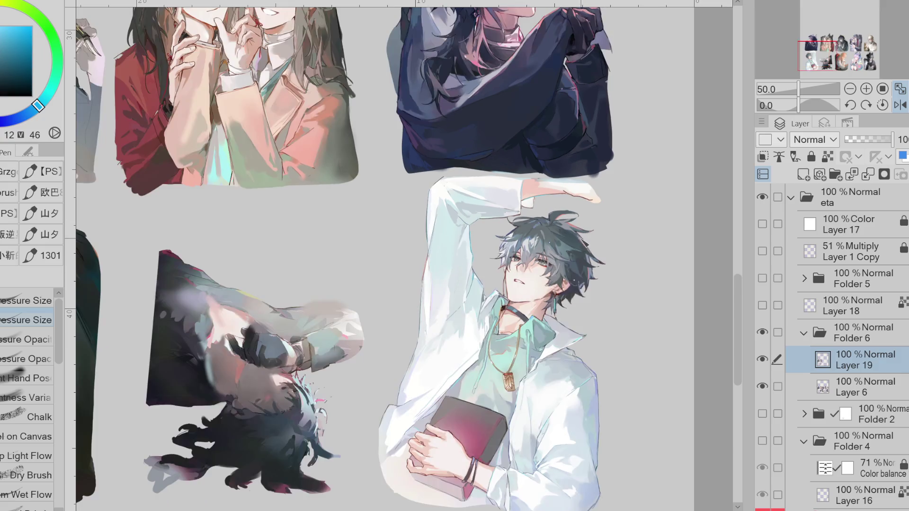
{"action": "left_click", "coordinate": [901, 105]}
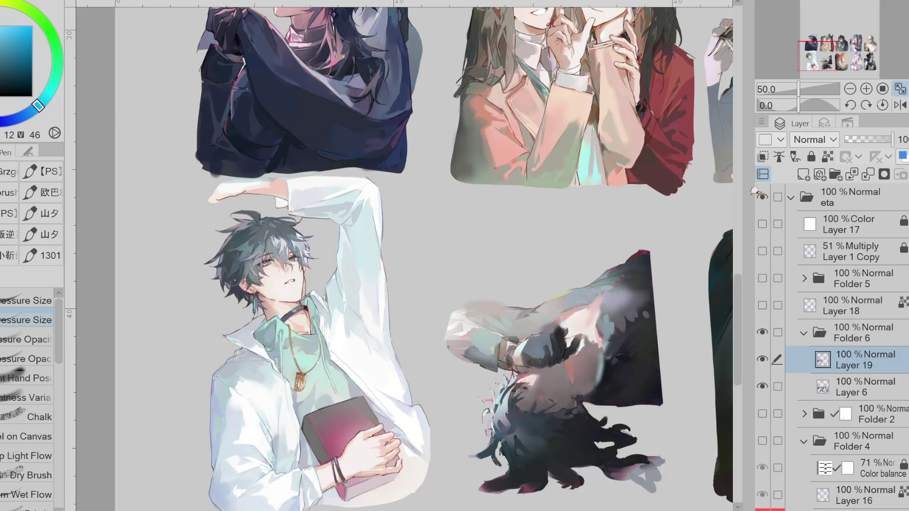
{"action": "scroll", "coordinate": [753, 223], "scroll_direction": "right", "scroll_amount": 5}
{"action": "scroll", "coordinate": [752, 254], "scroll_direction": "up", "scroll_amount": 4}
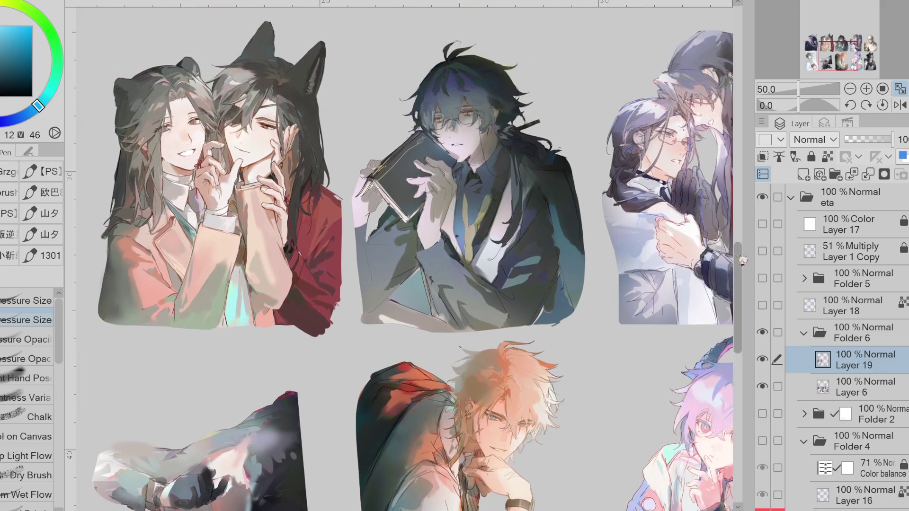
{"action": "scroll", "coordinate": [475, 218], "scroll_direction": "up", "scroll_amount": 1}
{"action": "scroll", "coordinate": [476, 217], "scroll_direction": "up", "scroll_amount": 3}
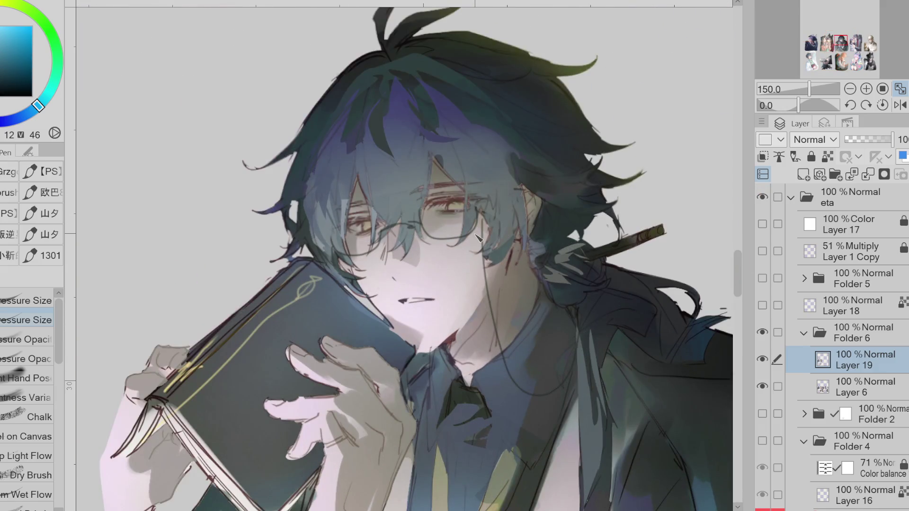
Step: Sample muted orange-brown and reddish skin tones from the hand and face
{"action": "left_click", "coordinate": [403, 323], "text": "alt"}
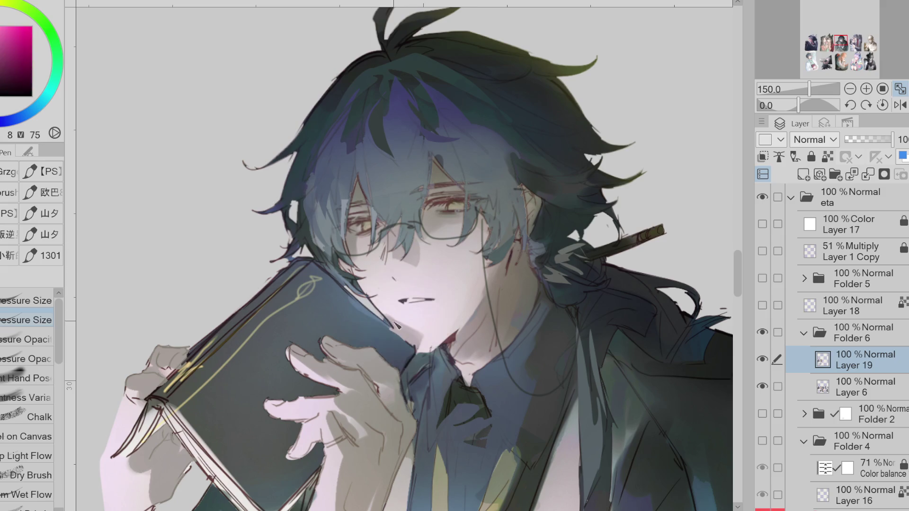
{"action": "left_click", "coordinate": [386, 379], "text": "alt"}
{"action": "left_click", "coordinate": [391, 397], "text": "alt"}
{"action": "left_click", "coordinate": [350, 393], "text": "alt"}
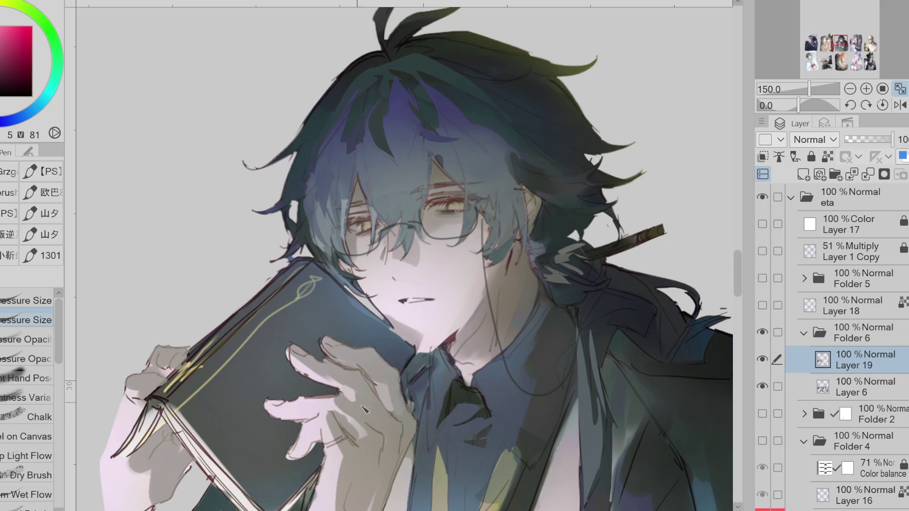
{"action": "left_click", "coordinate": [358, 392], "text": "alt"}
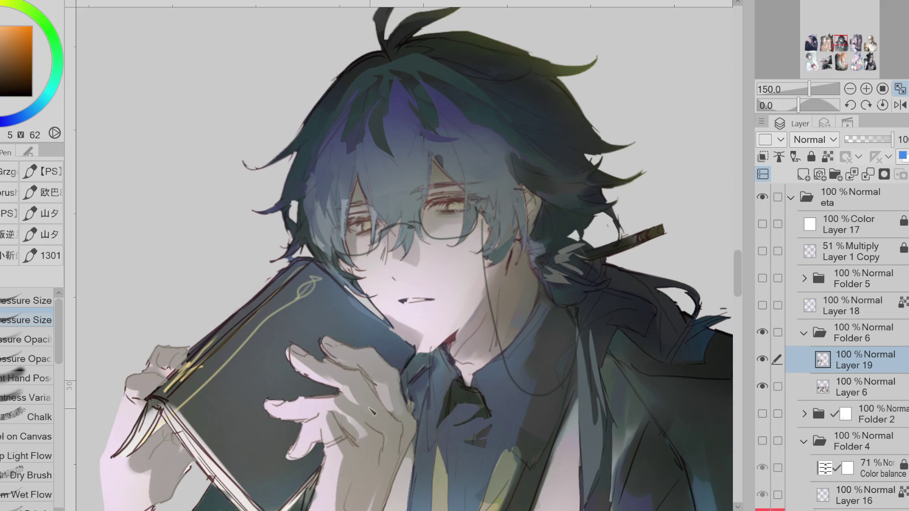
{"action": "left_click", "coordinate": [388, 253], "text": "alt"}
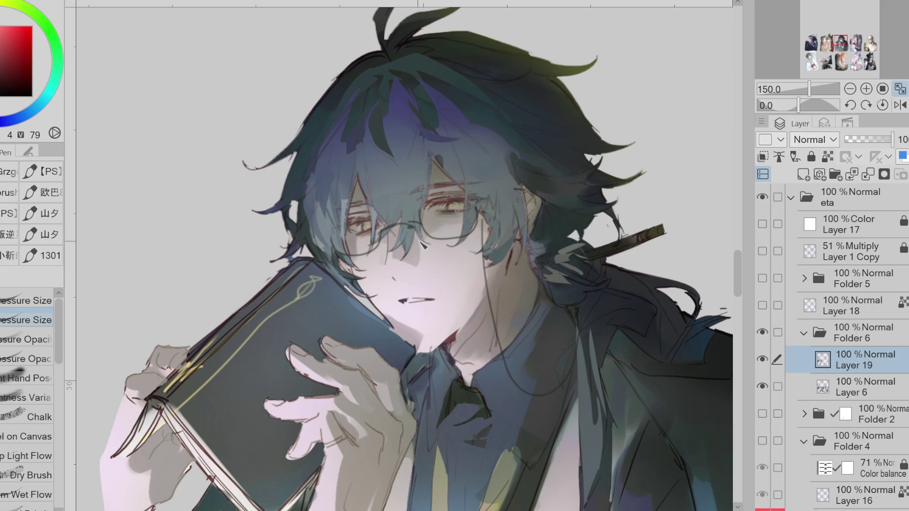
Step: Briefly show Folder 4's yellow-and-blue background, sample neck tones, then zoom out to 121.5%
{"action": "left_click", "coordinate": [763, 442]}
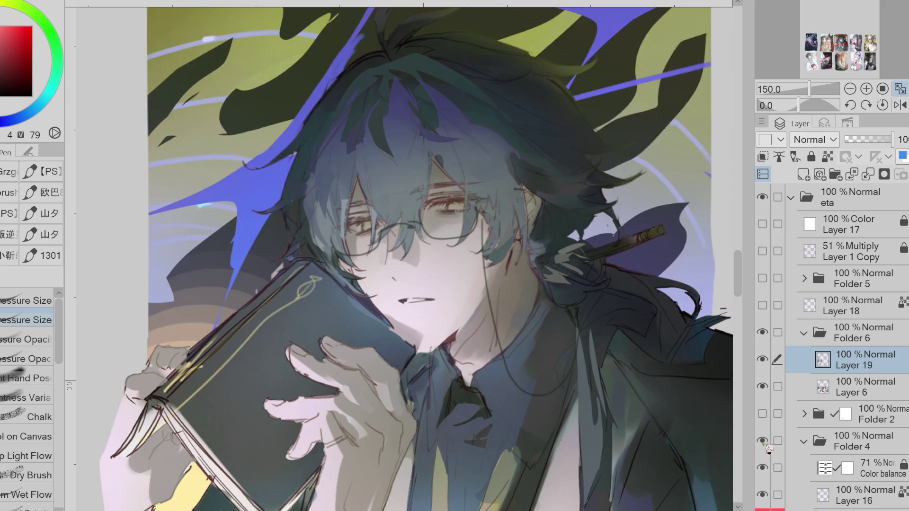
{"action": "left_click", "coordinate": [765, 444]}
{"action": "left_click", "coordinate": [518, 289], "text": "alt"}
{"action": "left_click", "coordinate": [521, 306], "text": "alt"}
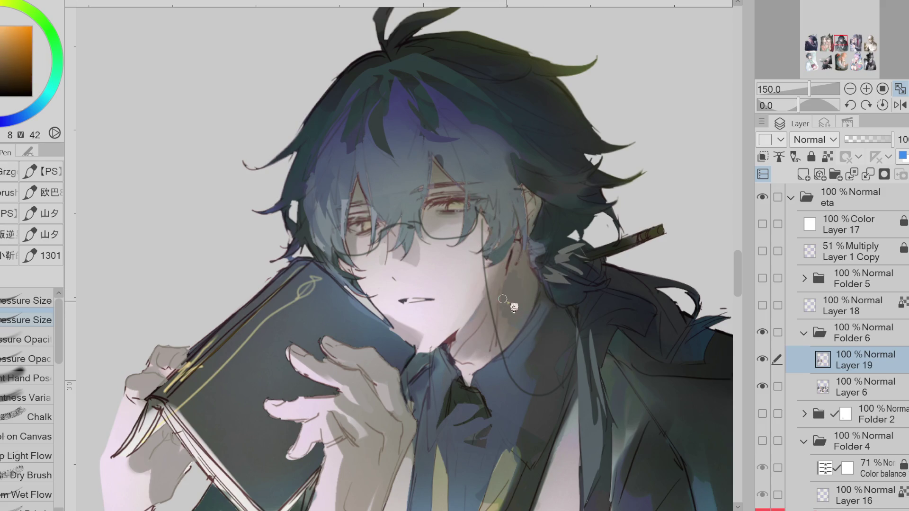
{"action": "left_click", "coordinate": [472, 325], "text": "alt"}
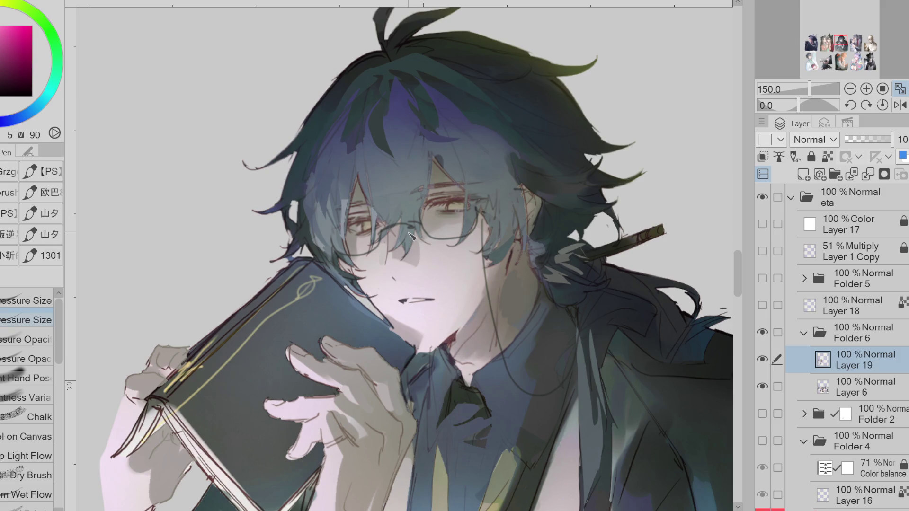
{"action": "scroll", "coordinate": [521, 171], "scroll_direction": "down", "scroll_amount": 2}
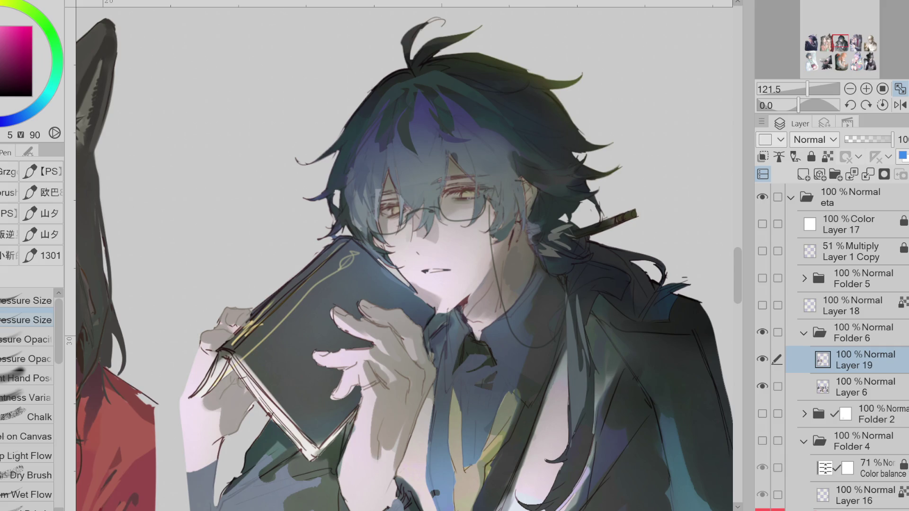
{"action": "scroll", "coordinate": [353, 71], "scroll_direction": "down", "scroll_amount": 2}
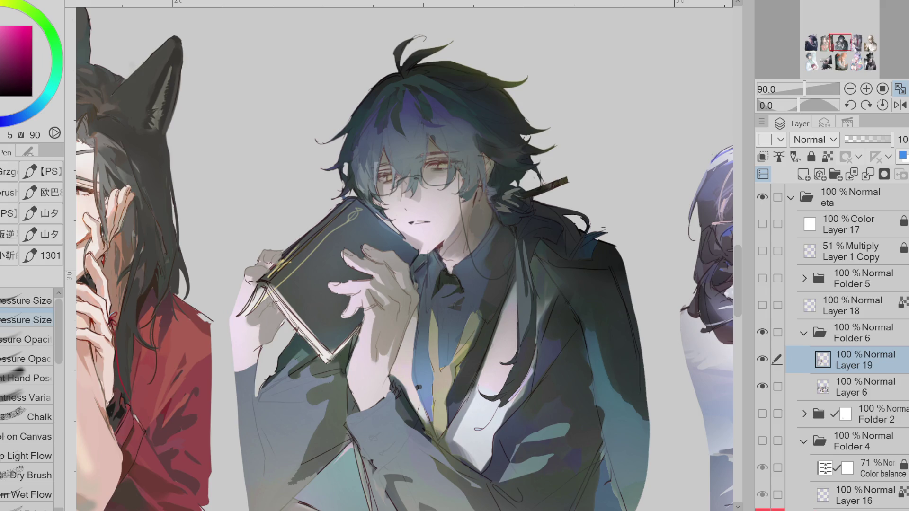
Step: Sample jacket shadow colours and lasso-fill a teal shadow shape on the jacket
{"action": "left_click", "coordinate": [333, 376], "text": "alt"}
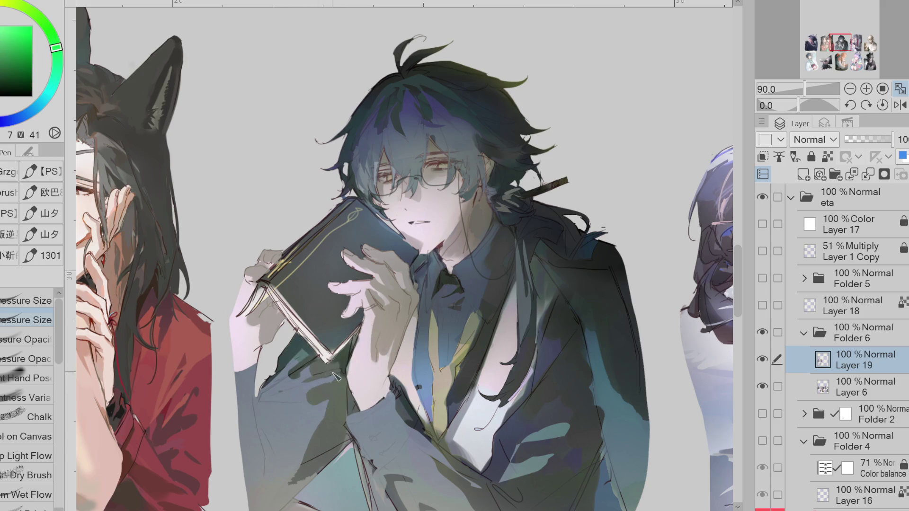
{"action": "left_click", "coordinate": [308, 375], "text": "alt"}
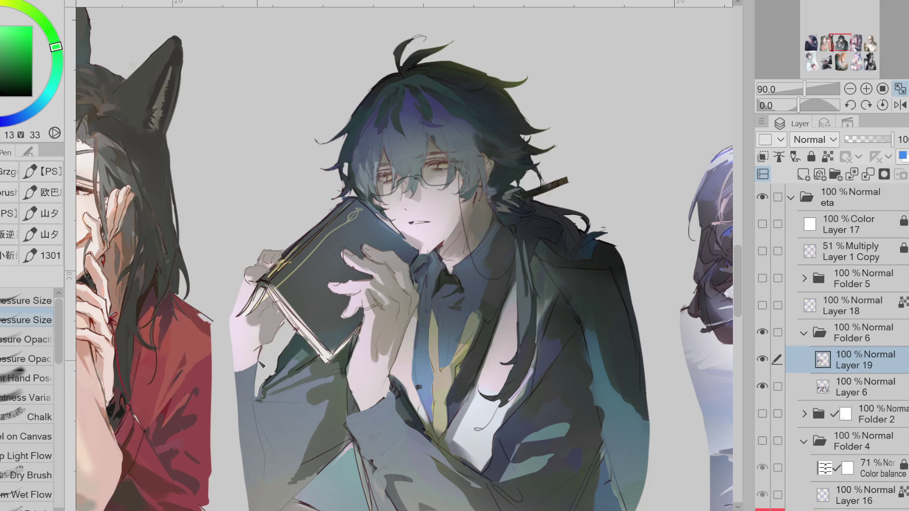
{"action": "left_click", "coordinate": [260, 385], "text": "alt"}
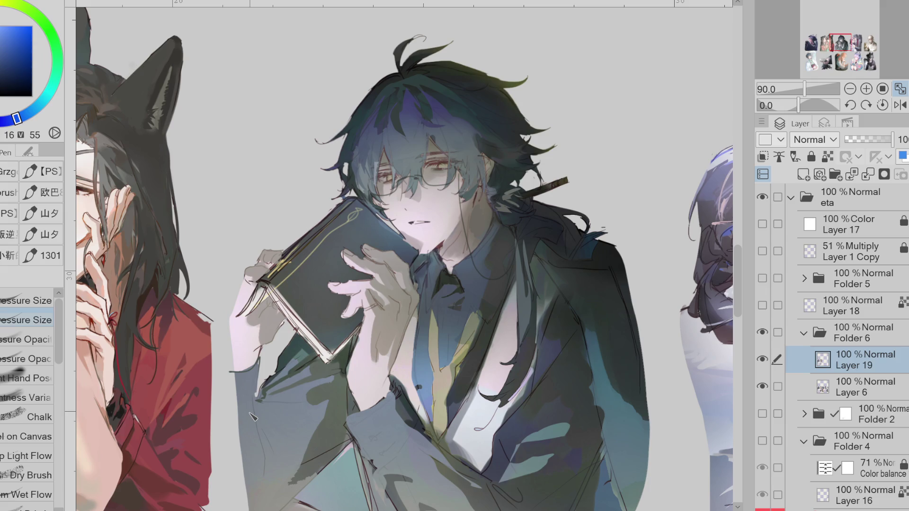
{"action": "key", "text": "g"}
{"action": "left_click", "coordinate": [529, 364], "text": "alt"}
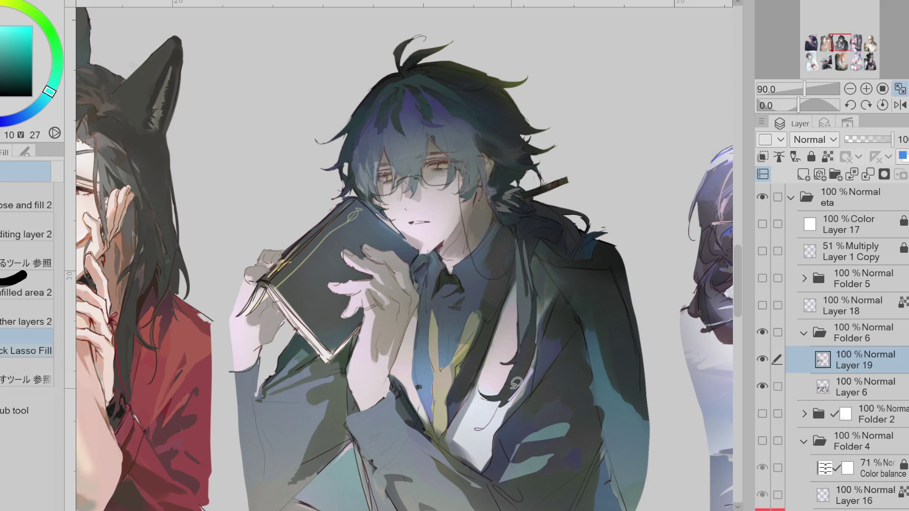
{"action": "left_click", "coordinate": [528, 334], "text": "alt"}
{"action": "mouse_move", "coordinate": [530, 325]}
{"action": "left_mouse_down"}
{"action": "mouse_move", "coordinate": [511, 363]}
{"action": "mouse_move", "coordinate": [528, 329]}
{"action": "left_mouse_up"}
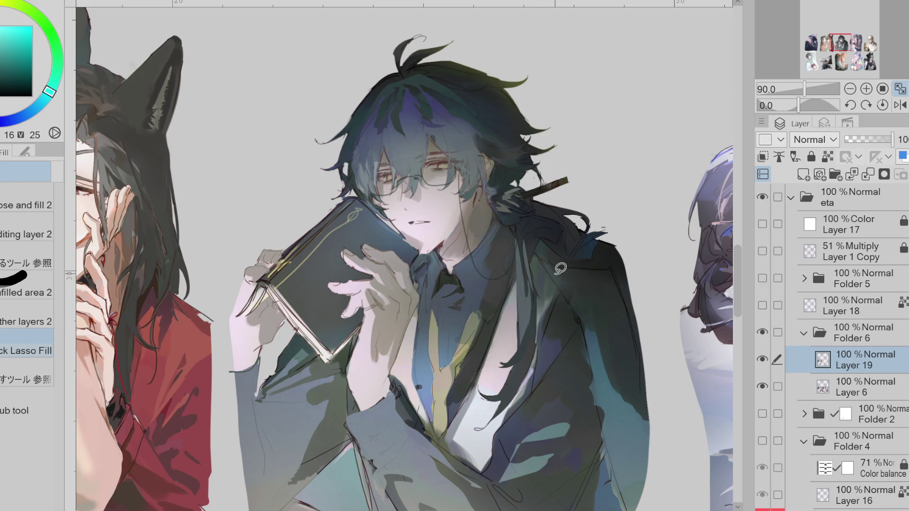
Step: Lasso-fill a pinkish red shape near the collar, then sample a blue from the shirt
{"action": "left_click", "coordinate": [457, 230], "text": "alt"}
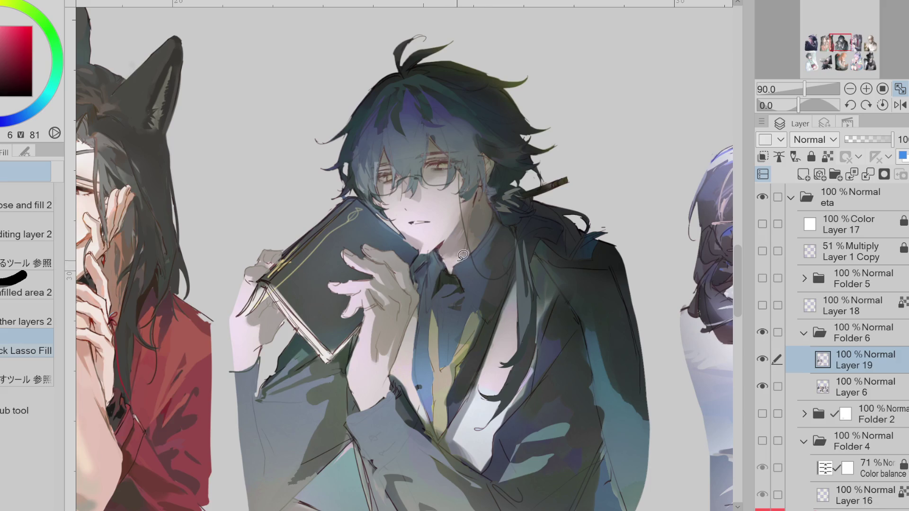
{"action": "mouse_move", "coordinate": [459, 260]}
{"action": "left_mouse_down"}
{"action": "mouse_move", "coordinate": [470, 242]}
{"action": "mouse_move", "coordinate": [461, 260]}
{"action": "left_mouse_up"}
{"action": "left_click", "coordinate": [450, 274], "text": "alt"}
{"action": "left_click", "coordinate": [439, 270], "text": "alt"}
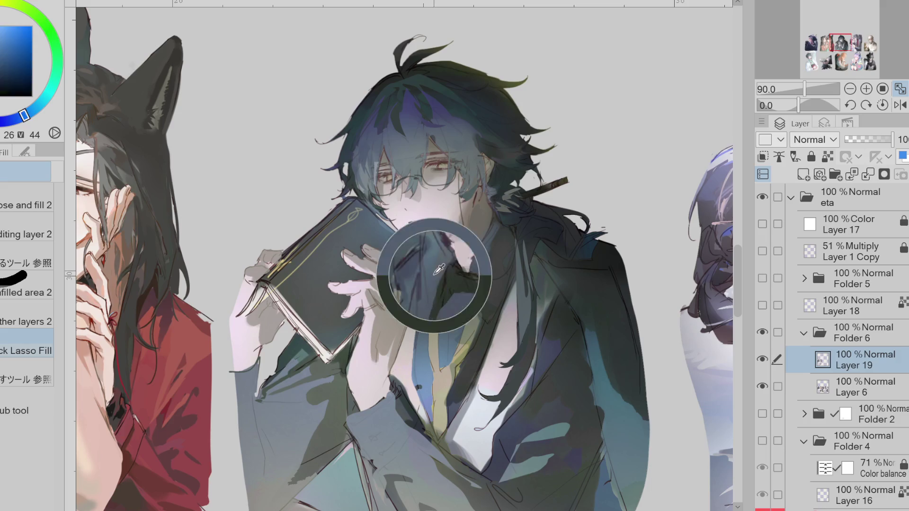
{"action": "scroll", "coordinate": [410, 316], "scroll_direction": "down", "scroll_amount": 2}
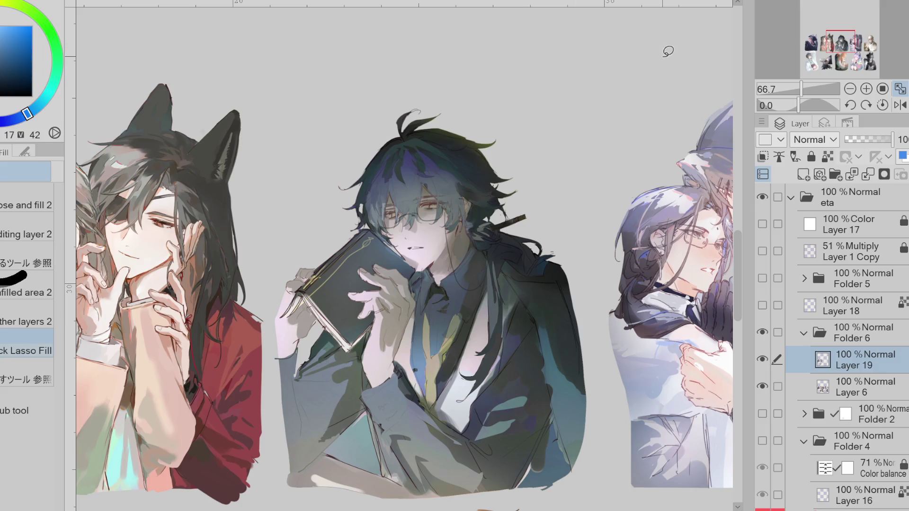
Step: Zoom in and out around the central figure, settling at 22.5% to show the whole sheet
{"action": "scroll", "coordinate": [513, 115], "scroll_direction": "up", "scroll_amount": 1}
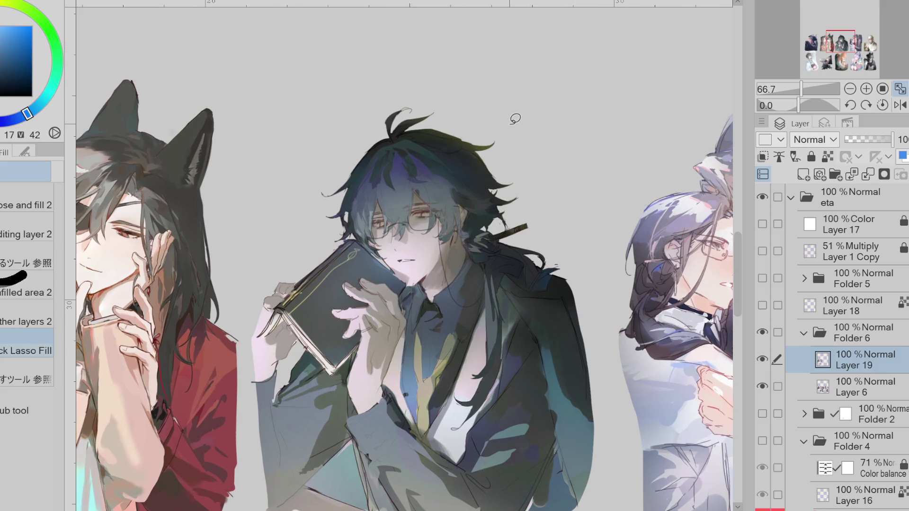
{"action": "scroll", "coordinate": [473, 135], "scroll_direction": "down", "scroll_amount": 2}
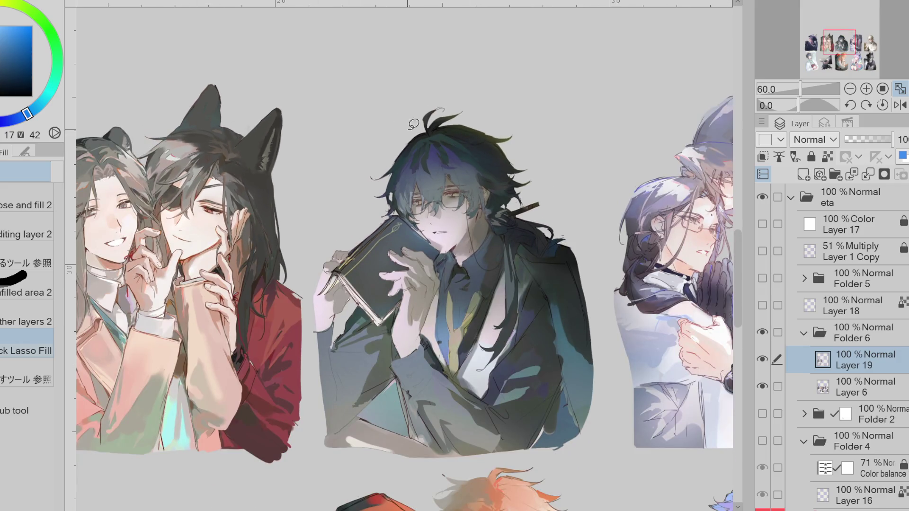
{"action": "scroll", "coordinate": [426, 127], "scroll_direction": "up", "scroll_amount": 1}
{"action": "scroll", "coordinate": [495, 107], "scroll_direction": "up", "scroll_amount": 1}
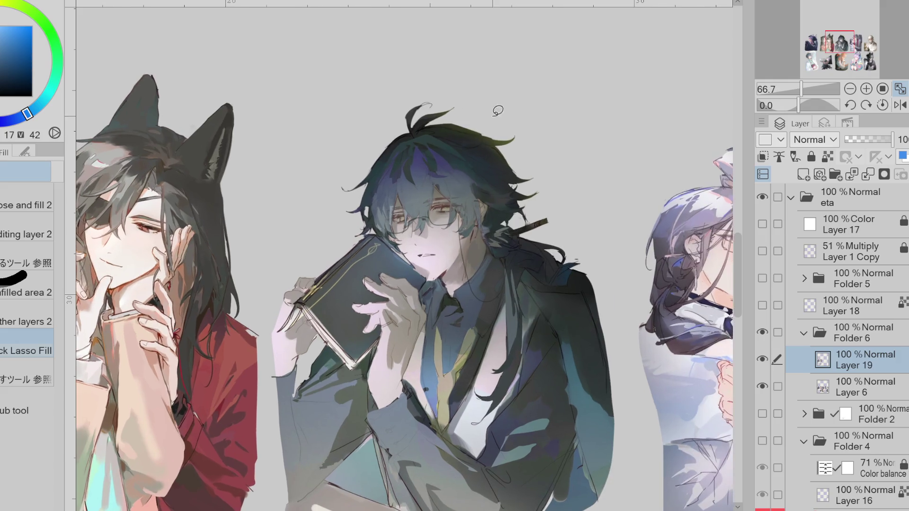
{"action": "scroll", "coordinate": [558, 118], "scroll_direction": "down", "scroll_amount": 1}
{"action": "scroll", "coordinate": [558, 118], "scroll_direction": "up", "scroll_amount": 1}
{"action": "scroll", "coordinate": [561, 124], "scroll_direction": "up", "scroll_amount": 1}
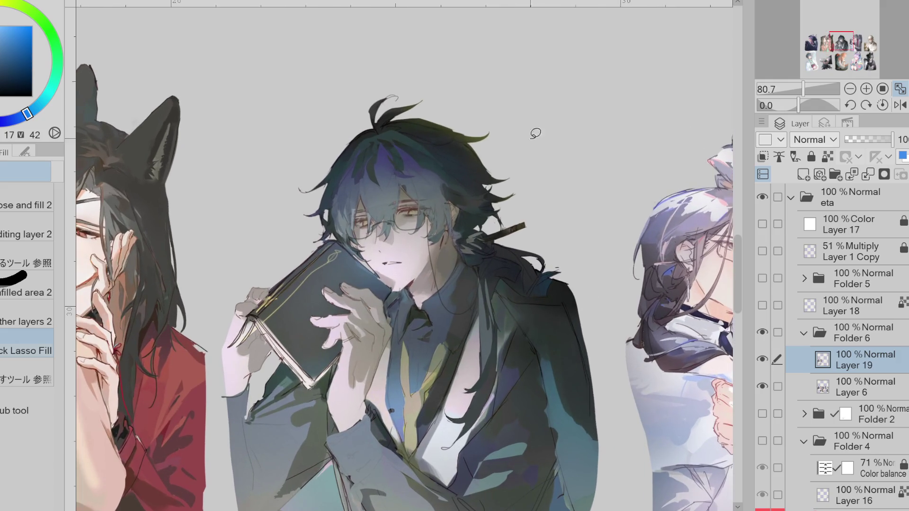
{"action": "scroll", "coordinate": [517, 138], "scroll_direction": "up", "scroll_amount": 1}
{"action": "scroll", "coordinate": [518, 138], "scroll_direction": "down", "scroll_amount": 1}
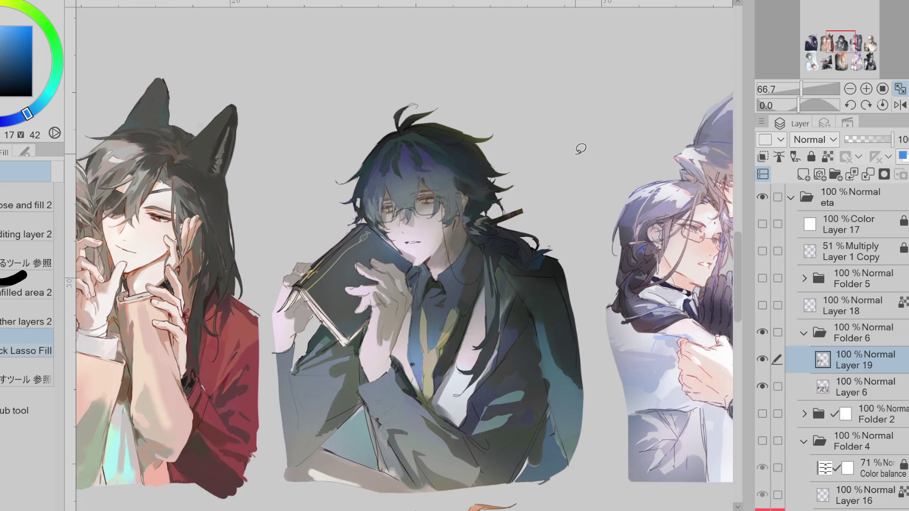
{"action": "scroll", "coordinate": [581, 148], "scroll_direction": "down", "scroll_amount": 4}
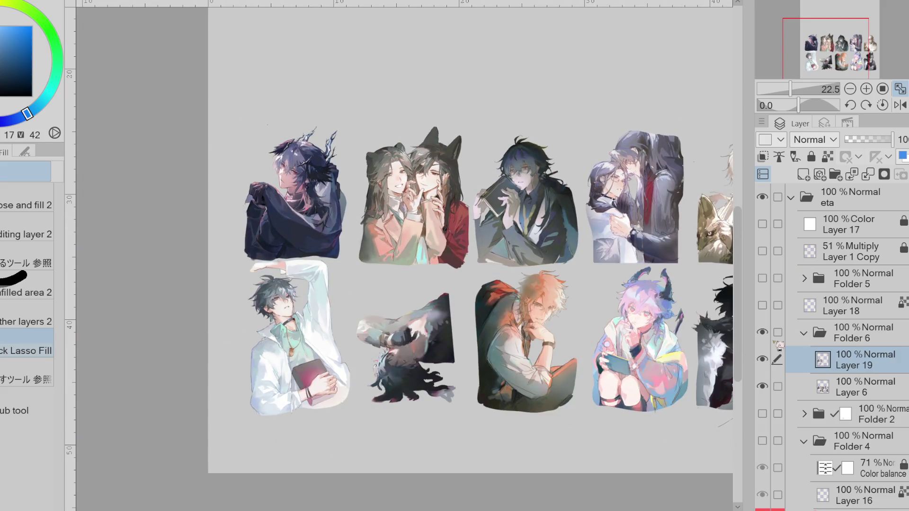
Step: Toggle Layer 19's visibility repeatedly to compare before and after
{"action": "left_click", "coordinate": [764, 361]}
{"action": "left_click", "coordinate": [768, 363]}
{"action": "left_click", "coordinate": [768, 363]}
{"action": "left_click", "coordinate": [767, 362]}
{"action": "left_click", "coordinate": [768, 362]}
{"action": "left_click", "coordinate": [768, 363]}
Step: Show Folder 4's colourful background panels and compare Layer 19 on the mirrored canvas, then flip back
{"action": "left_click", "coordinate": [768, 443]}
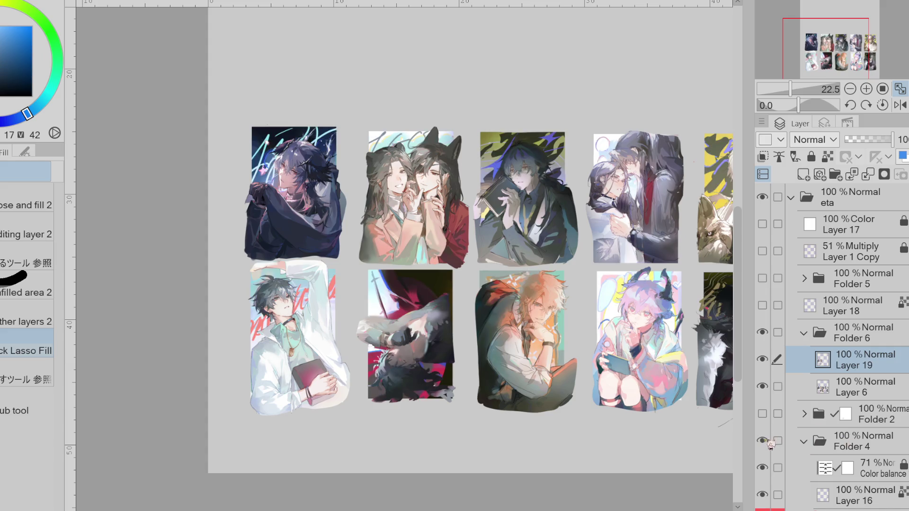
{"action": "left_click", "coordinate": [900, 105]}
{"action": "scroll", "coordinate": [611, 334], "scroll_direction": "up", "scroll_amount": 3}
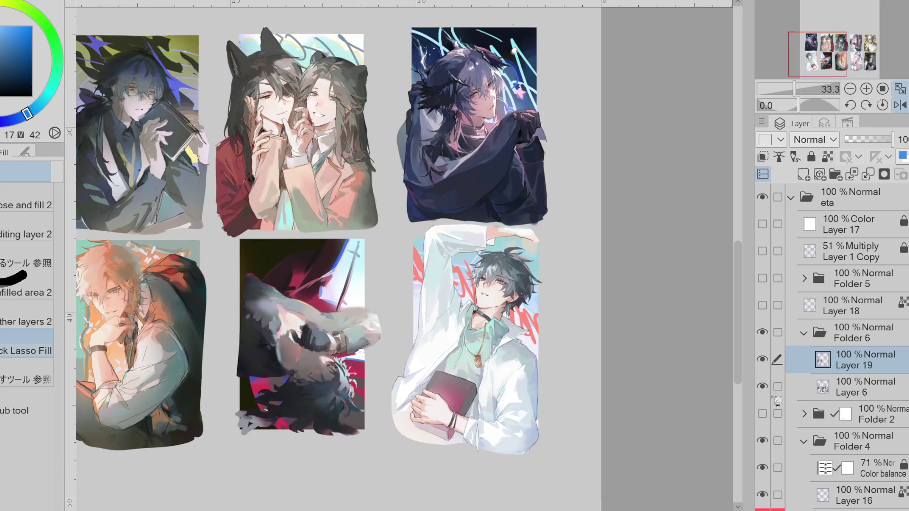
{"action": "left_click", "coordinate": [763, 361]}
{"action": "left_click", "coordinate": [764, 360]}
{"action": "left_click", "coordinate": [763, 361]}
{"action": "left_click", "coordinate": [763, 361]}
{"action": "left_click", "coordinate": [901, 105]}
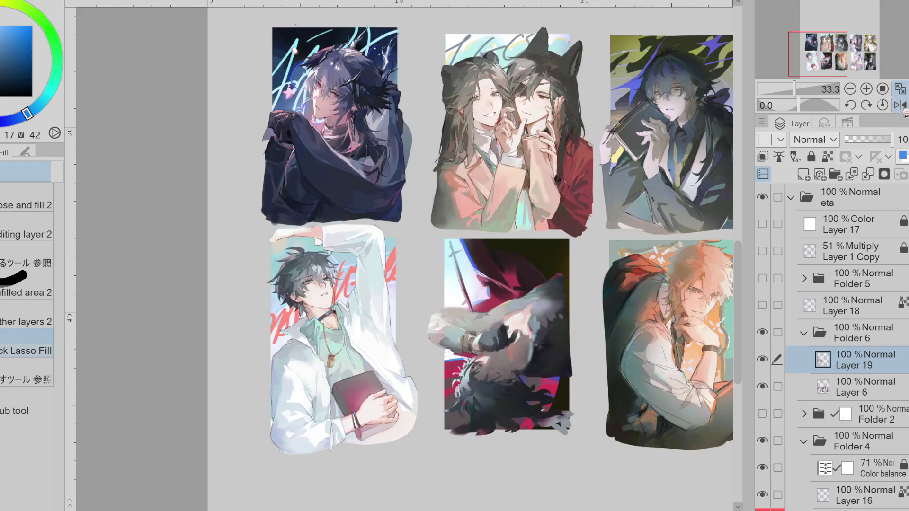
Step: Toggle Layer 6 on and off, mark it, and switch to the Liquify tool
{"action": "left_click", "coordinate": [763, 387]}
{"action": "left_click", "coordinate": [763, 387]}
{"action": "left_click", "coordinate": [778, 386]}
{"action": "key", "text": "j"}
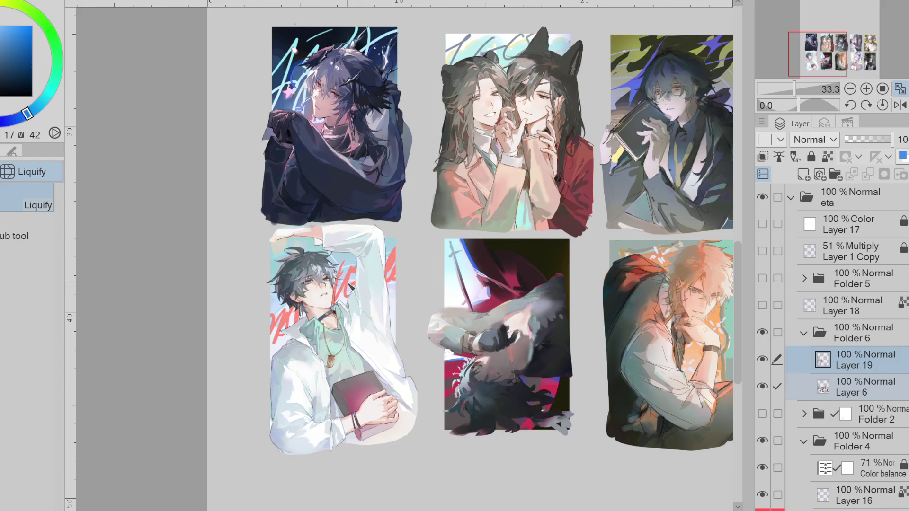
Step: Zoom to 66.7% on the wolf-eared pair and the bespectacled figure
{"action": "scroll", "coordinate": [349, 288], "scroll_direction": "up", "scroll_amount": 2}
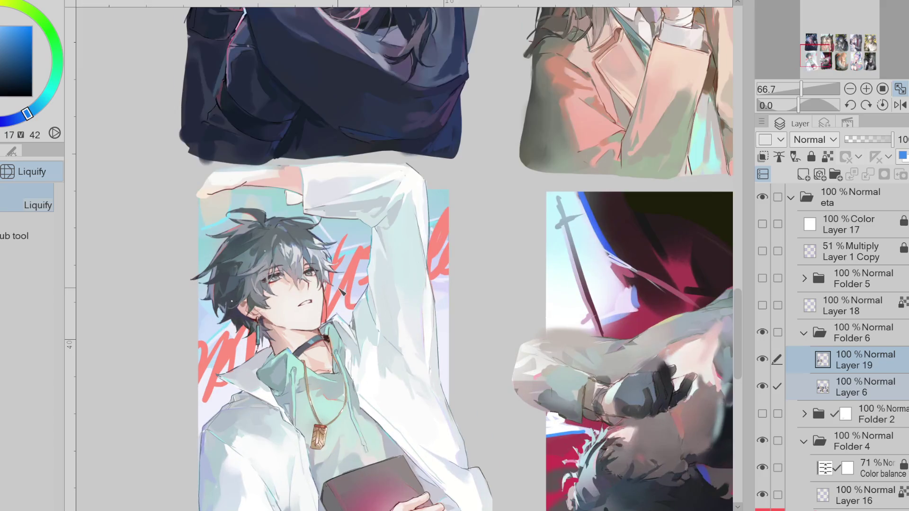
{"action": "scroll", "coordinate": [340, 292], "scroll_direction": "down", "scroll_amount": 1}
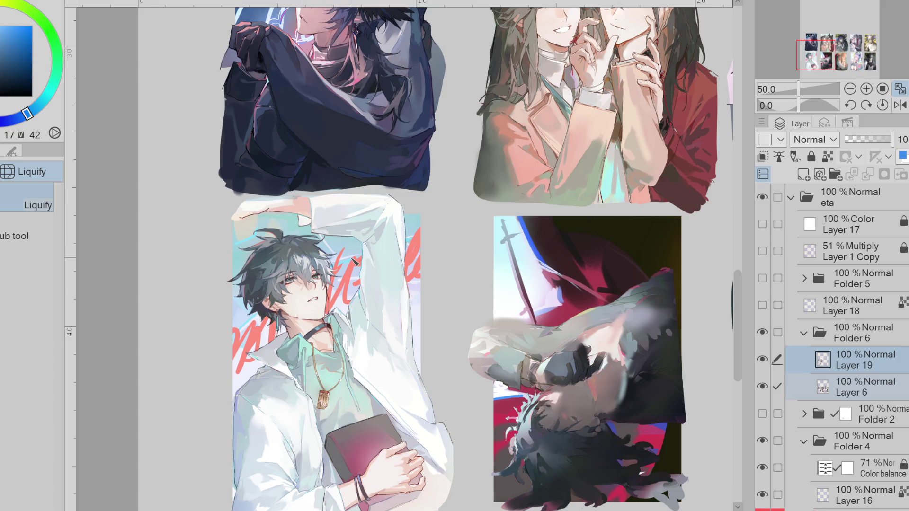
{"action": "scroll", "coordinate": [223, 419], "scroll_direction": "down", "scroll_amount": 3}
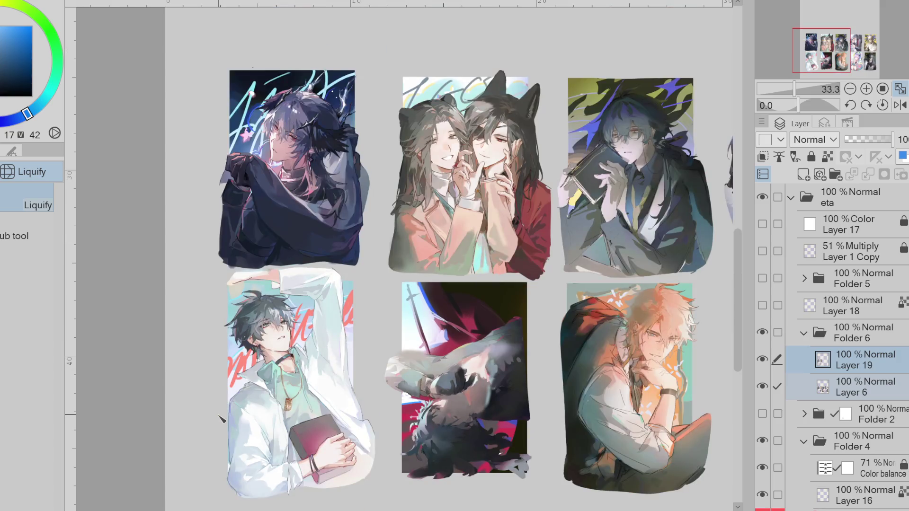
{"action": "scroll", "coordinate": [698, 68], "scroll_direction": "up", "scroll_amount": 1}
{"action": "scroll", "coordinate": [621, 214], "scroll_direction": "up", "scroll_amount": 2}
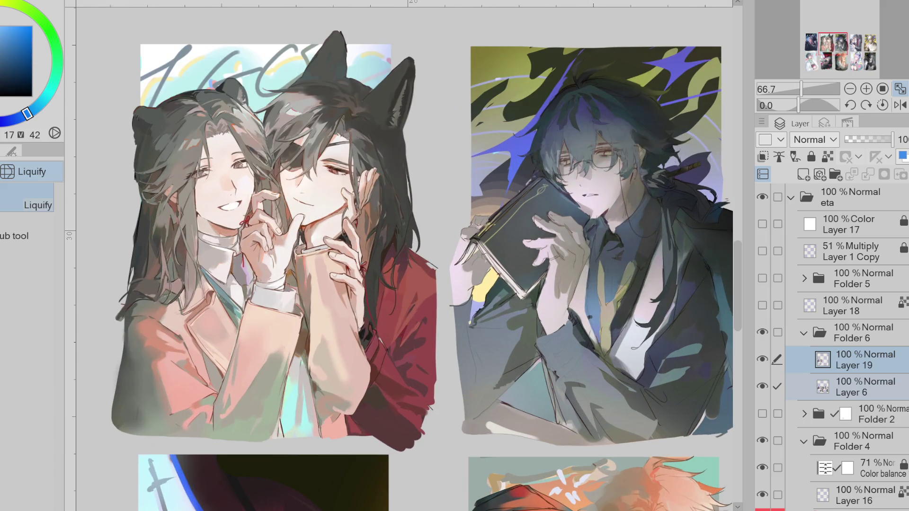
{"action": "scroll", "coordinate": [402, 241], "scroll_direction": "right", "scroll_amount": 5}
Step: Switch to the pen, sample jacket teal and blue, and paint grey strokes over the sleeve cuff
{"action": "left_click", "coordinate": [329, 337], "text": "alt"}
{"action": "key", "text": "p"}
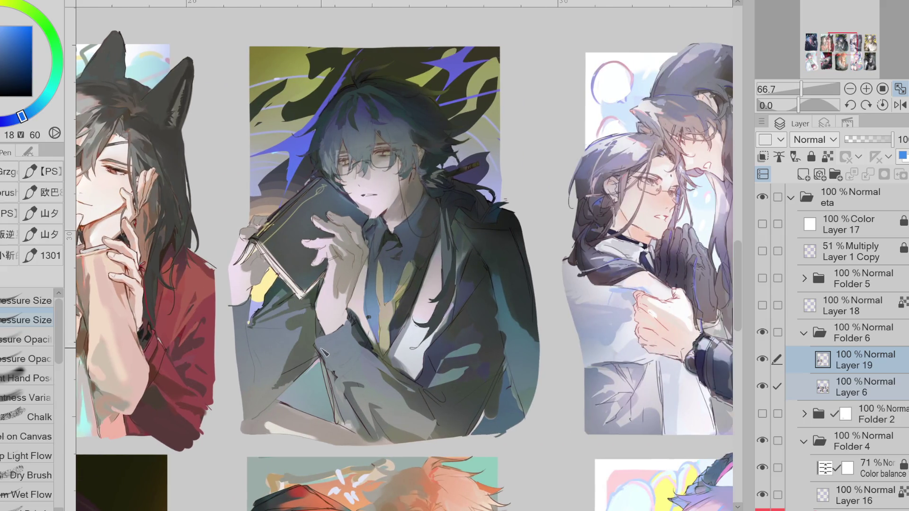
{"action": "left_click", "coordinate": [342, 357], "text": "alt"}
{"action": "left_click", "coordinate": [356, 326], "text": "alt"}
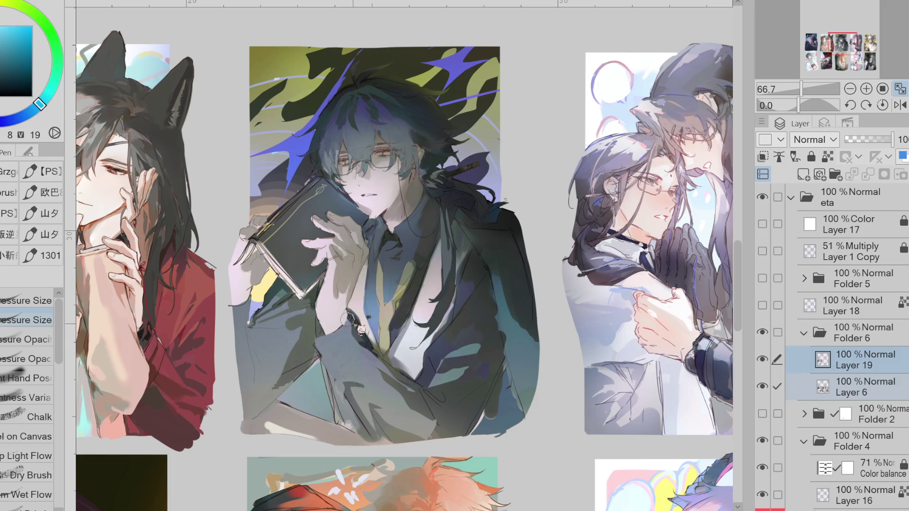
{"action": "left_click", "coordinate": [353, 331], "text": "alt"}
{"action": "left_click_drag", "start_coordinate": [344, 319], "coordinate": [370, 344]}
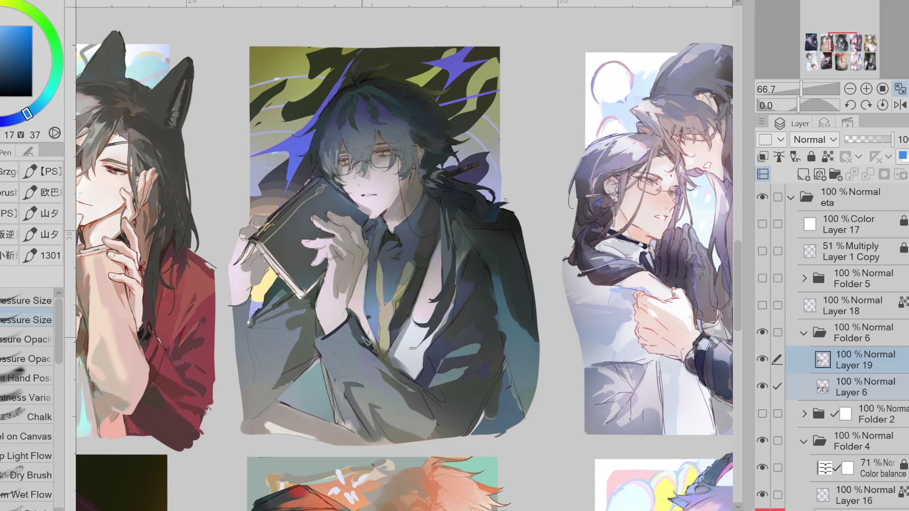
Step: Resample blues, teal and darker shades from the sleeve
{"action": "left_click", "coordinate": [334, 336], "text": "alt"}
{"action": "left_click", "coordinate": [355, 325], "text": "alt"}
{"action": "left_click", "coordinate": [354, 328], "text": "alt"}
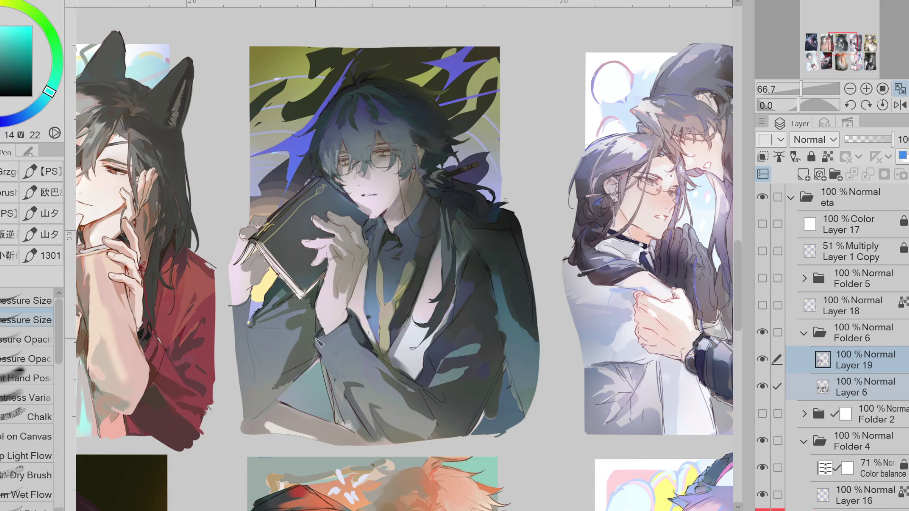
{"action": "left_click", "coordinate": [322, 348], "text": "alt"}
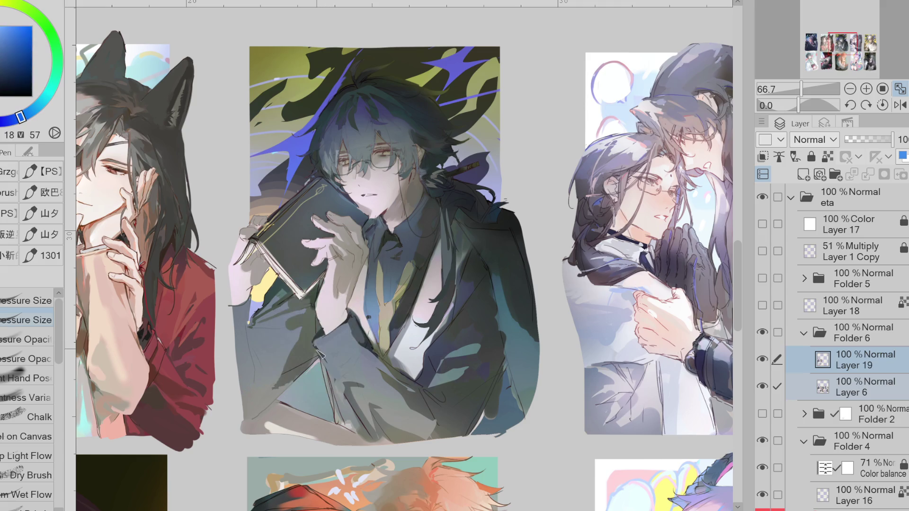
{"action": "left_click", "coordinate": [346, 368], "text": "alt"}
{"action": "left_click", "coordinate": [363, 353], "text": "alt"}
Step: Pick dark jacket shades and paint dark purple strokes on the jacket
{"action": "left_click", "coordinate": [459, 350], "text": "alt"}
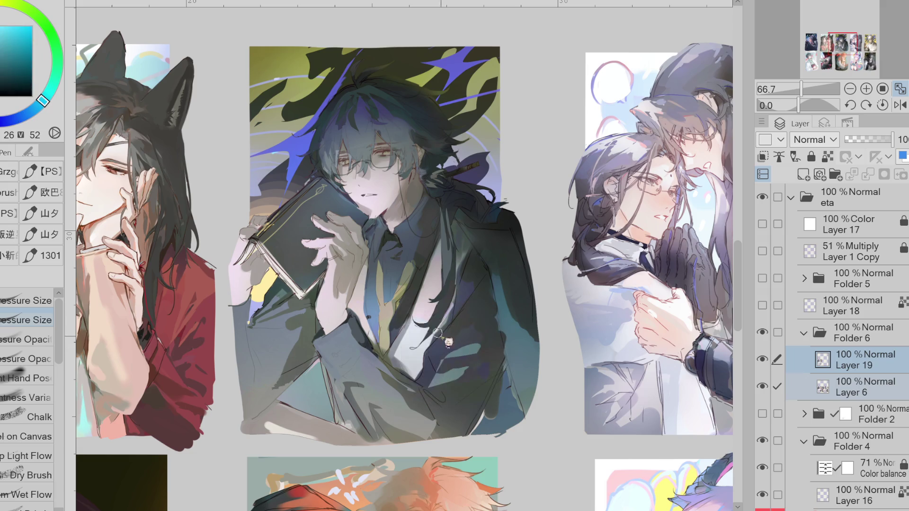
{"action": "left_click", "coordinate": [426, 381], "text": "alt"}
{"action": "left_click", "coordinate": [451, 375], "text": "alt"}
{"action": "left_click", "coordinate": [467, 372], "text": "alt"}
{"action": "mouse_move", "coordinate": [470, 369]}
{"action": "left_mouse_down"}
{"action": "mouse_move", "coordinate": [455, 379]}
{"action": "mouse_move", "coordinate": [488, 353]}
{"action": "mouse_move", "coordinate": [455, 353]}
{"action": "mouse_move", "coordinate": [462, 381]}
{"action": "left_mouse_up"}
{"action": "left_click", "coordinate": [455, 386], "text": "alt"}
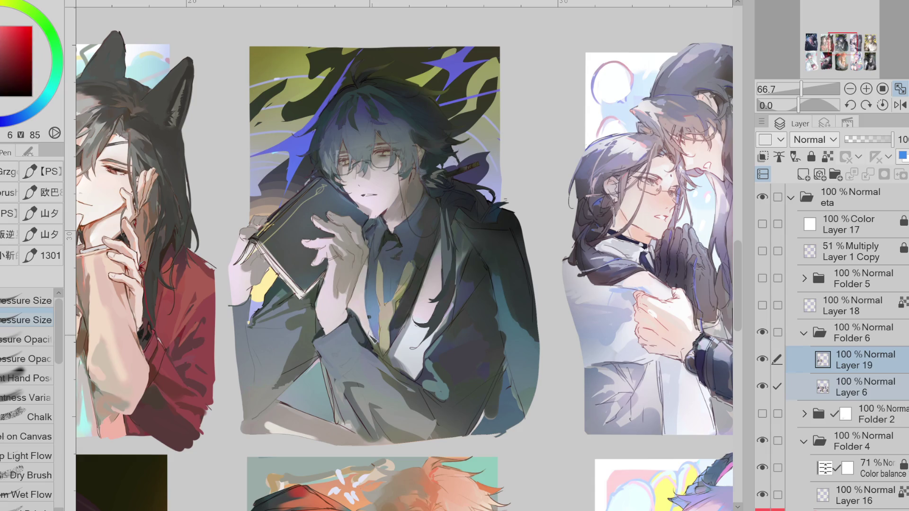
Step: Sample shirt blues, pale face skin and hair teal and blue near the glasses
{"action": "left_click", "coordinate": [385, 307], "text": "alt"}
{"action": "left_click", "coordinate": [398, 263], "text": "alt"}
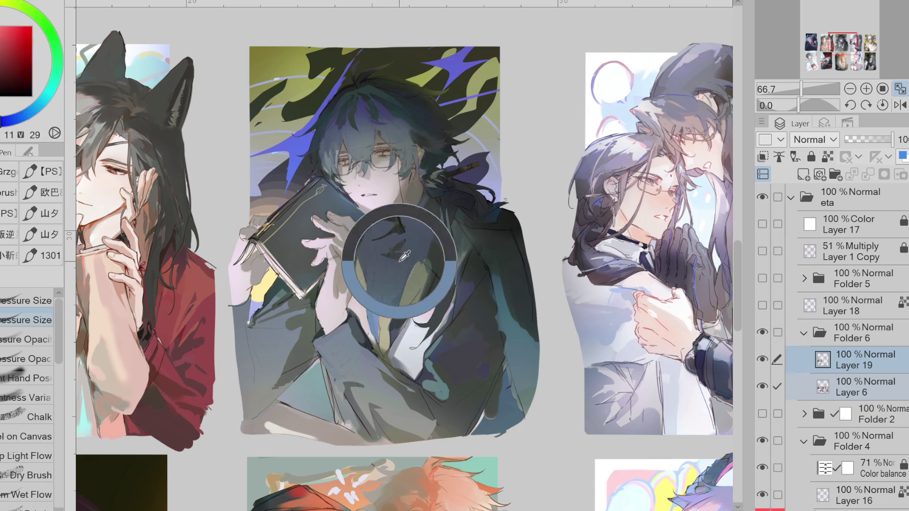
{"action": "left_click", "coordinate": [398, 245], "text": "alt"}
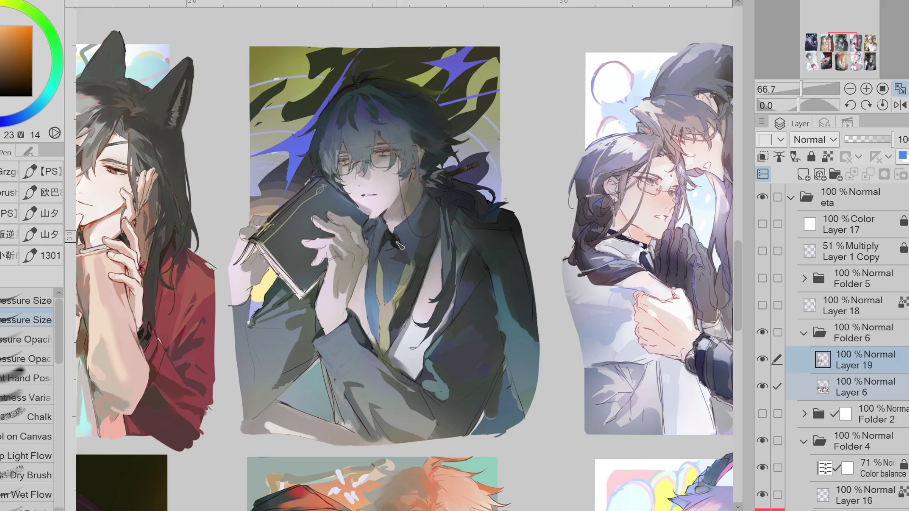
{"action": "left_click", "coordinate": [398, 247], "text": "alt"}
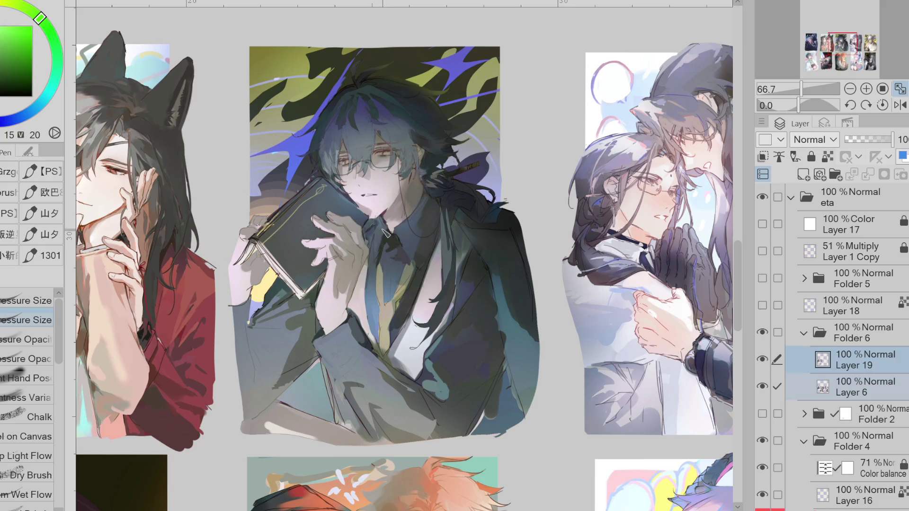
{"action": "left_click", "coordinate": [385, 239], "text": "alt"}
{"action": "left_click", "coordinate": [378, 208], "text": "alt"}
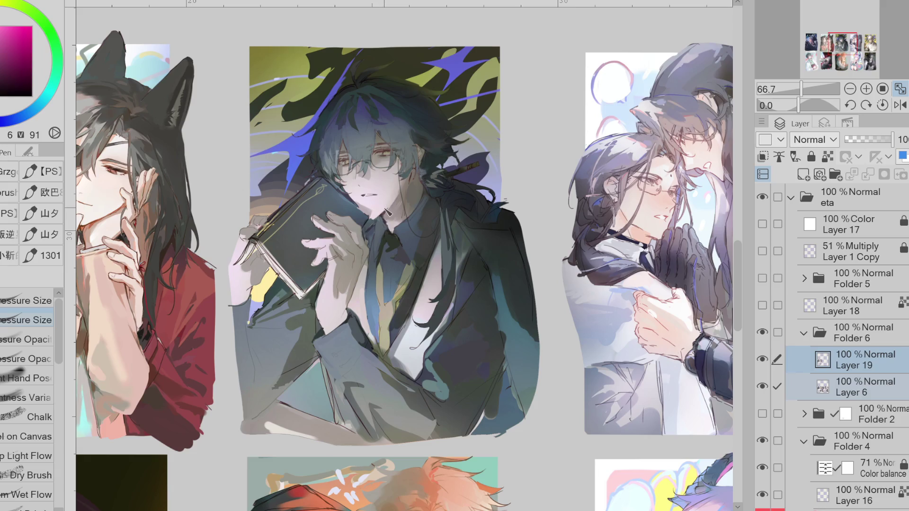
{"action": "left_click", "coordinate": [411, 156], "text": "alt"}
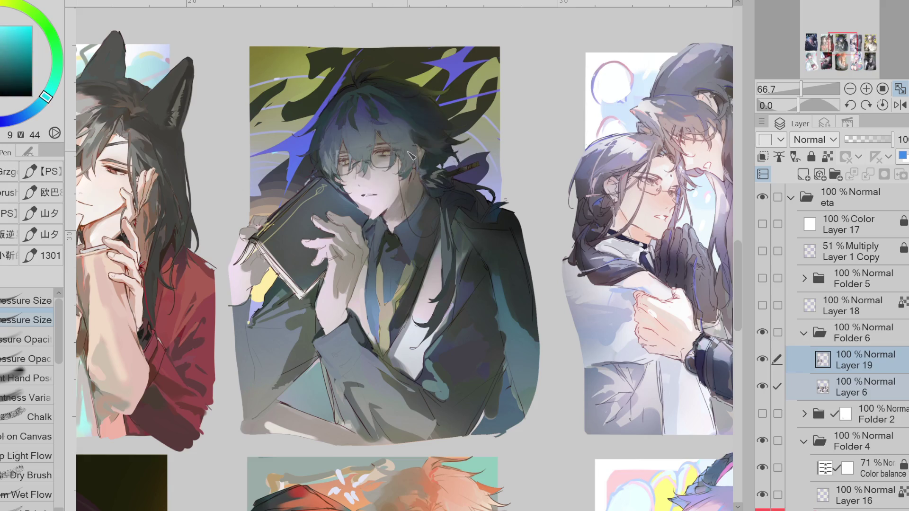
{"action": "left_click", "coordinate": [332, 159], "text": "alt"}
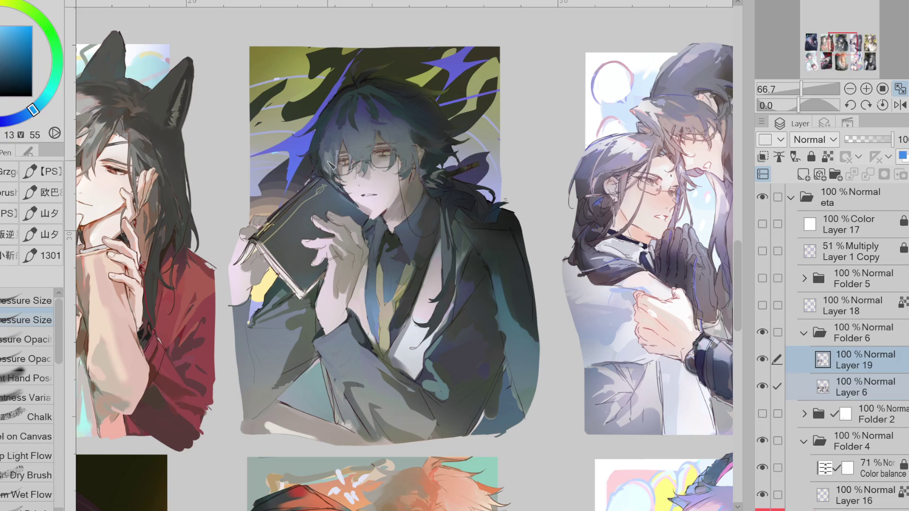
Step: Mirror the canvas, collapse Folder 4 and select only Layer 19
{"action": "key", "text": "h"}
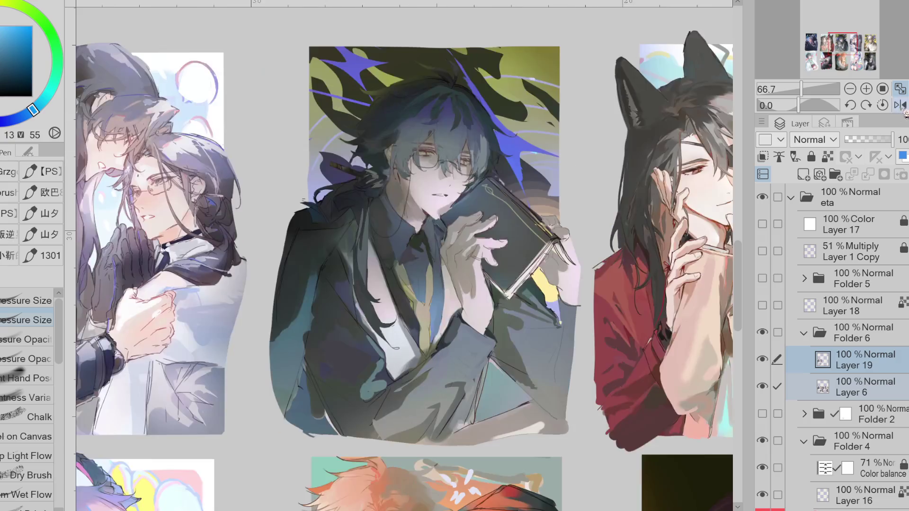
{"action": "scroll", "coordinate": [414, 108], "scroll_direction": "up", "scroll_amount": 1}
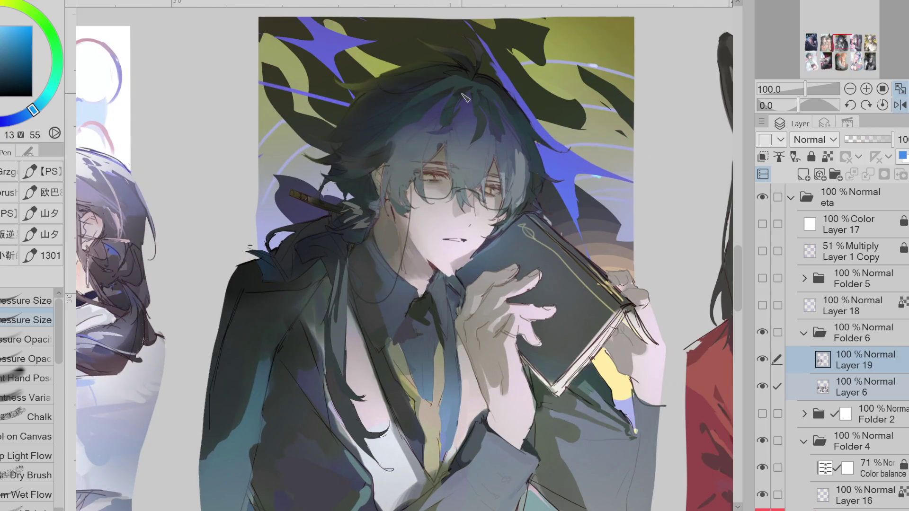
{"action": "scroll", "coordinate": [833, 331], "scroll_direction": "down", "scroll_amount": 5}
{"action": "left_click", "coordinate": [805, 304]}
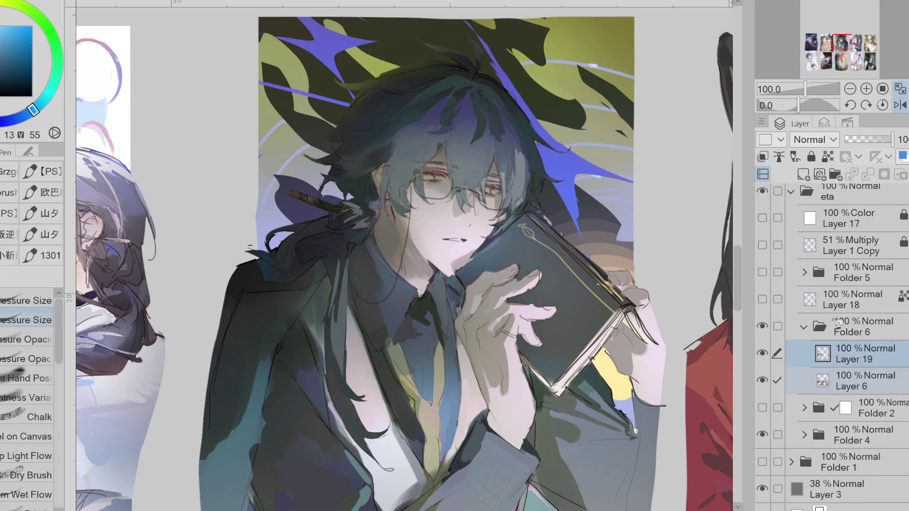
{"action": "left_click", "coordinate": [880, 371]}
Step: Sample dark hair colours and paint short blue strokes into the hair strands
{"action": "left_click", "coordinate": [408, 143], "text": "alt"}
{"action": "left_click", "coordinate": [400, 189], "text": "alt"}
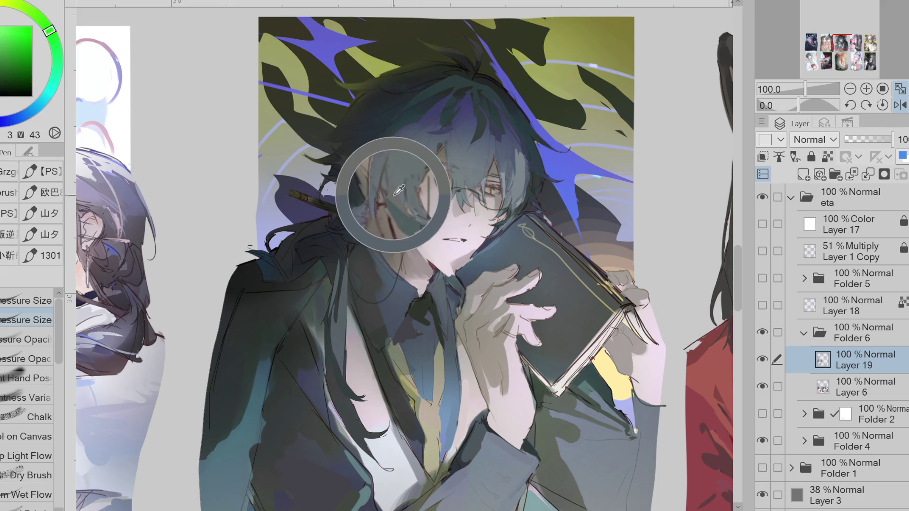
{"action": "left_click", "coordinate": [399, 150], "text": "alt"}
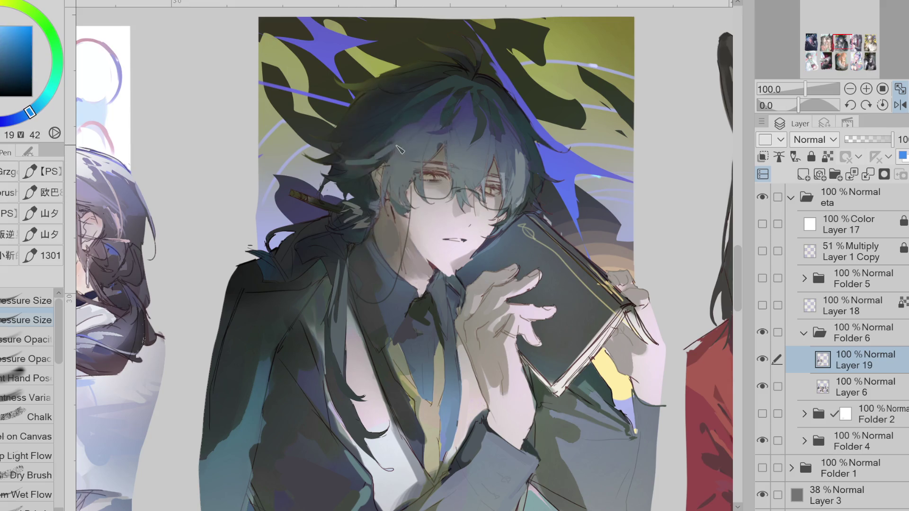
{"action": "left_click", "coordinate": [354, 169], "text": "alt"}
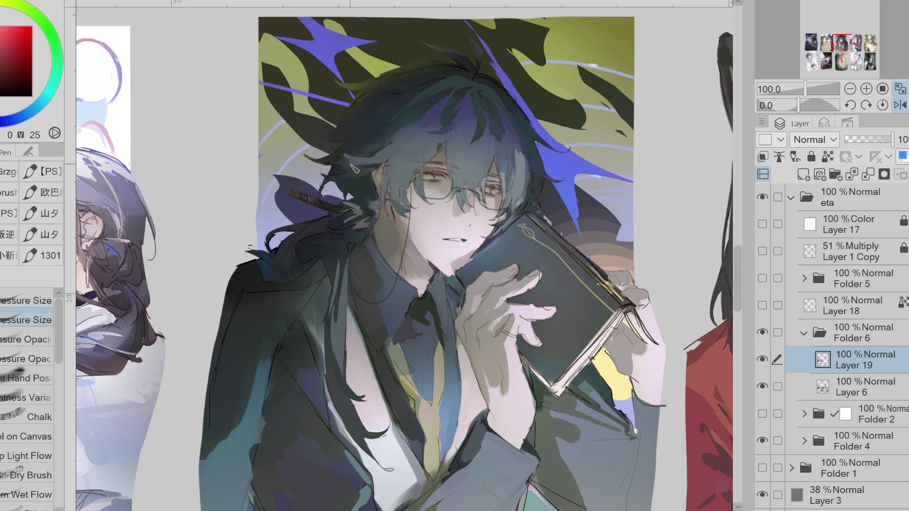
{"action": "left_click", "coordinate": [357, 172], "text": "alt"}
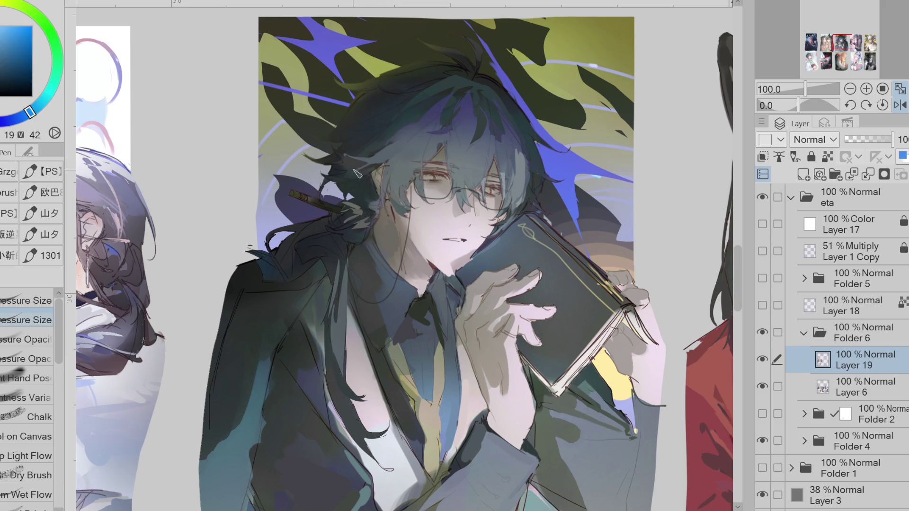
{"action": "left_click_drag", "start_coordinate": [397, 150], "coordinate": [405, 141]}
{"action": "left_click", "coordinate": [463, 130], "text": "alt"}
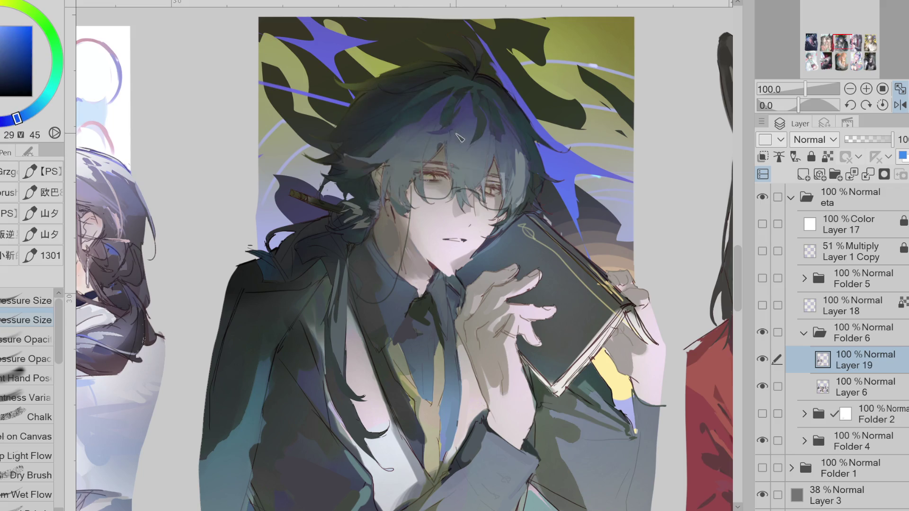
{"action": "left_click_drag", "start_coordinate": [457, 135], "coordinate": [462, 128]}
Step: Sample further hair shades, the eye's orange and blue-grey, dark green and dark blue
{"action": "left_click", "coordinate": [455, 154], "text": "alt"}
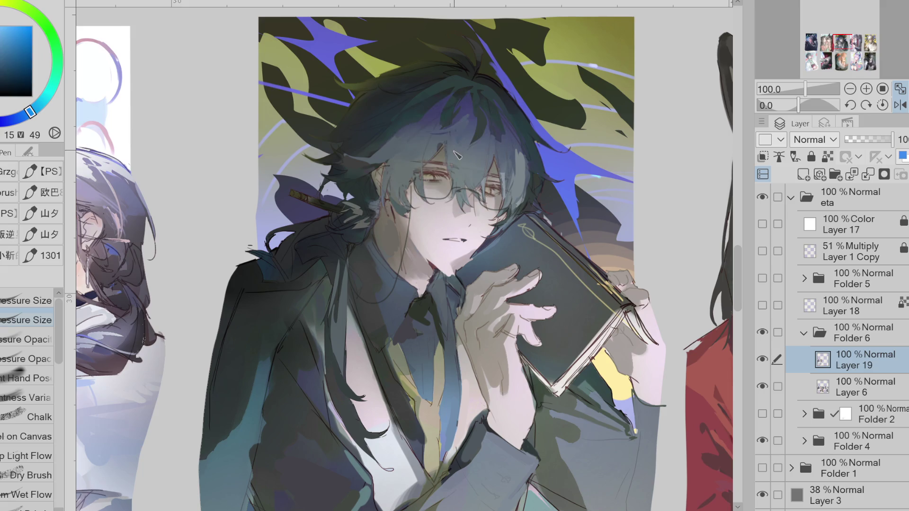
{"action": "left_click", "coordinate": [450, 148], "text": "alt"}
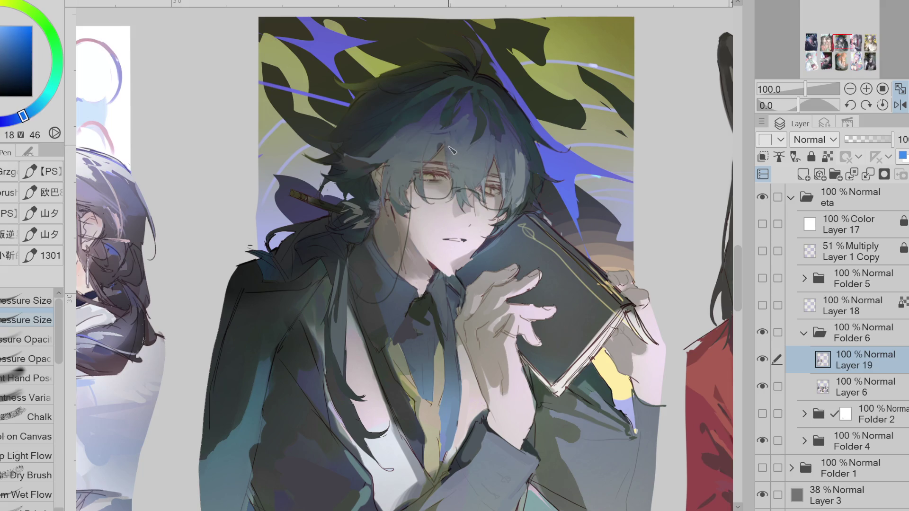
{"action": "left_click", "coordinate": [450, 147], "text": "alt"}
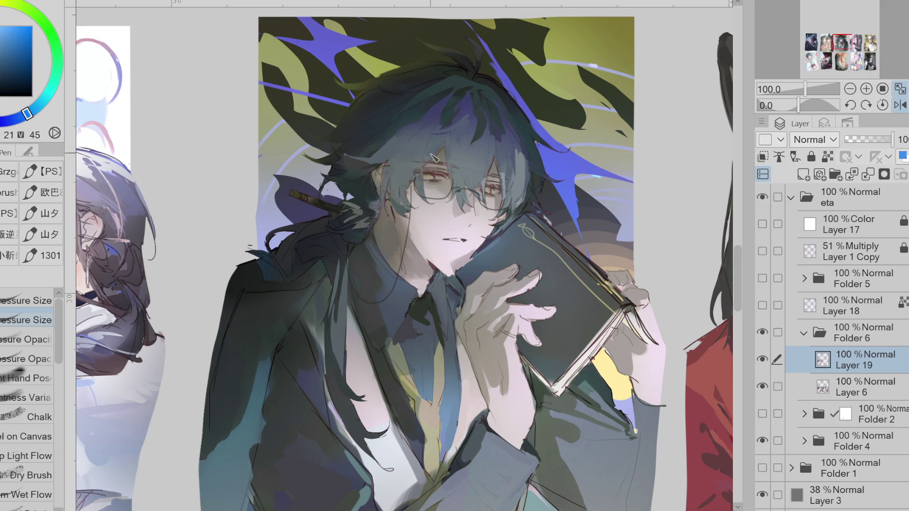
{"action": "left_click", "coordinate": [434, 161], "text": "alt"}
{"action": "left_click", "coordinate": [506, 175], "text": "alt"}
{"action": "left_click_drag", "start_coordinate": [511, 170], "coordinate": [511, 173]}
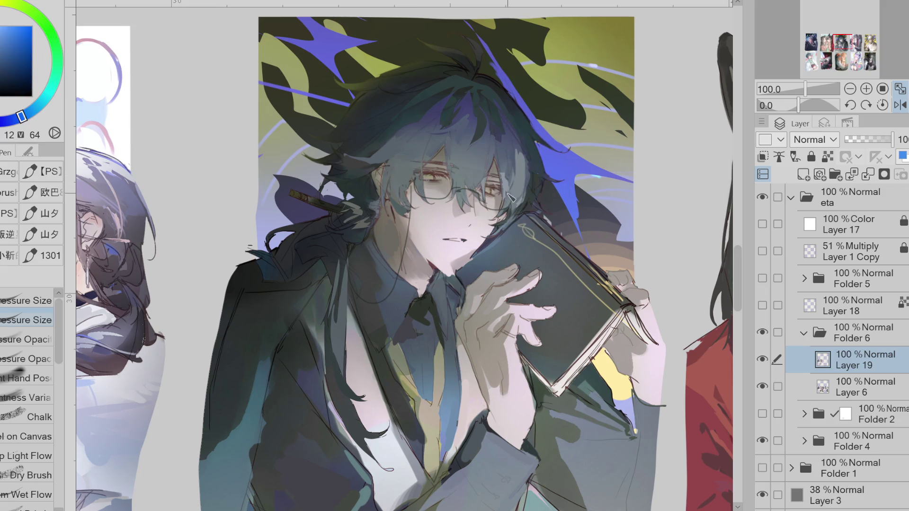
{"action": "left_click", "coordinate": [521, 179], "text": "alt"}
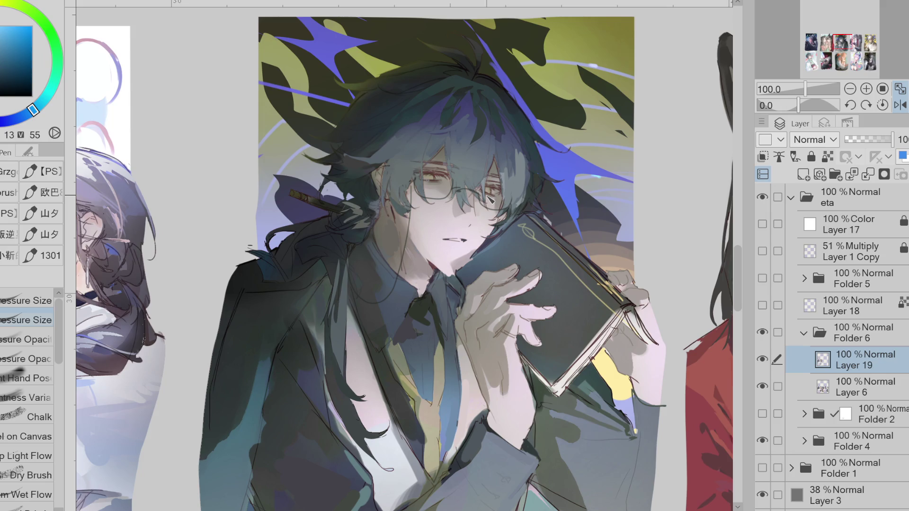
{"action": "left_click", "coordinate": [359, 211], "text": "alt"}
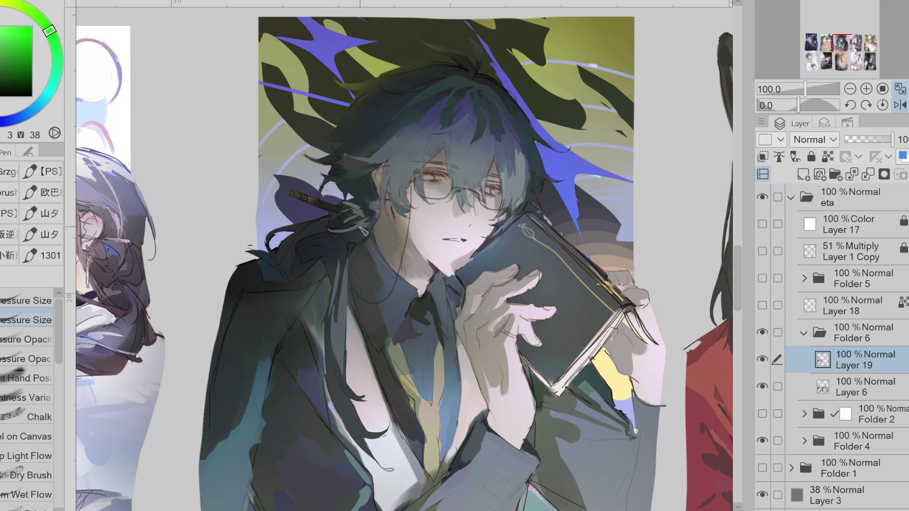
{"action": "left_click", "coordinate": [370, 218], "text": "alt"}
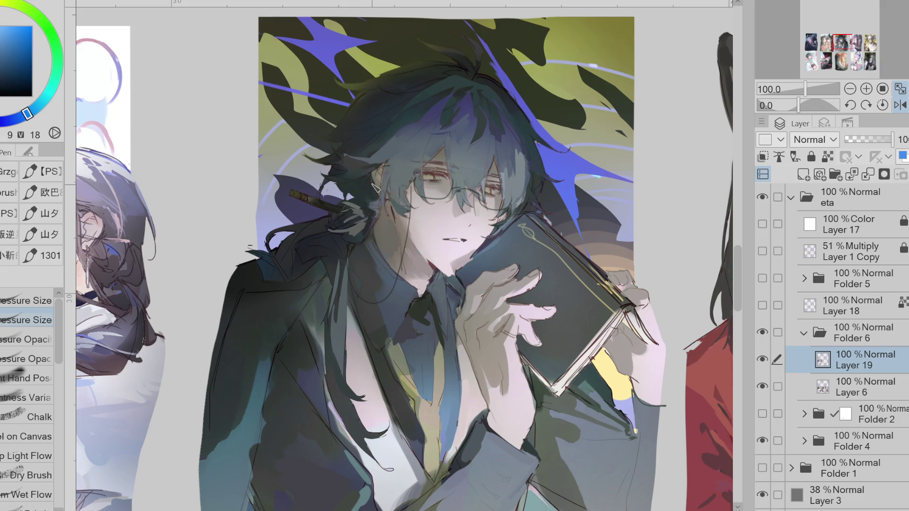
{"action": "scroll", "coordinate": [381, 194], "scroll_direction": "up", "scroll_amount": 1}
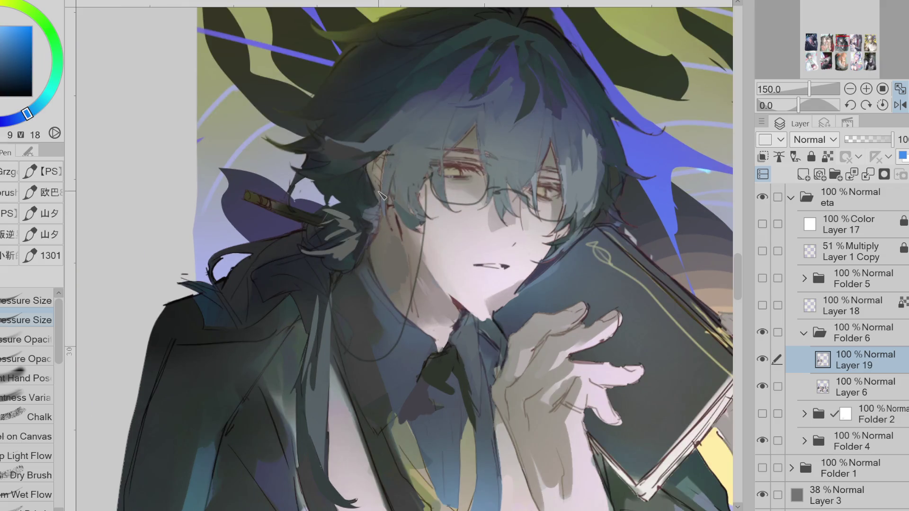
Step: Paint pale teal strokes around the collar, then dark blue strokes over them
{"action": "left_click", "coordinate": [372, 218], "text": "alt"}
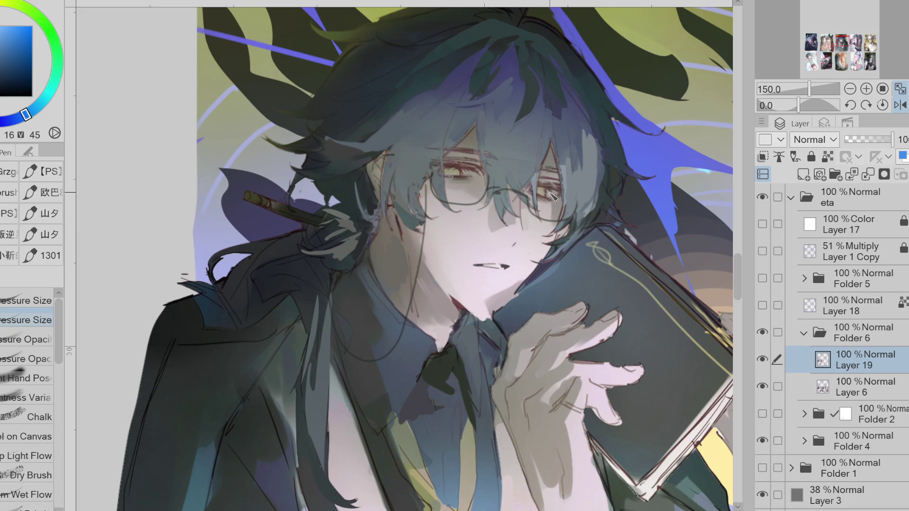
{"action": "left_click", "coordinate": [332, 308], "text": "alt"}
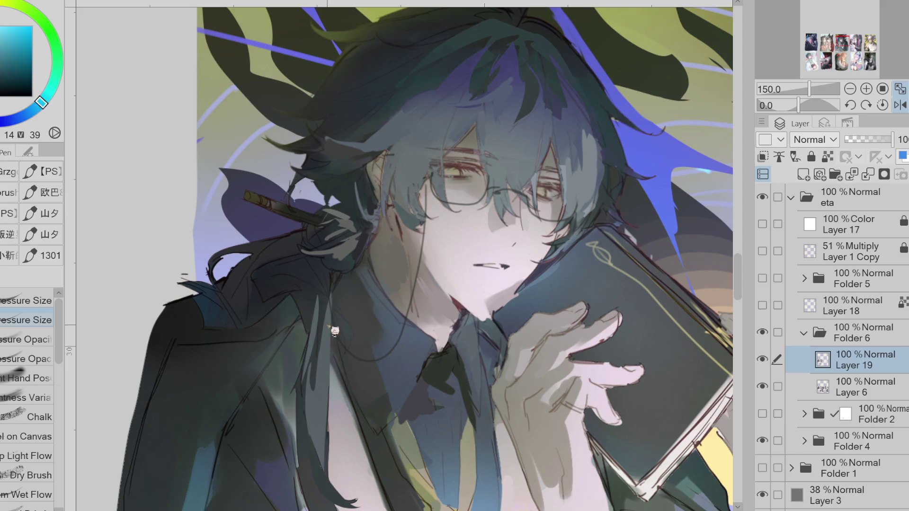
{"action": "mouse_move", "coordinate": [312, 290]}
{"action": "left_mouse_down"}
{"action": "mouse_move", "coordinate": [350, 325]}
{"action": "mouse_move", "coordinate": [350, 355]}
{"action": "left_mouse_up"}
{"action": "mouse_move", "coordinate": [329, 298]}
{"action": "left_mouse_down"}
{"action": "mouse_move", "coordinate": [282, 278]}
{"action": "mouse_move", "coordinate": [322, 300]}
{"action": "mouse_move", "coordinate": [279, 289]}
{"action": "left_mouse_up"}
{"action": "left_click", "coordinate": [290, 288], "text": "alt"}
{"action": "left_click", "coordinate": [259, 284], "text": "alt"}
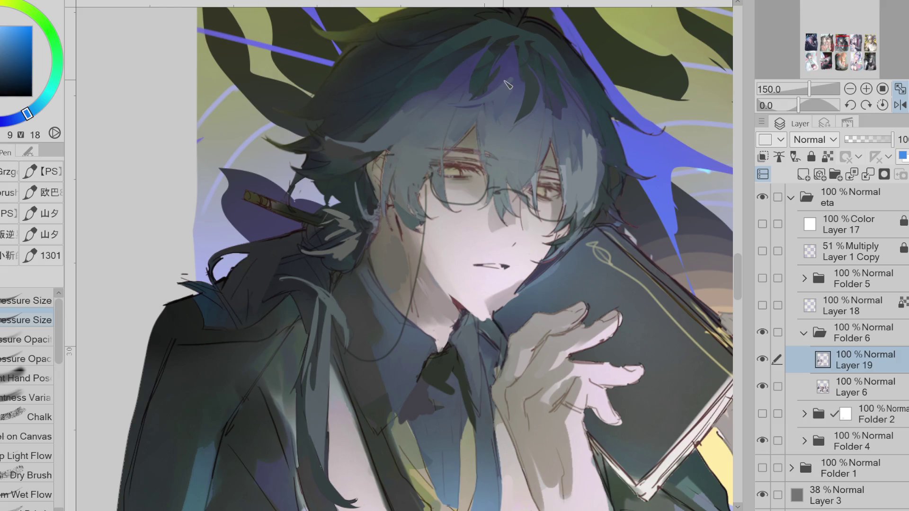
Step: Sample purple and dark hair and coat colours by the pencil, then mirror the canvas
{"action": "left_click", "coordinate": [574, 135], "text": "alt"}
{"action": "left_click", "coordinate": [271, 214], "text": "alt"}
{"action": "left_click", "coordinate": [243, 252], "text": "alt"}
{"action": "left_click", "coordinate": [302, 237], "text": "alt"}
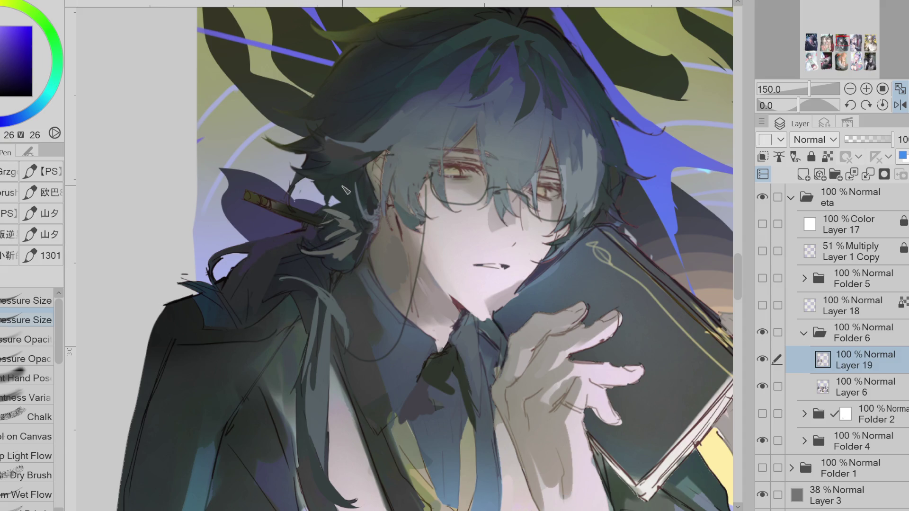
{"action": "left_click", "coordinate": [902, 104]}
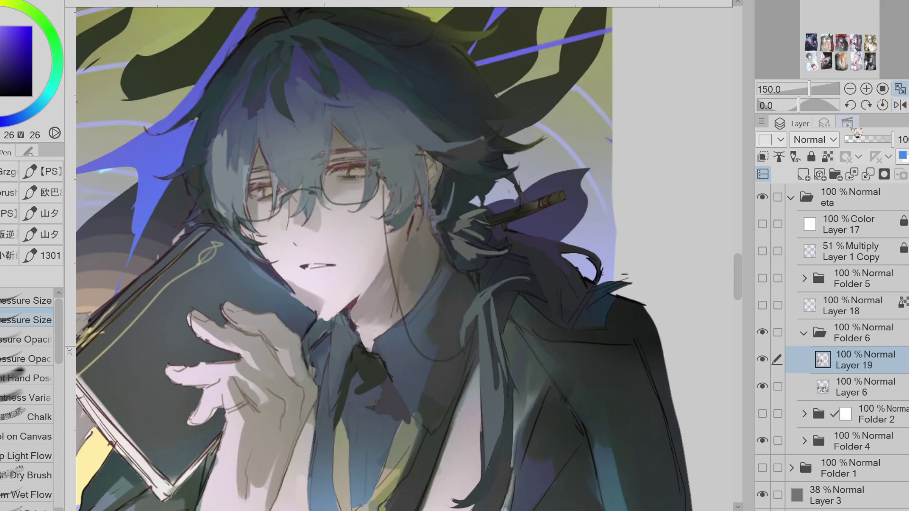
Step: Adjust the painting colour and sample dark cyan and orange-brown tones around the eye
{"action": "left_click", "coordinate": [29, 75]}
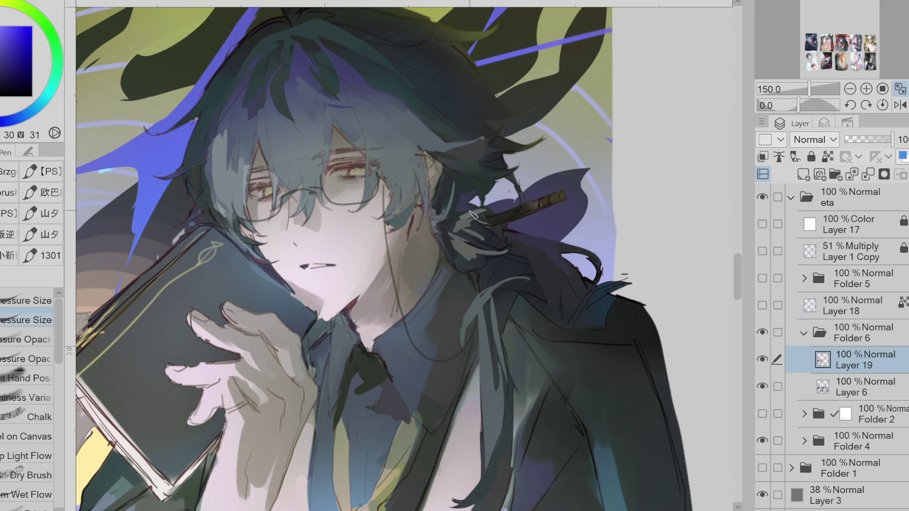
{"action": "left_click", "coordinate": [414, 189], "text": "alt"}
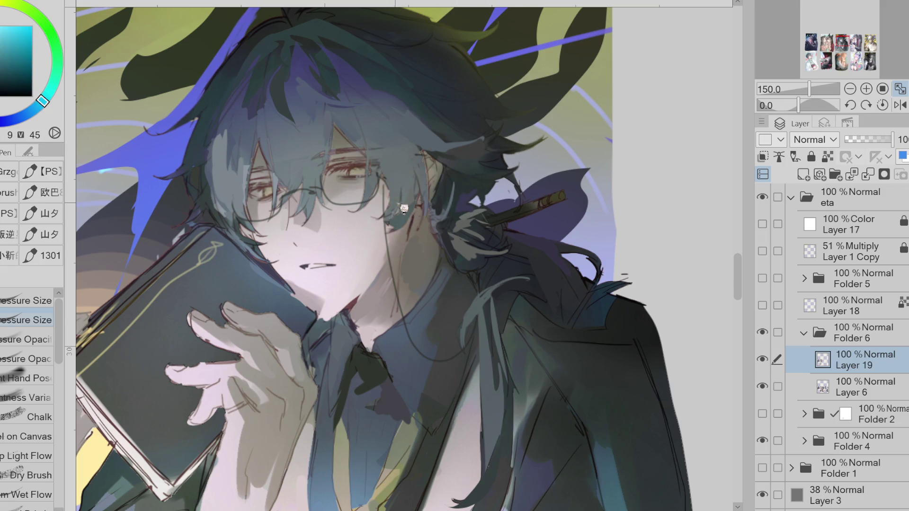
{"action": "left_click", "coordinate": [338, 186], "text": "alt"}
{"action": "left_click", "coordinate": [354, 180], "text": "alt"}
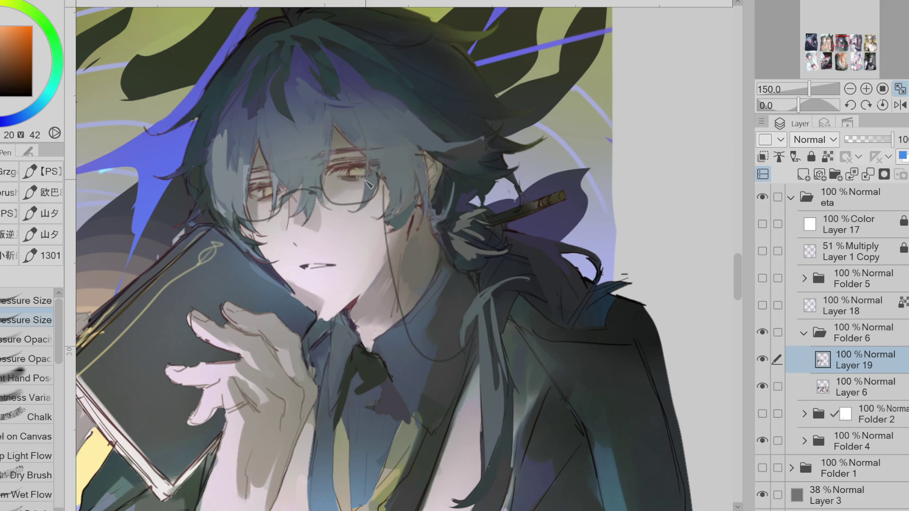
{"action": "scroll", "coordinate": [363, 157], "scroll_direction": "up", "scroll_amount": 1}
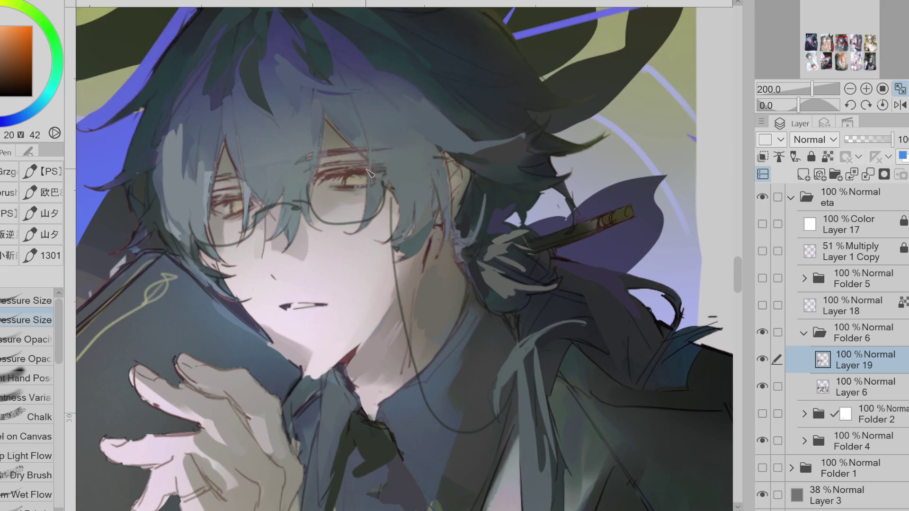
{"action": "left_click", "coordinate": [358, 197], "text": "alt"}
Step: Switch to the Pressure Opacity brush and pick dark blue and eye orange-brown colours
{"action": "left_click", "coordinate": [26, 340]}
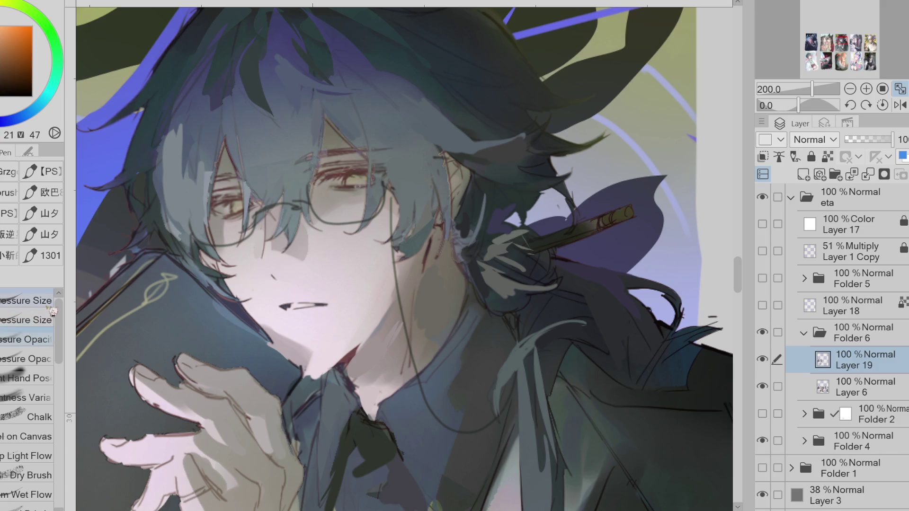
{"action": "left_click", "coordinate": [318, 55], "text": "alt"}
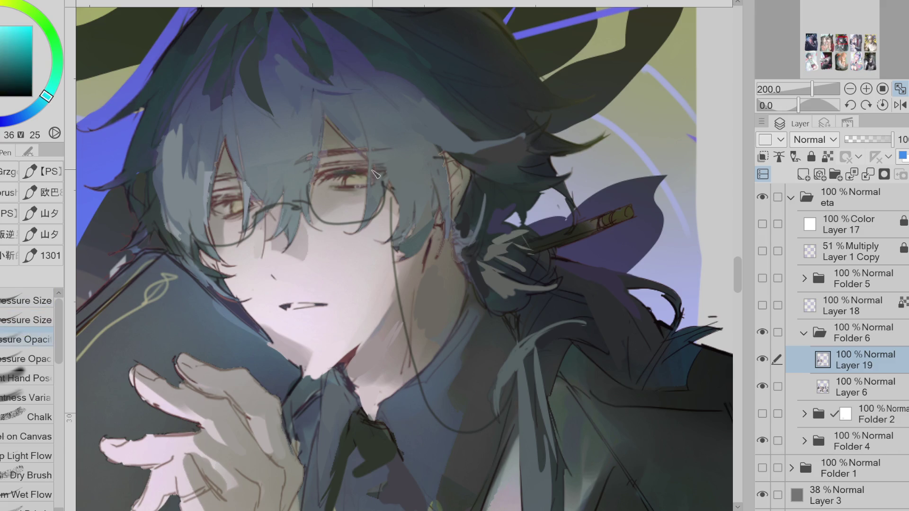
{"action": "left_click", "coordinate": [22, 360]}
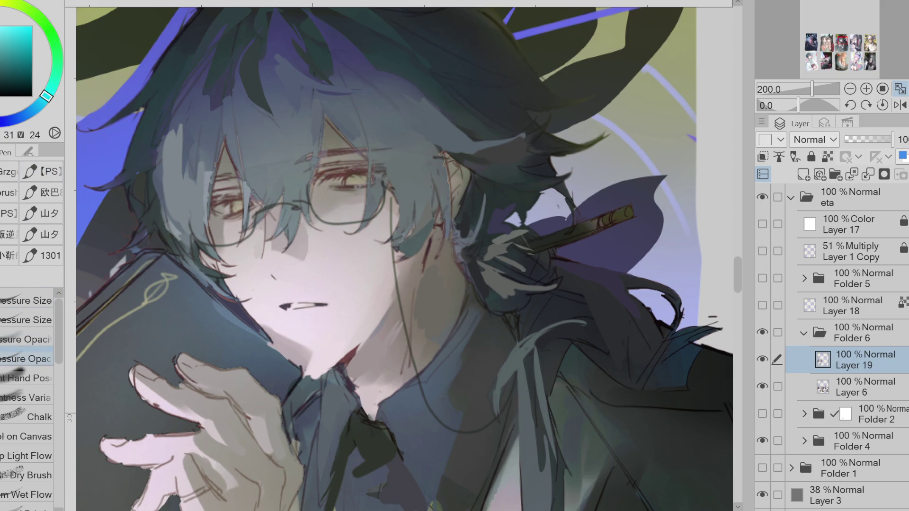
{"action": "left_click", "coordinate": [134, 159], "text": "alt"}
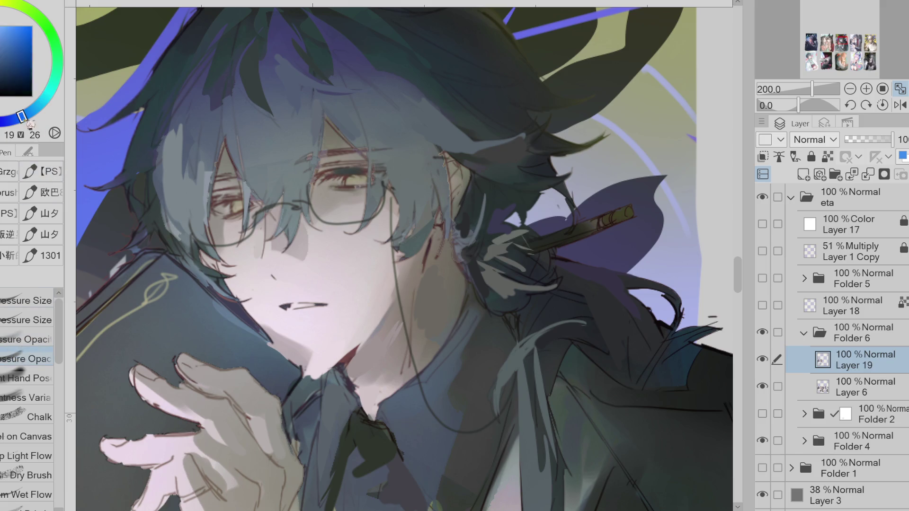
{"action": "left_click", "coordinate": [370, 170], "text": "alt"}
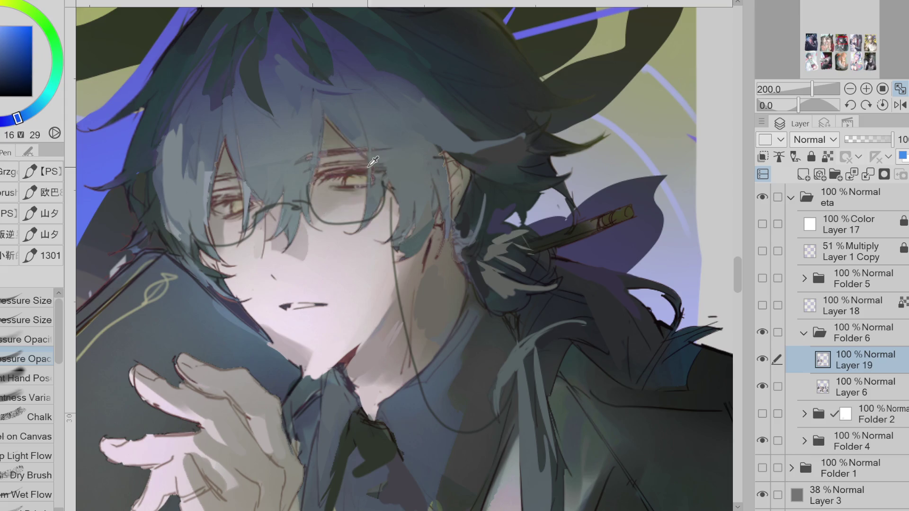
{"action": "left_click", "coordinate": [336, 161], "text": "alt"}
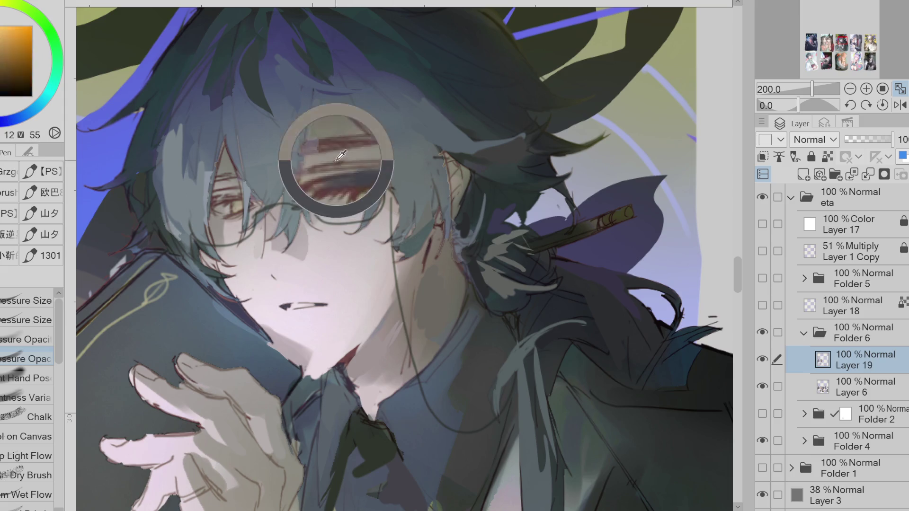
Step: Sample hair blues near the eye and colours from the eye and glasses
{"action": "left_click", "coordinate": [388, 138], "text": "alt"}
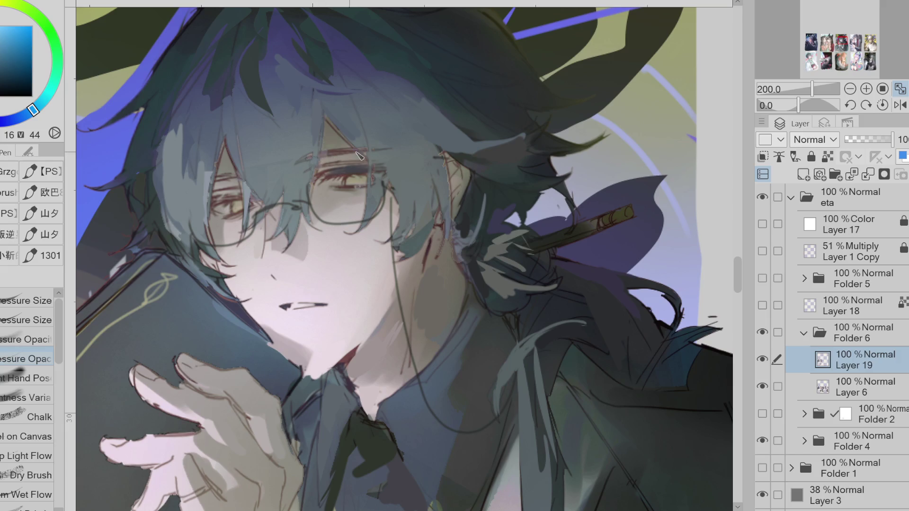
{"action": "left_click", "coordinate": [390, 138], "text": "alt"}
{"action": "left_click", "coordinate": [390, 137], "text": "alt"}
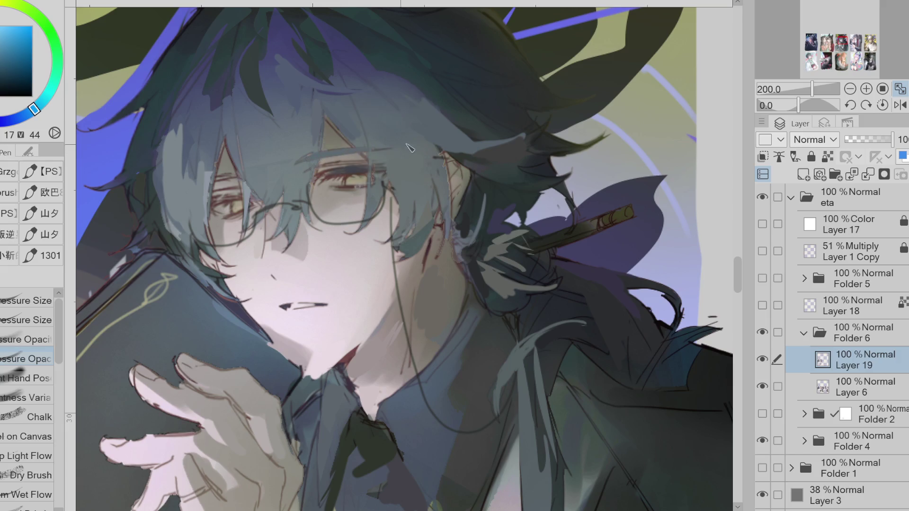
{"action": "left_click", "coordinate": [225, 204], "text": "alt"}
{"action": "left_click", "coordinate": [350, 169], "text": "alt"}
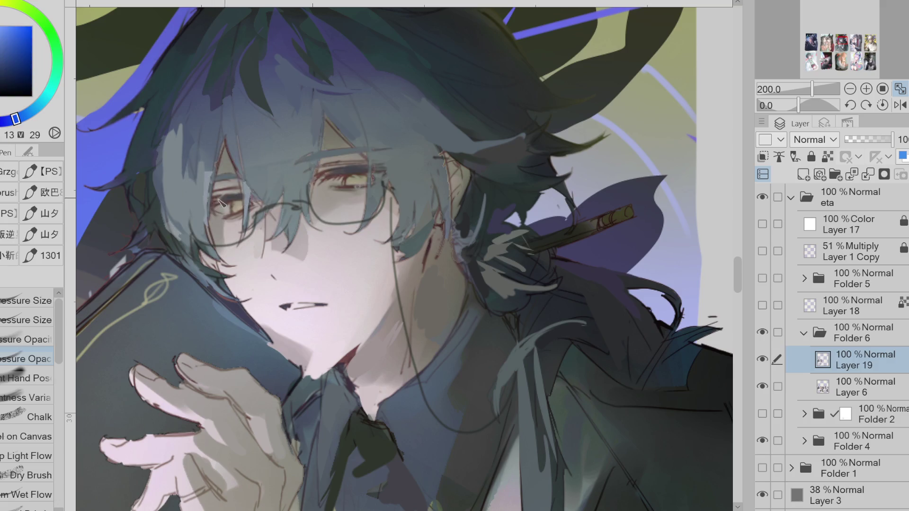
Step: Pick a brighter magenta from the face, then sample dark hair blue beside the glasses
{"action": "left_click", "coordinate": [274, 239], "text": "alt"}
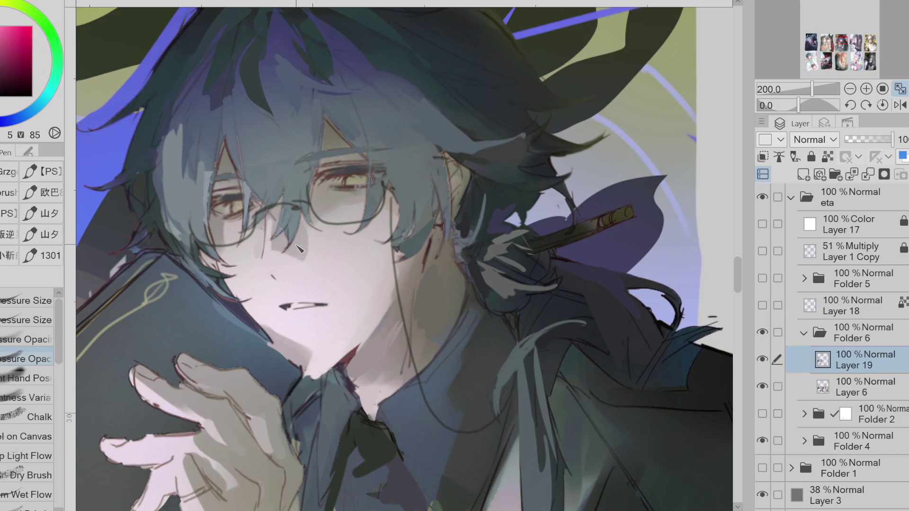
{"action": "left_click", "coordinate": [290, 333], "text": "alt"}
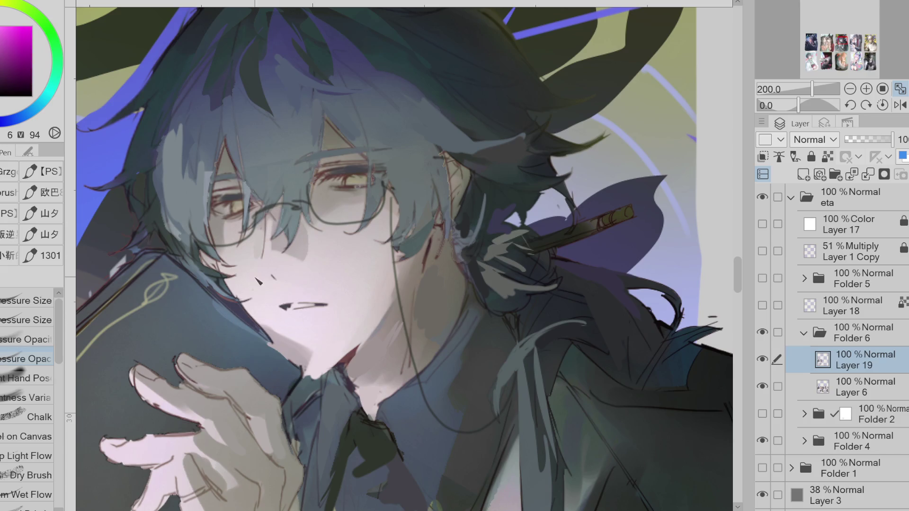
{"action": "left_click", "coordinate": [183, 215], "text": "alt"}
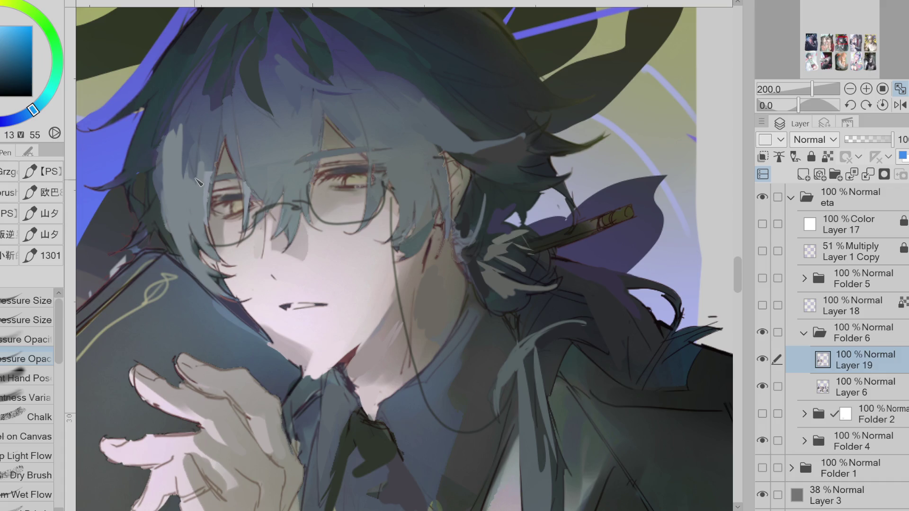
{"action": "left_click", "coordinate": [253, 189], "text": "alt"}
Step: Paint light hair strands over the left lens and sample yellow, orange and blue eye tones
{"action": "mouse_move", "coordinate": [250, 161]}
{"action": "left_mouse_down"}
{"action": "mouse_move", "coordinate": [274, 201]}
{"action": "mouse_move", "coordinate": [270, 211]}
{"action": "mouse_move", "coordinate": [285, 194]}
{"action": "mouse_move", "coordinate": [281, 232]}
{"action": "mouse_move", "coordinate": [308, 156]}
{"action": "left_mouse_up"}
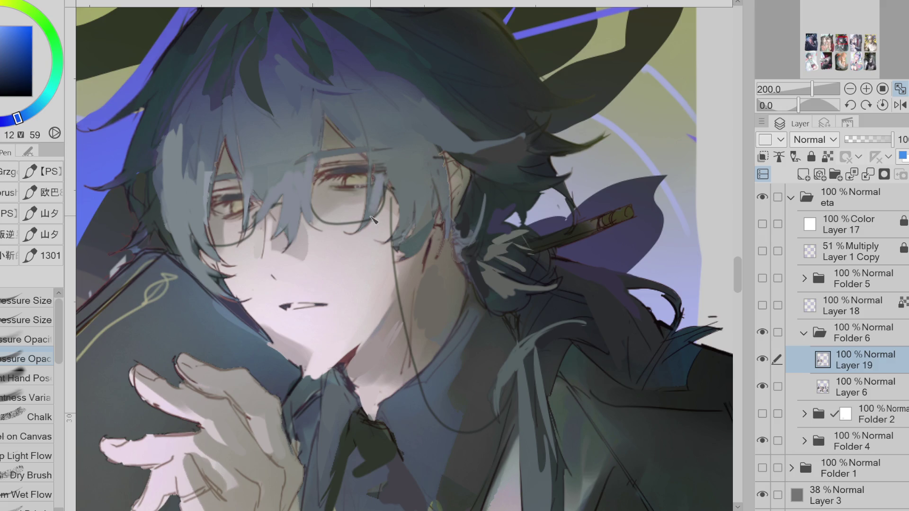
{"action": "left_click", "coordinate": [358, 180], "text": "alt"}
{"action": "left_click", "coordinate": [370, 178], "text": "alt"}
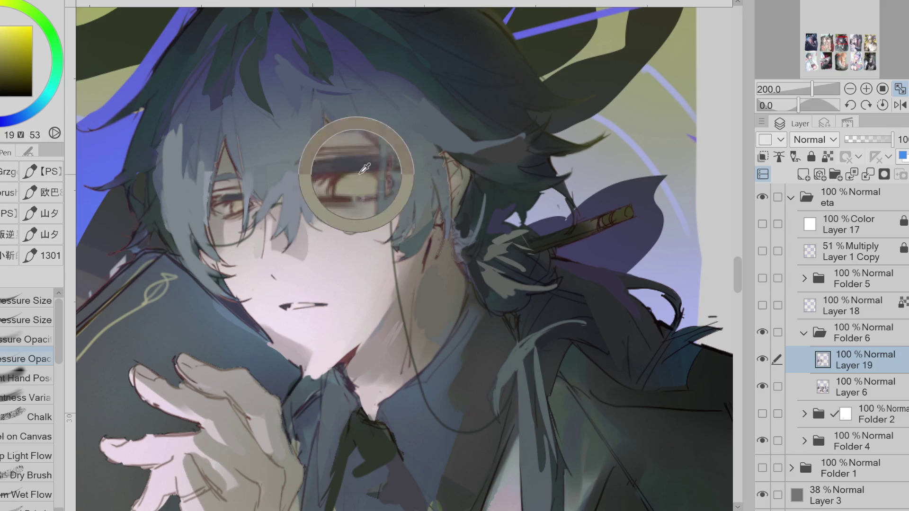
{"action": "left_click", "coordinate": [342, 182], "text": "alt"}
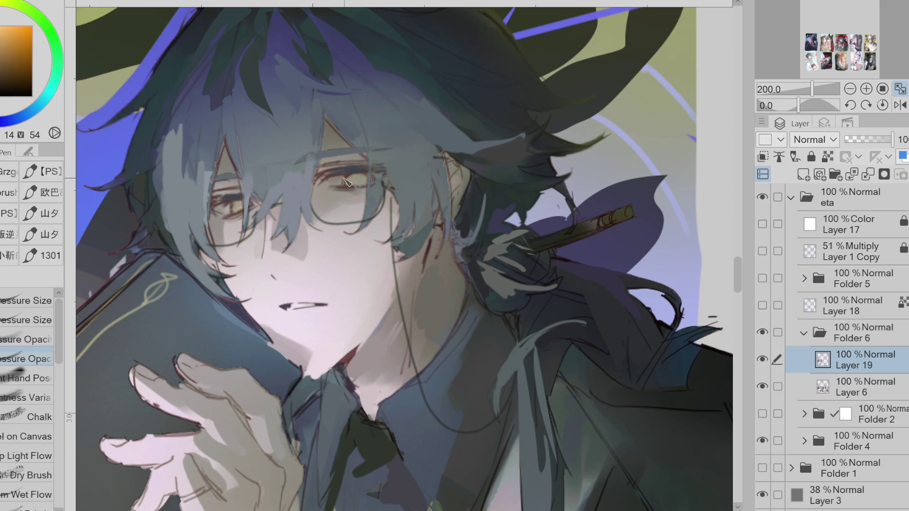
{"action": "left_click", "coordinate": [342, 184], "text": "alt"}
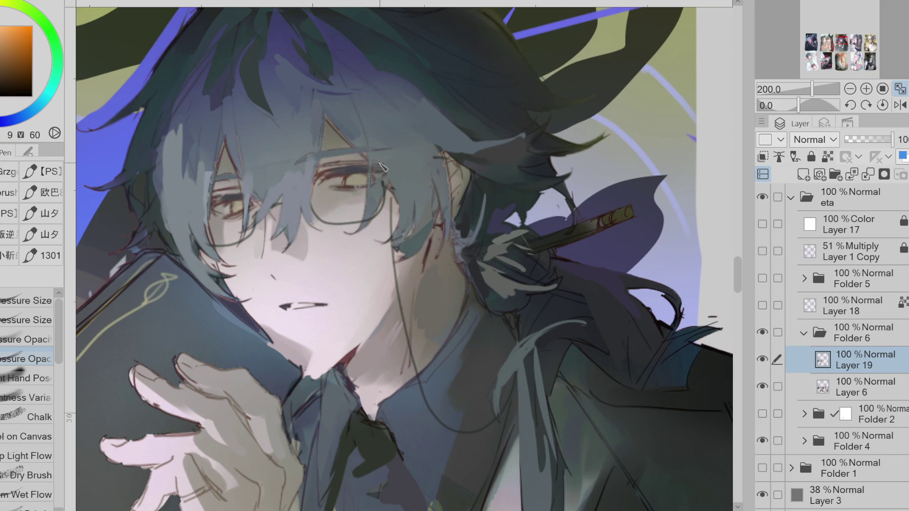
{"action": "left_click", "coordinate": [227, 202], "text": "alt"}
Step: Lighten the orange and sample several hair blues plus face oranges and glasses colour
{"action": "left_click", "coordinate": [29, 67]}
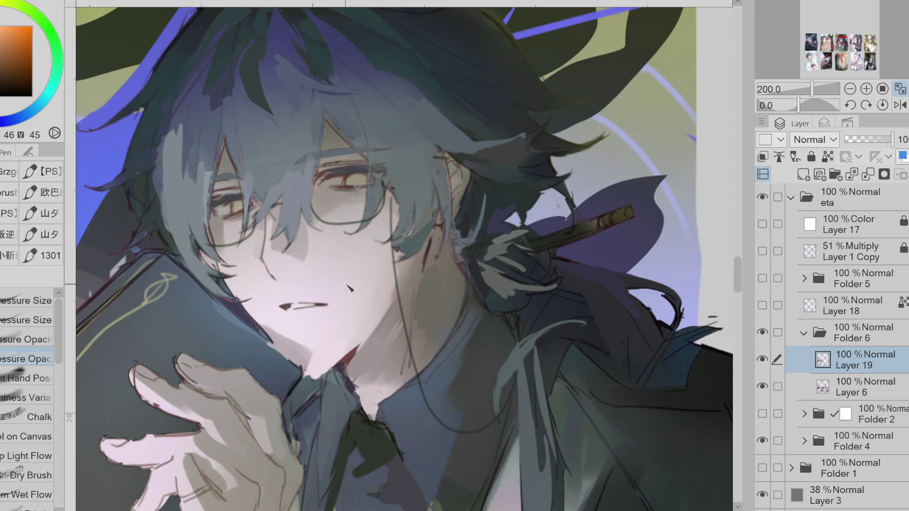
{"action": "left_click", "coordinate": [214, 235], "text": "alt"}
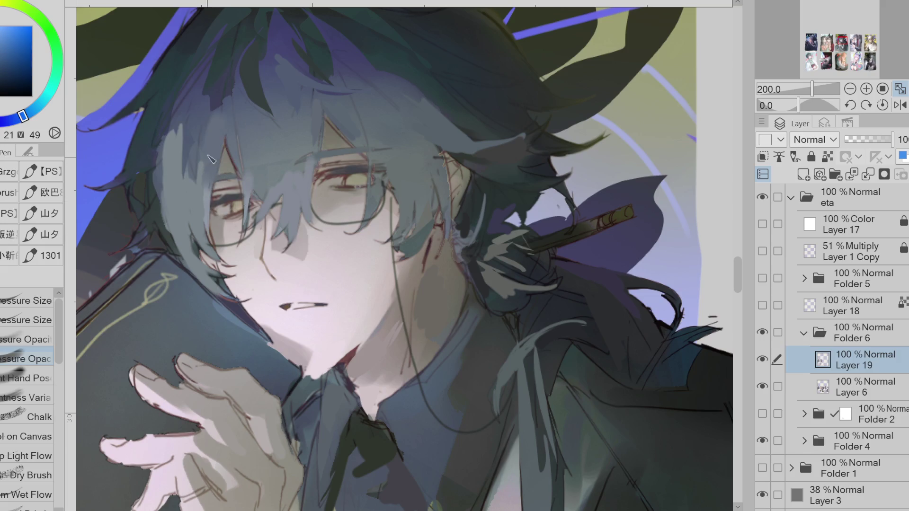
{"action": "left_click", "coordinate": [214, 142], "text": "alt"}
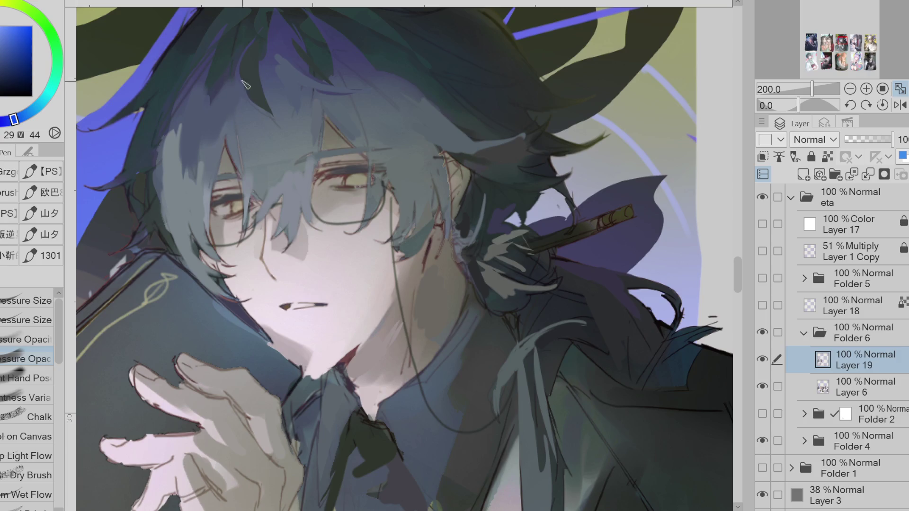
{"action": "left_click", "coordinate": [246, 126], "text": "alt"}
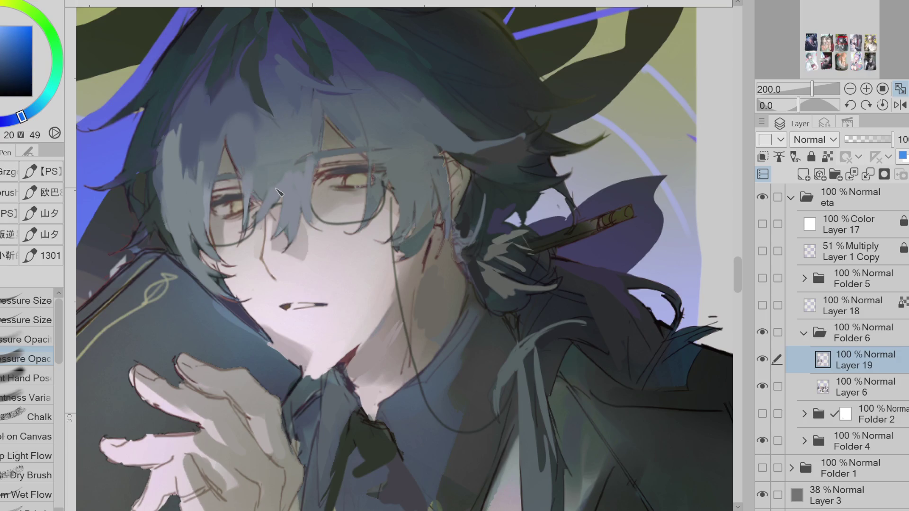
{"action": "left_click", "coordinate": [326, 199], "text": "alt"}
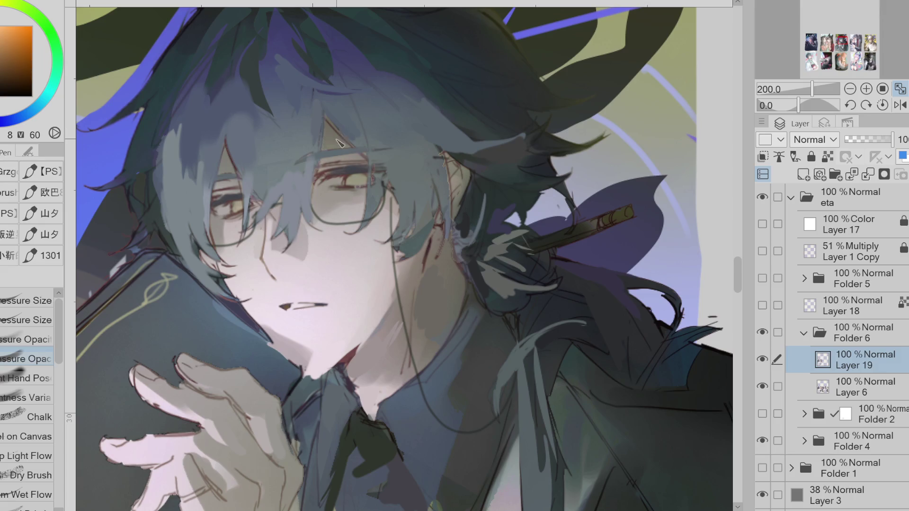
{"action": "left_click", "coordinate": [341, 154], "text": "alt"}
{"action": "left_click", "coordinate": [309, 232], "text": "alt"}
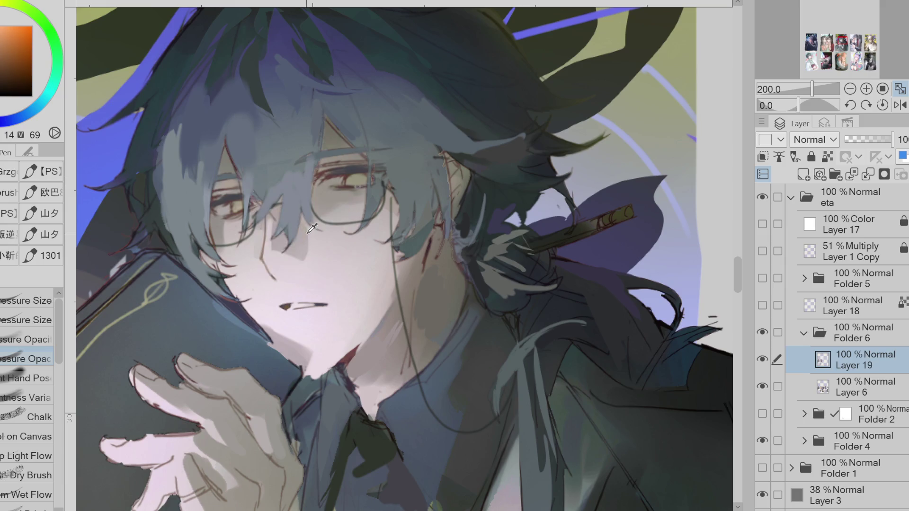
Step: Paint a short pink accent below the lips, then flip the canvas view horizontally
{"action": "left_click", "coordinate": [312, 246], "text": "alt"}
{"action": "left_click", "coordinate": [291, 268], "text": "alt"}
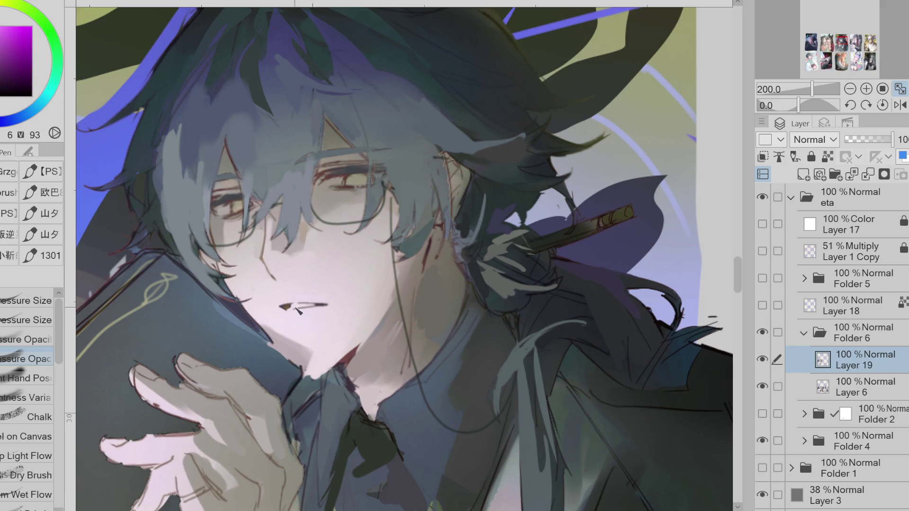
{"action": "left_click", "coordinate": [390, 294], "text": "alt"}
{"action": "left_click_drag", "start_coordinate": [293, 323], "coordinate": [310, 322]}
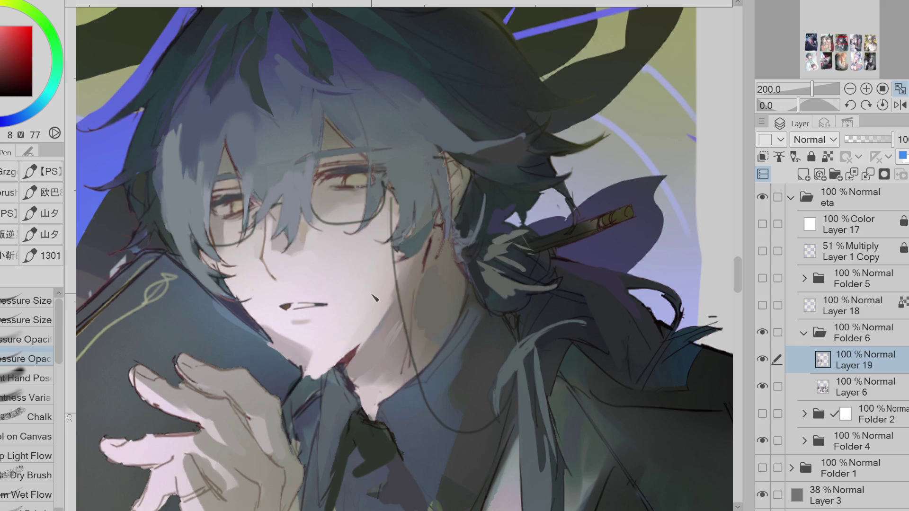
{"action": "left_click", "coordinate": [353, 351], "text": "alt"}
{"action": "left_click", "coordinate": [265, 229], "text": "alt"}
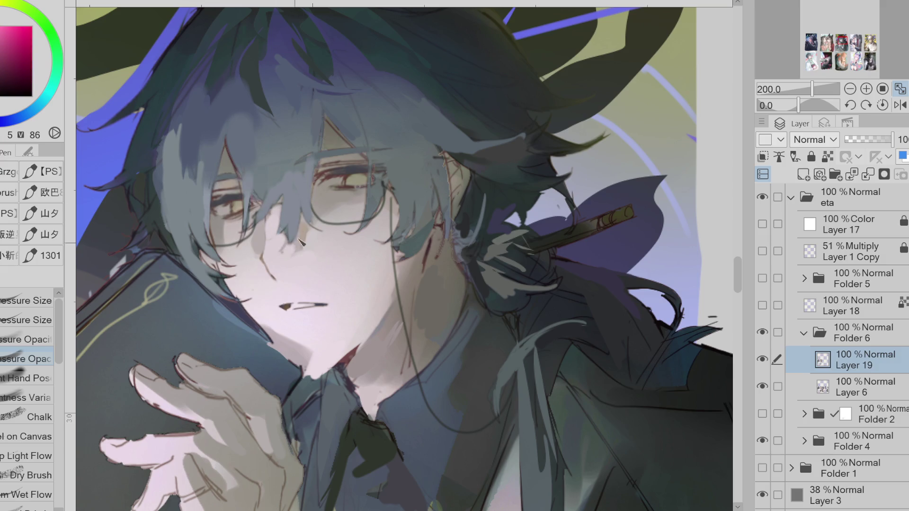
{"action": "key", "text": "h"}
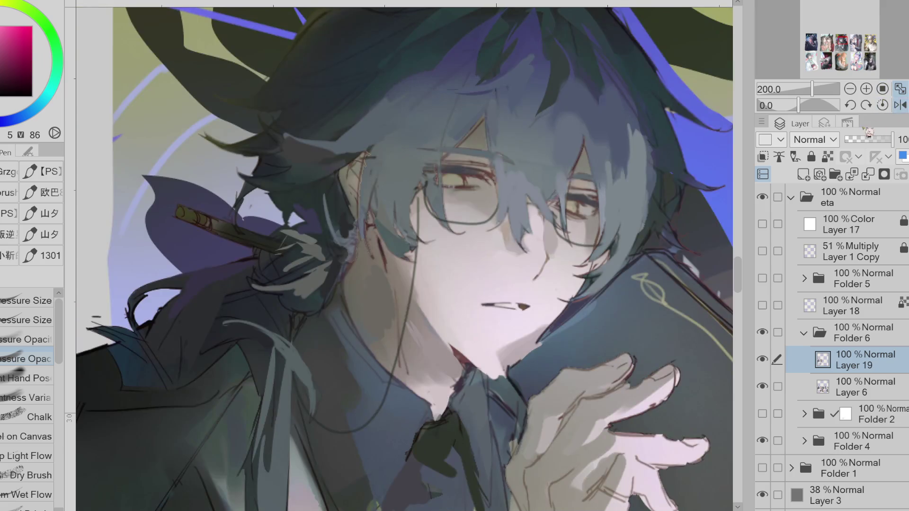